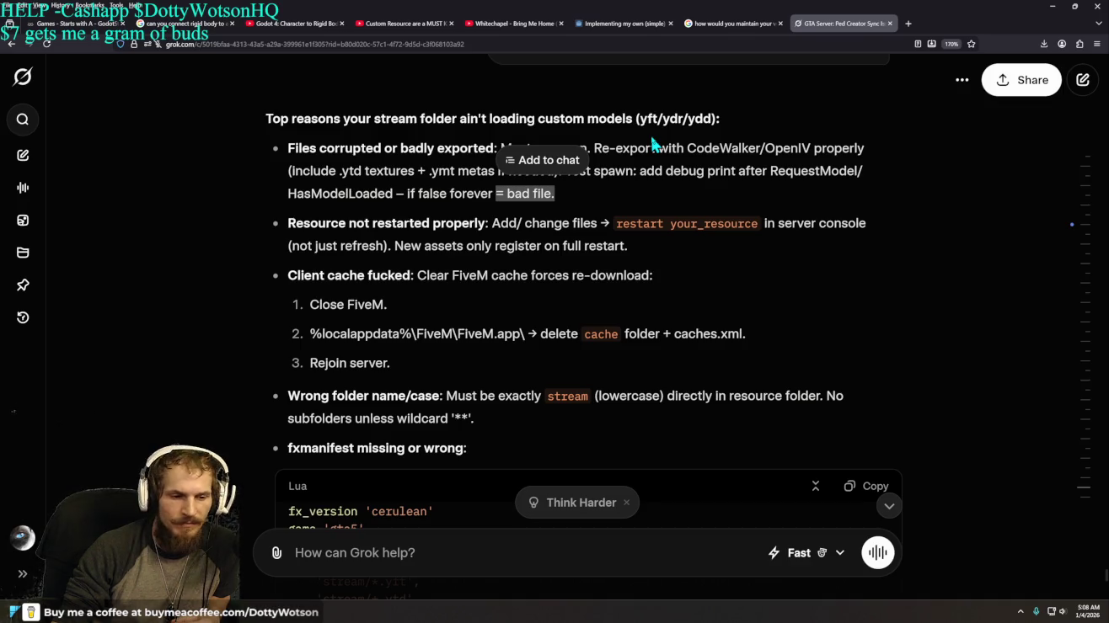
Step: Clear the answer's highlighted text, scroll down, and highlight the RequestModel wait heading
left_click(161, 276)
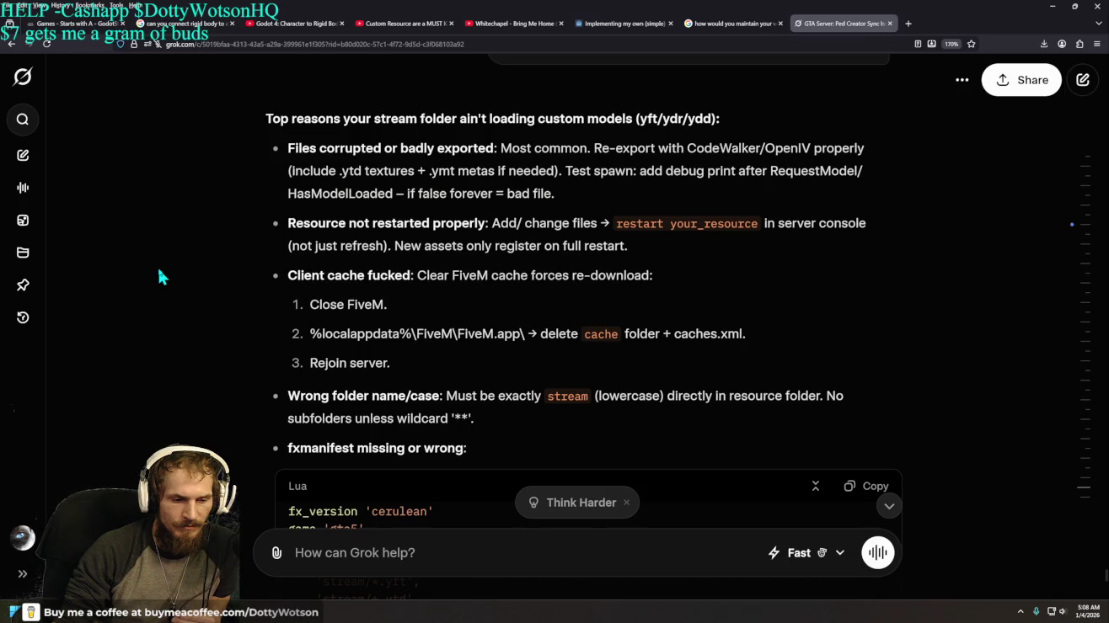
scroll(169, 278, "down", 3)
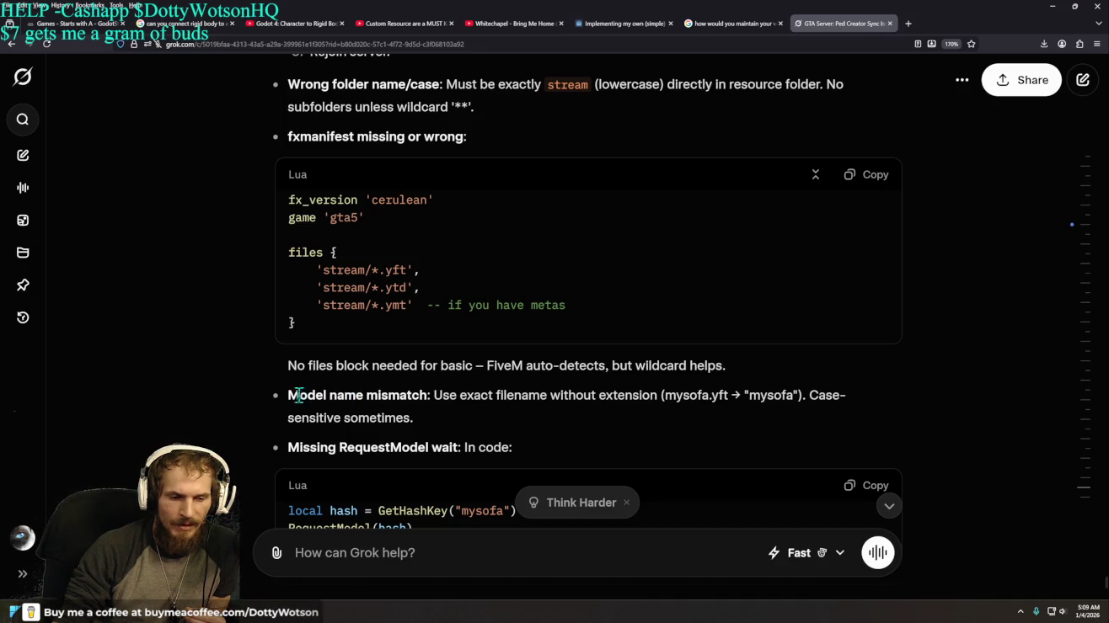
scroll(620, 402, "down", 2)
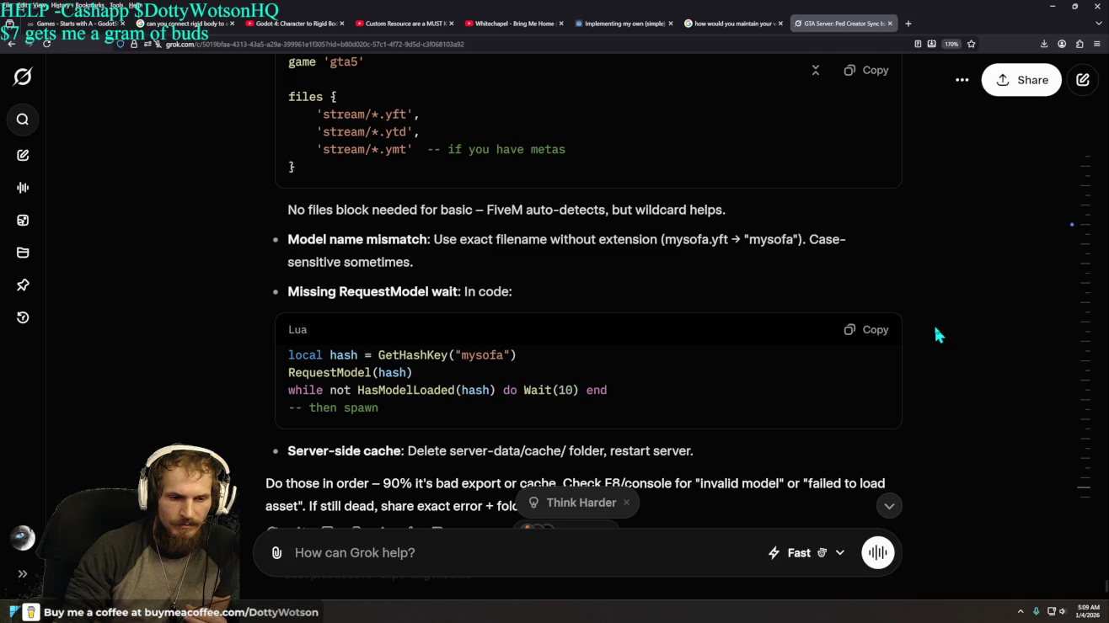
left_click_drag(341, 292, 460, 295)
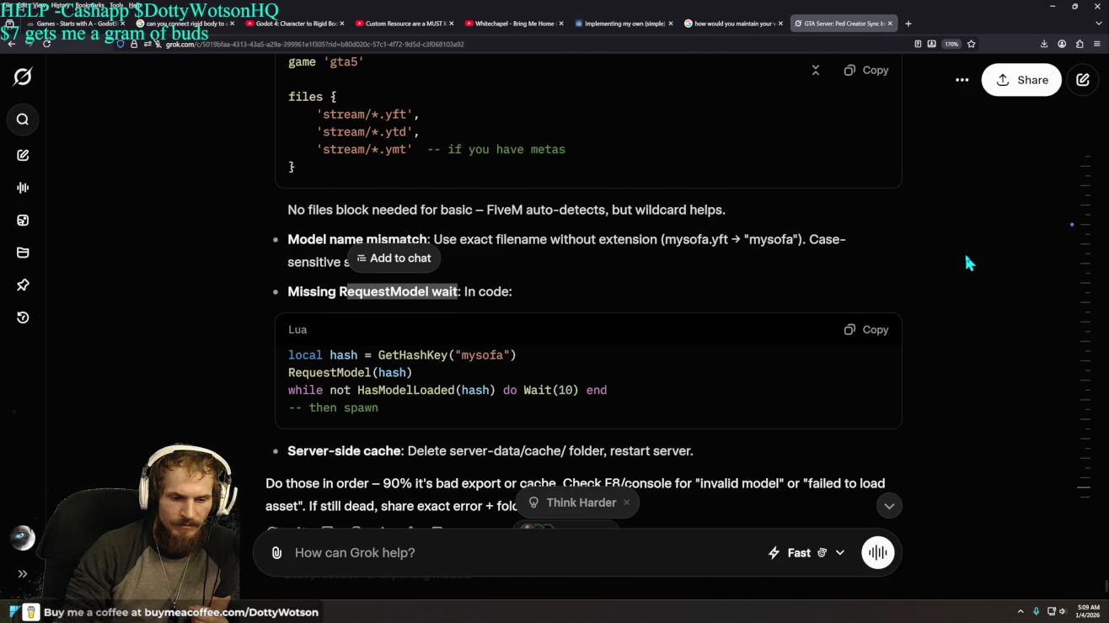
scroll(967, 262, "down", 2)
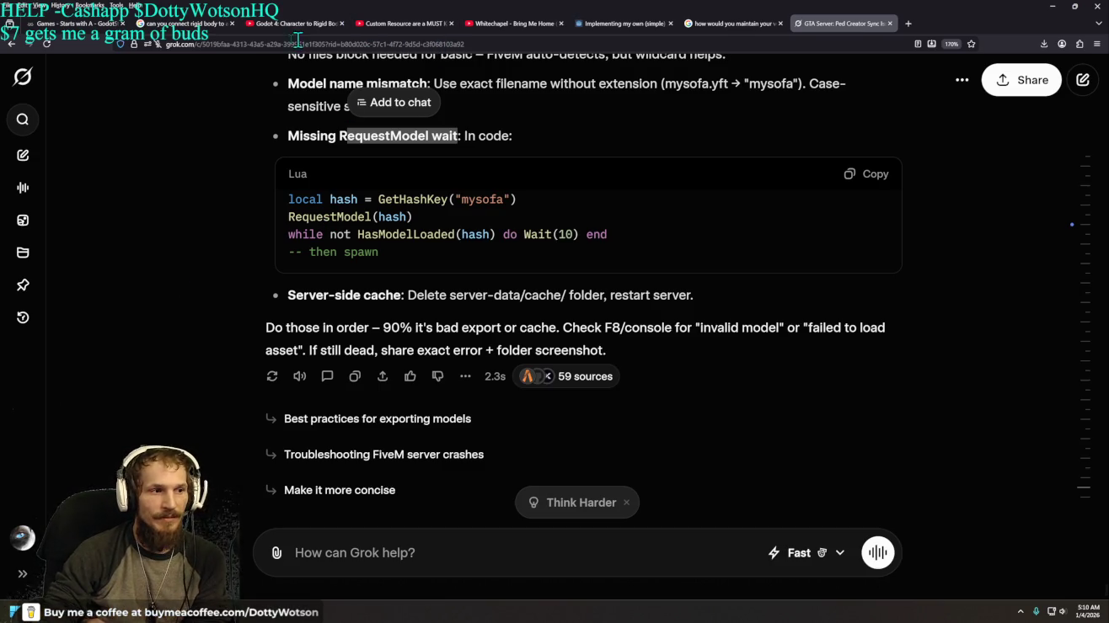
Step: Start creating a new Godot project, then cancel it
mouse_move(388, 29)
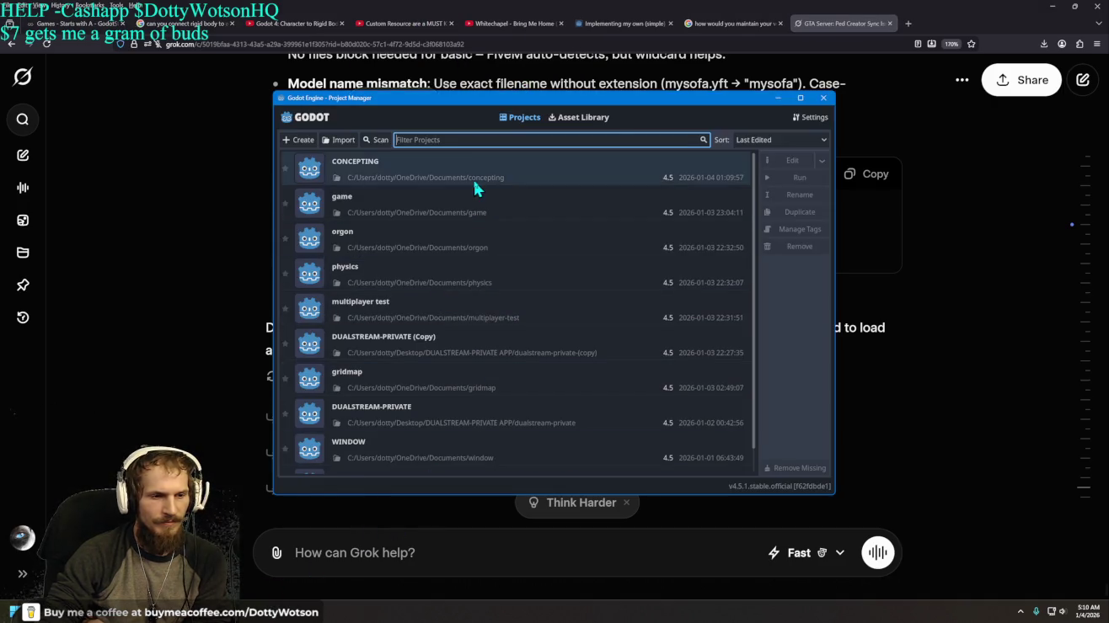
left_click(300, 140)
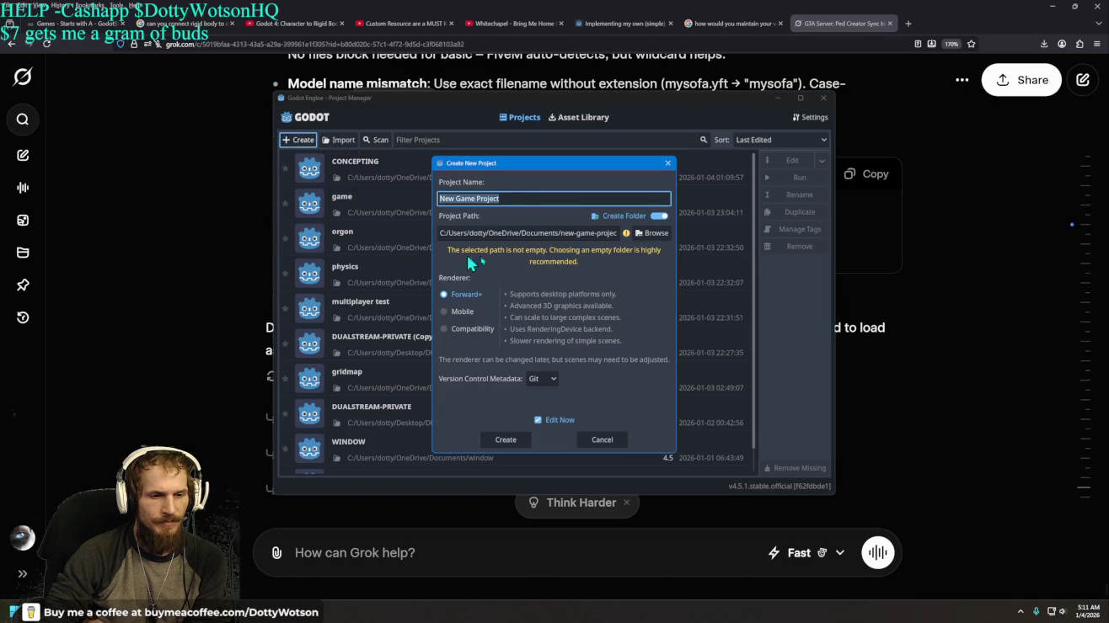
left_click(667, 163)
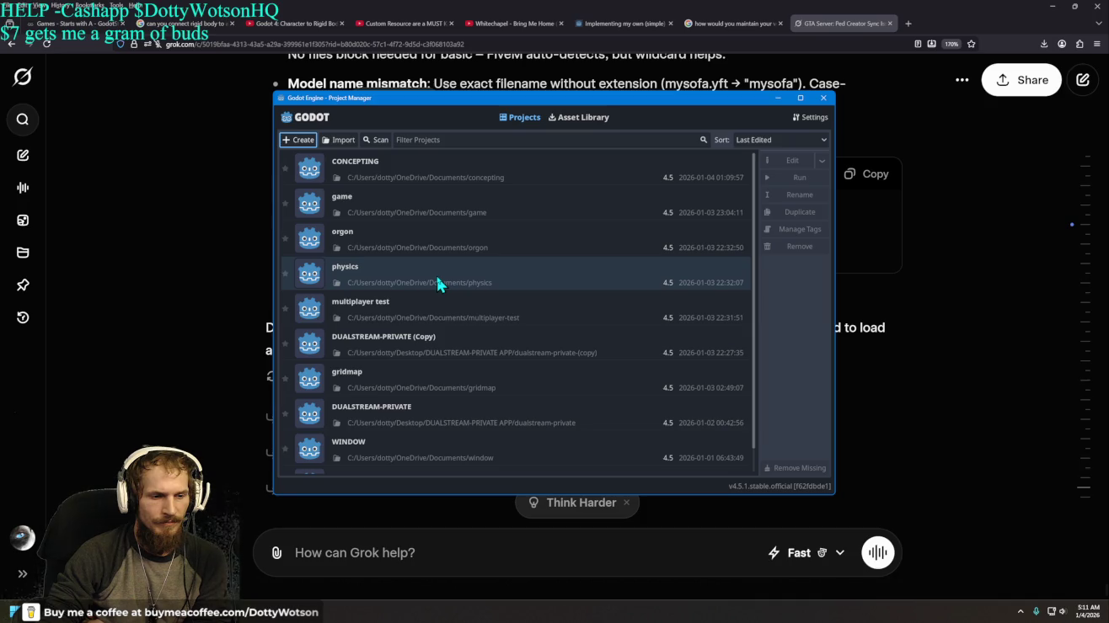
Step: Find the WINDOW project in the project list and open it in the editor
scroll(436, 275, "down", 1)
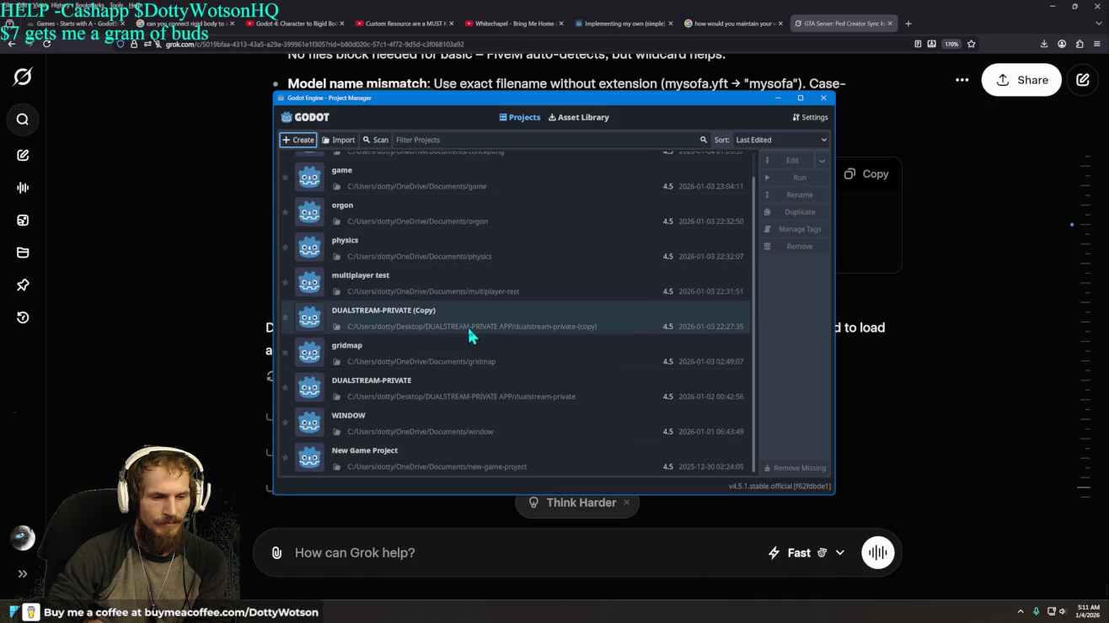
scroll(489, 351, "up", 1)
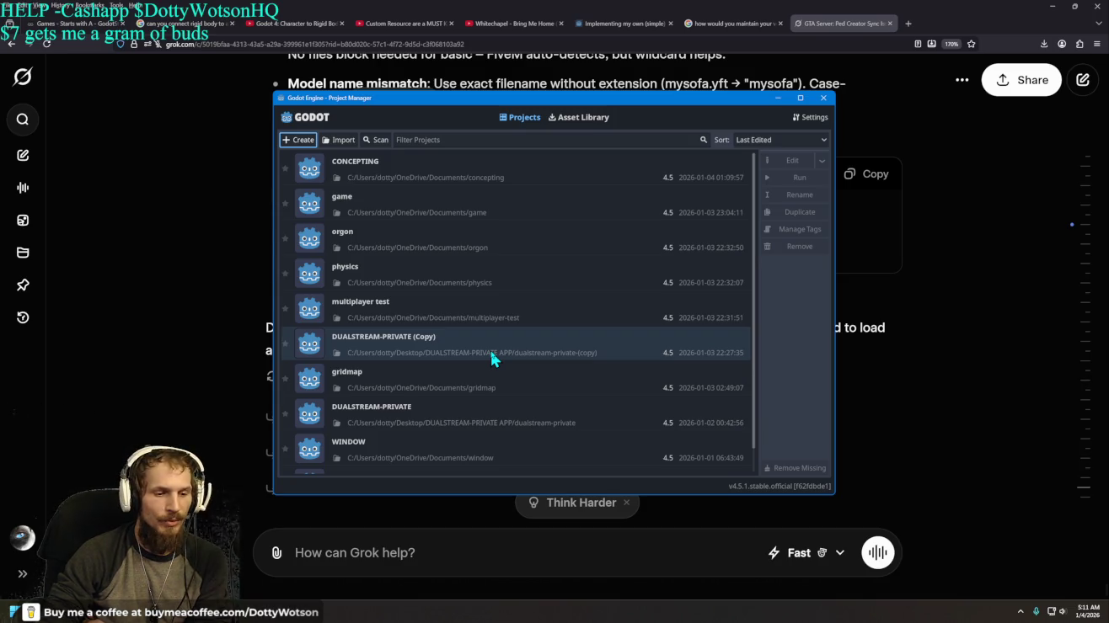
scroll(506, 357, "down", 1)
scroll(508, 355, "up", 1)
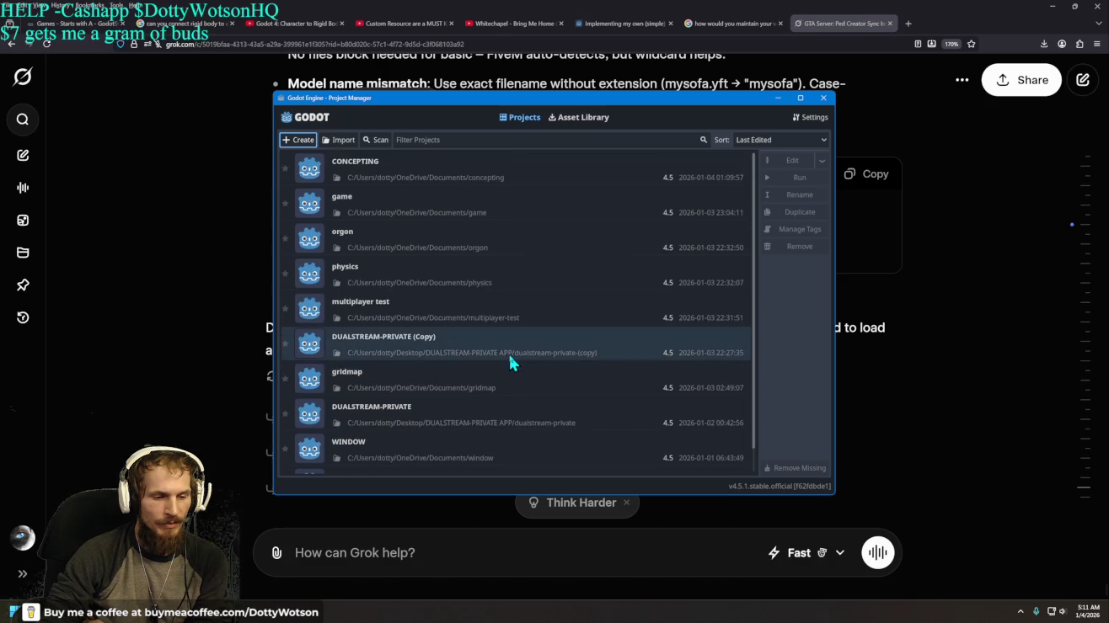
double_click(405, 456)
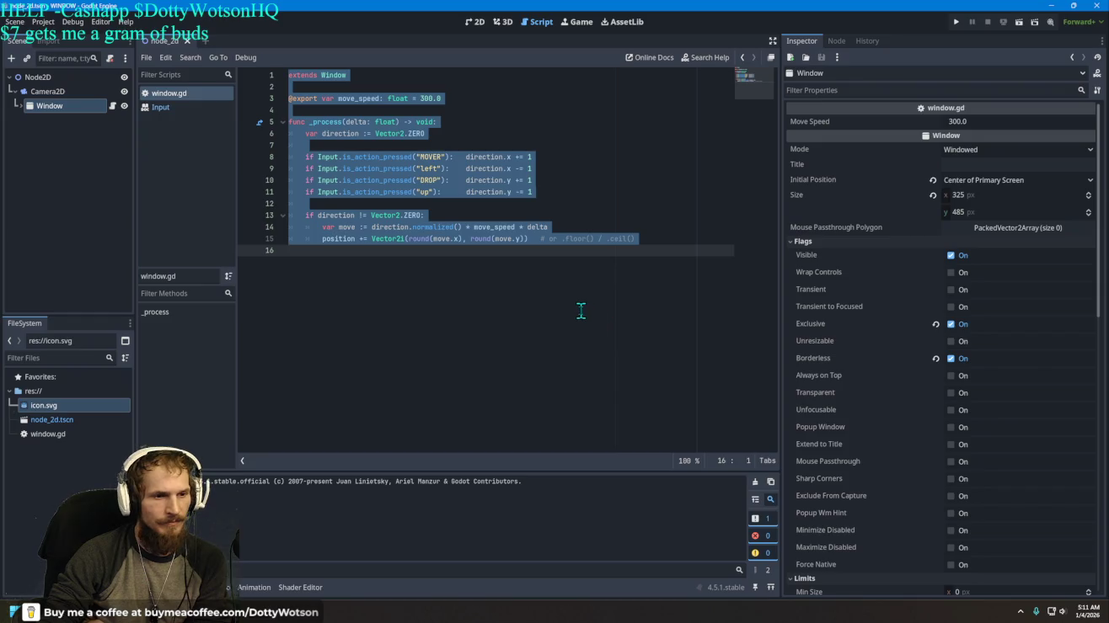
Step: Deselect the window.gd script text and run the WINDOW project
left_click(599, 173)
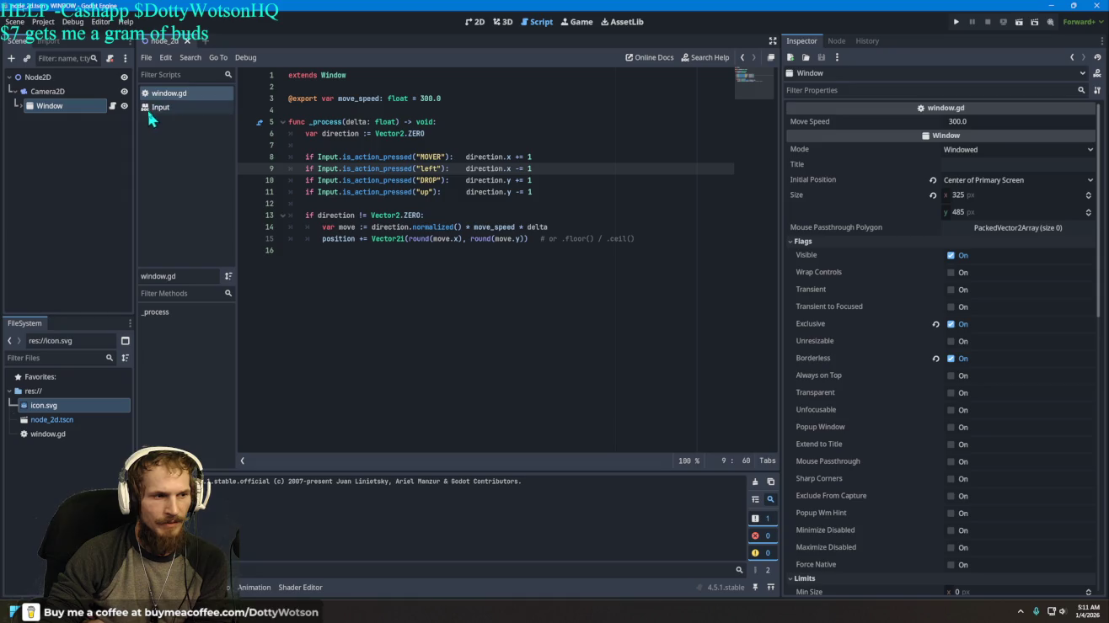
left_click(956, 23)
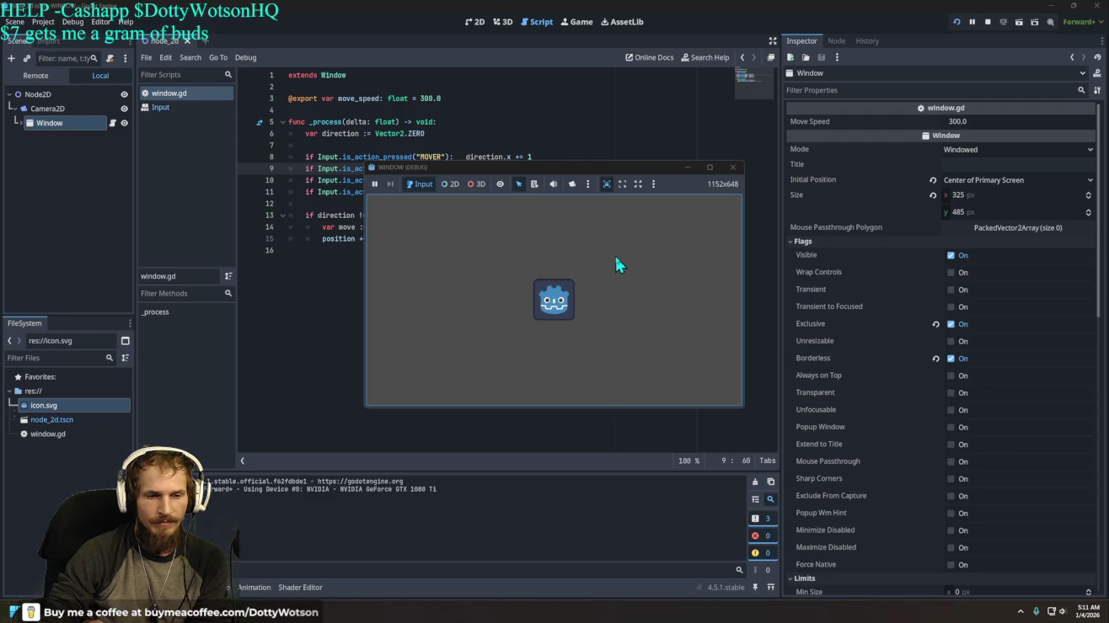
Step: Nudge the popup window left, up, down and right with the arrow keys
key("Left")
key("Up")
key("Down")
key("Left")
key("Left")
key("Right")
key("Right")
Step: Maximize the running game, slide the popup right and back left, then close the game
left_click(709, 167)
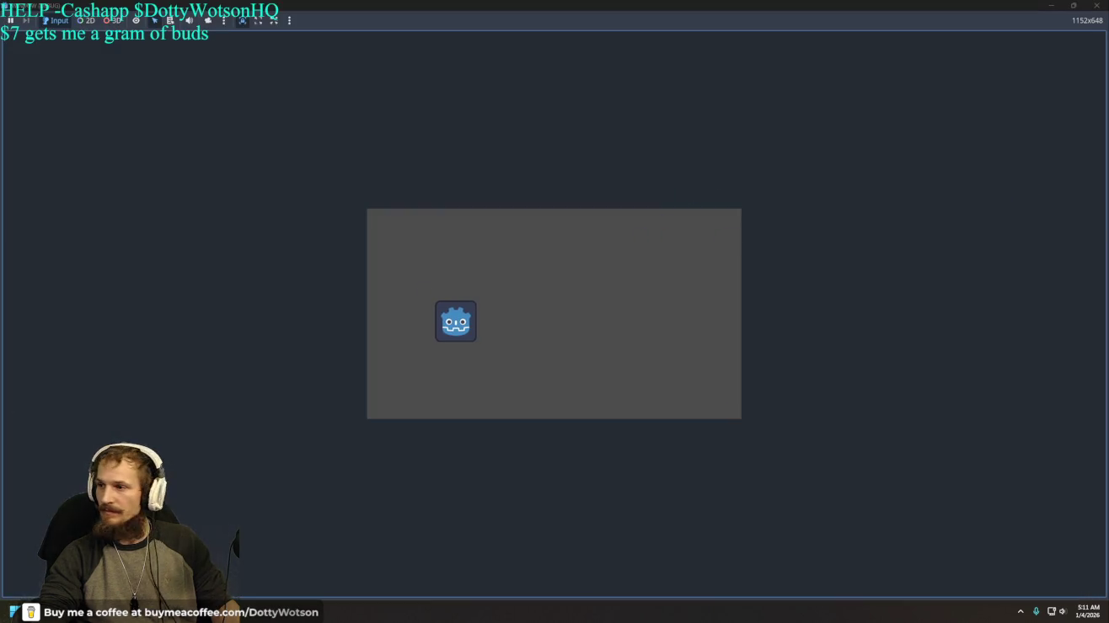
key("Right")
key("Right")
key("Left")
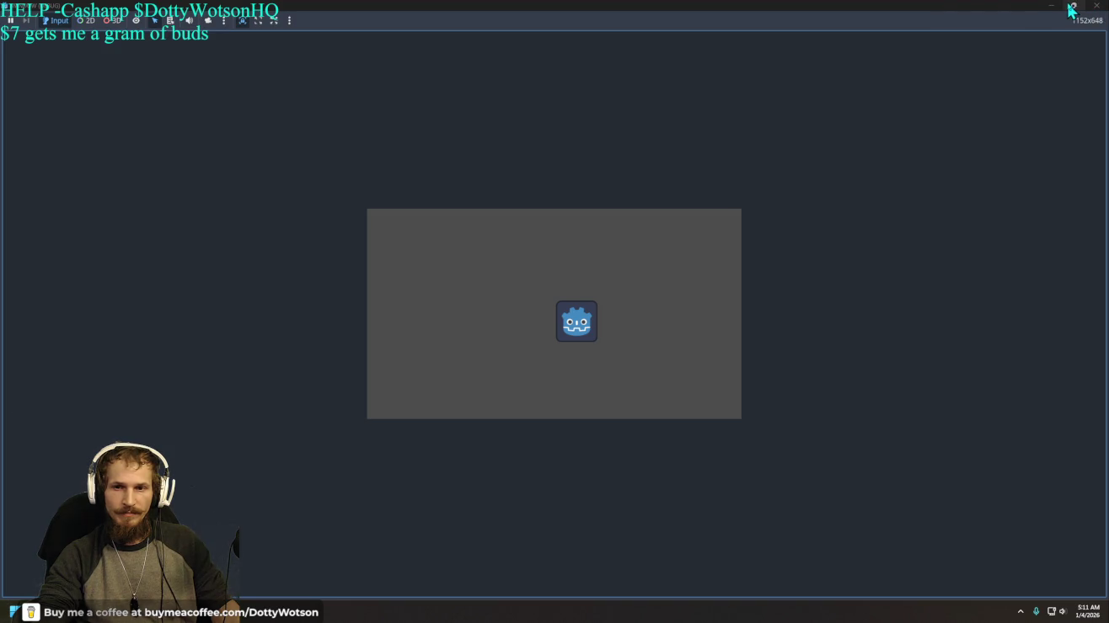
left_click(1095, 5)
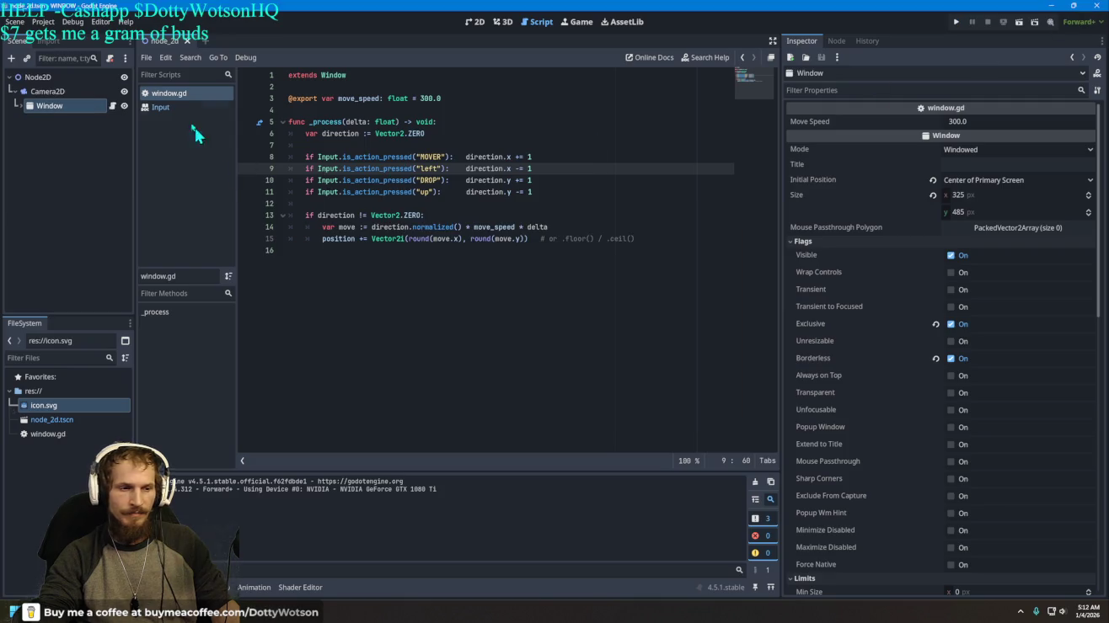
Step: Dismiss the Project menu, maximize the editor with Super+Up, and run the WINDOW project again
left_click(43, 22)
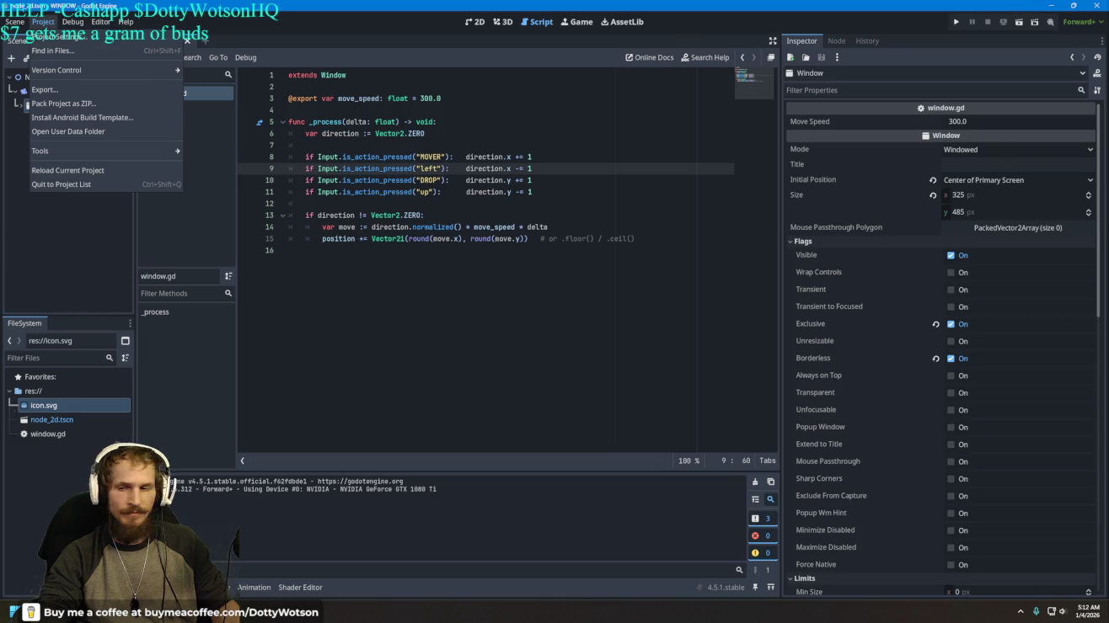
left_click(50, 37)
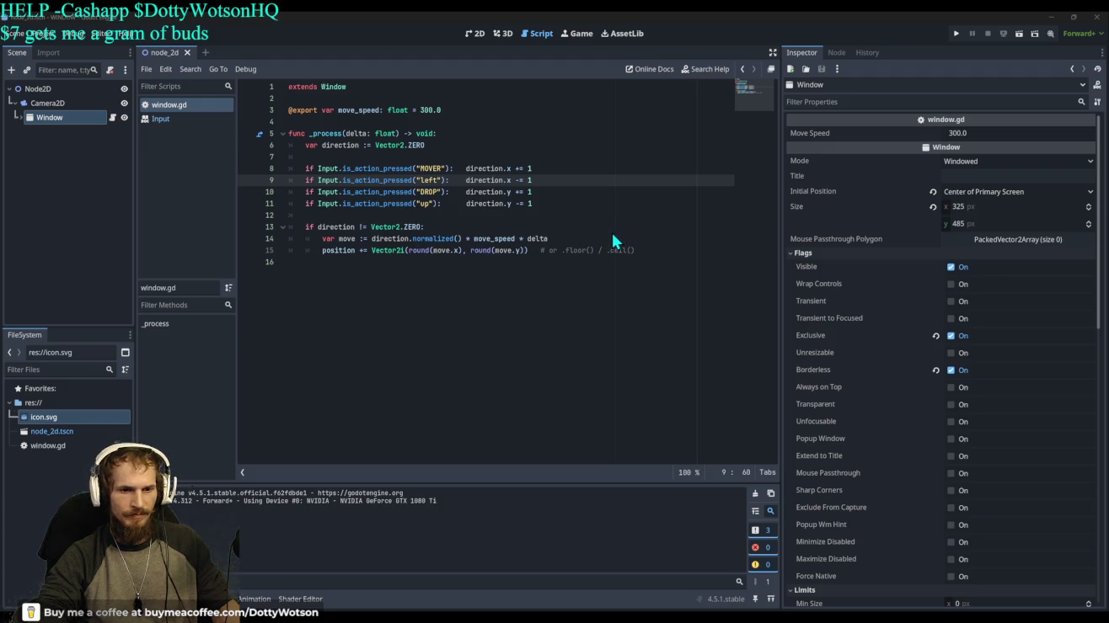
left_click(562, 491)
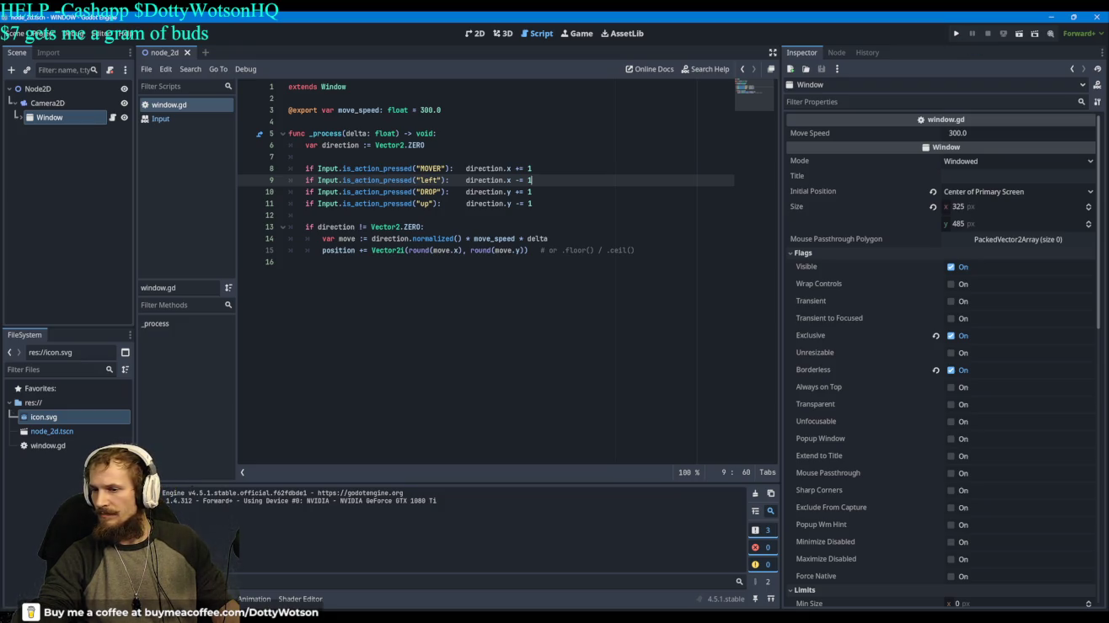
key("super+Up")
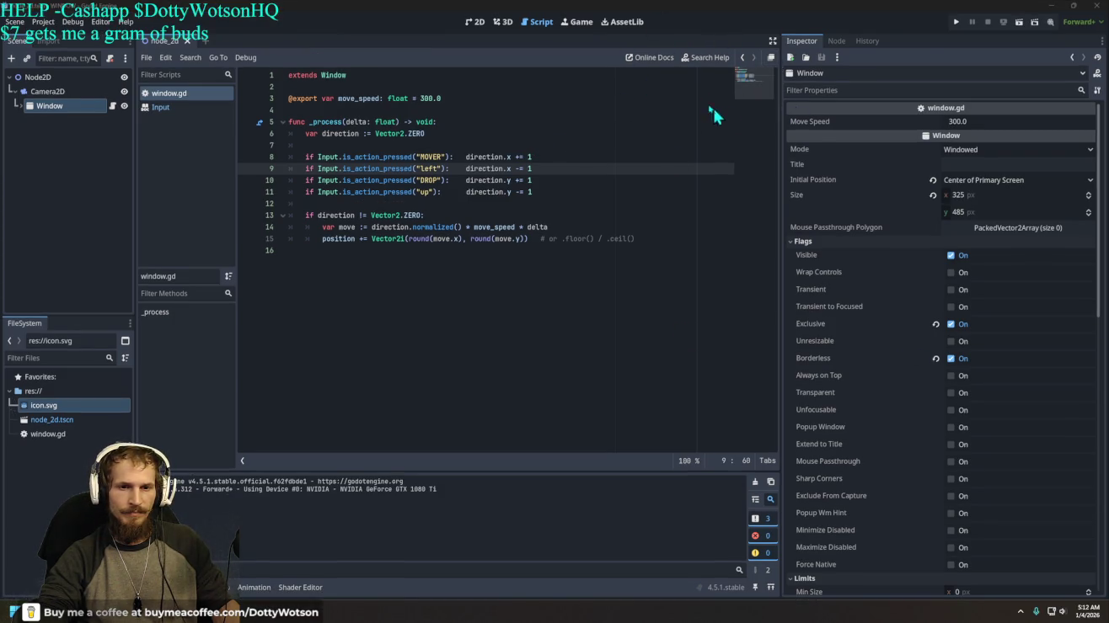
left_click(956, 21)
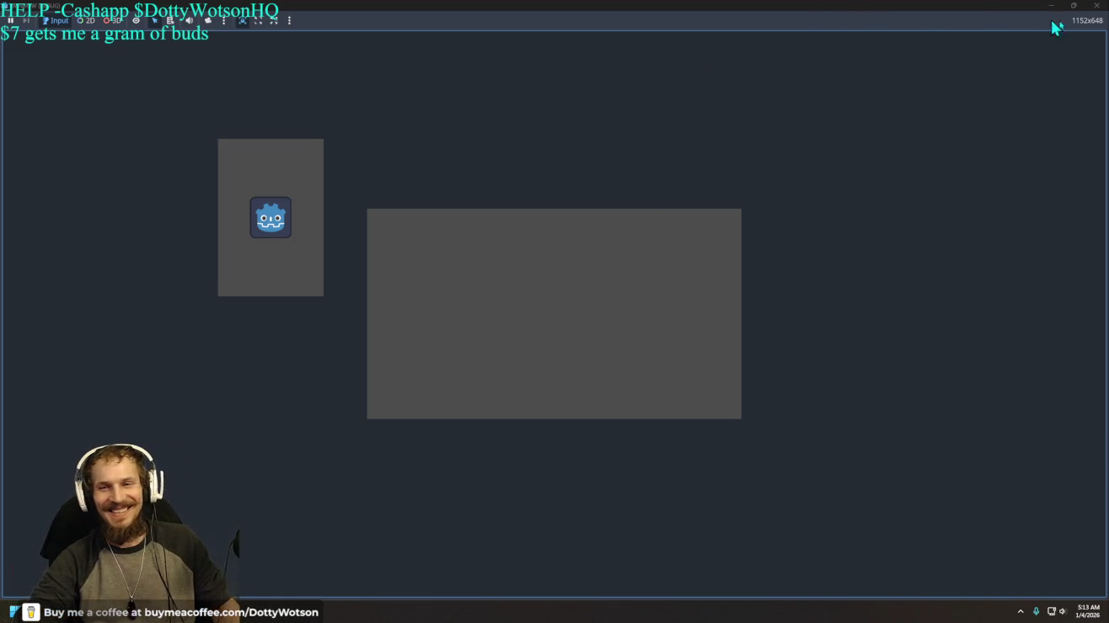
Step: Close the running game after viewing the separate icon window
left_click(1095, 6)
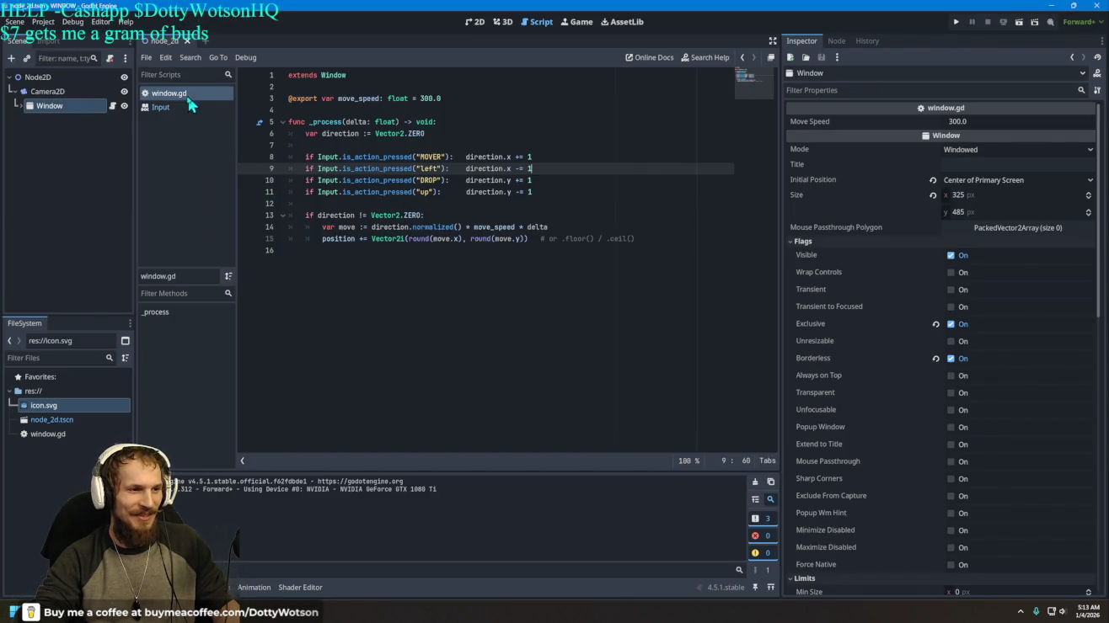
Step: Enable Transparent on the Window node, test-run and close the game, then turn Borderless off
left_click(73, 107)
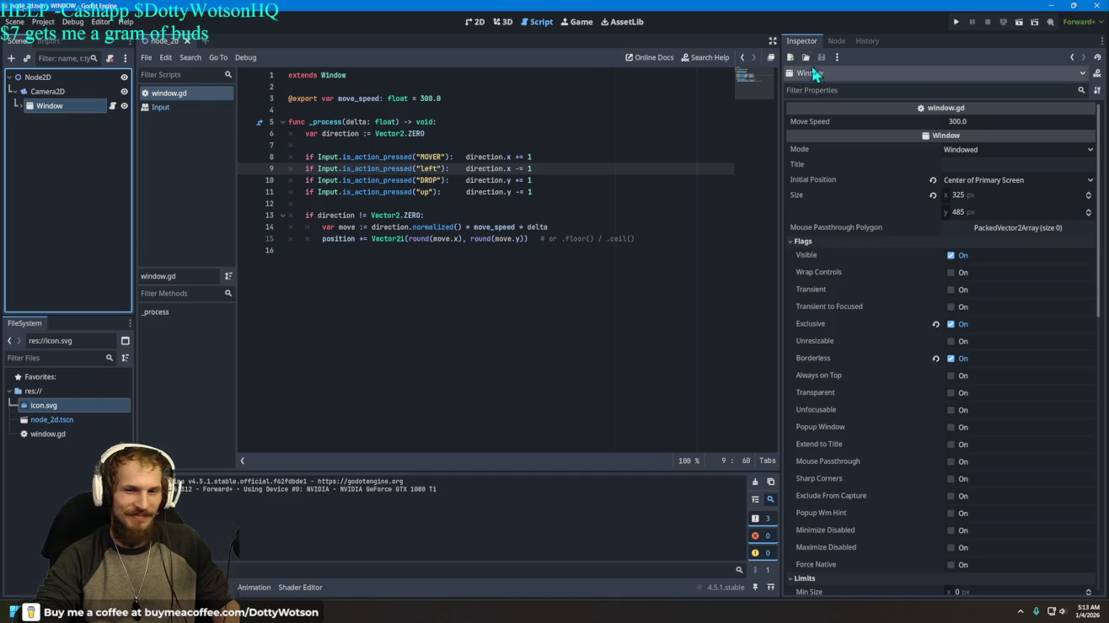
left_click(950, 392)
left_click(999, 21)
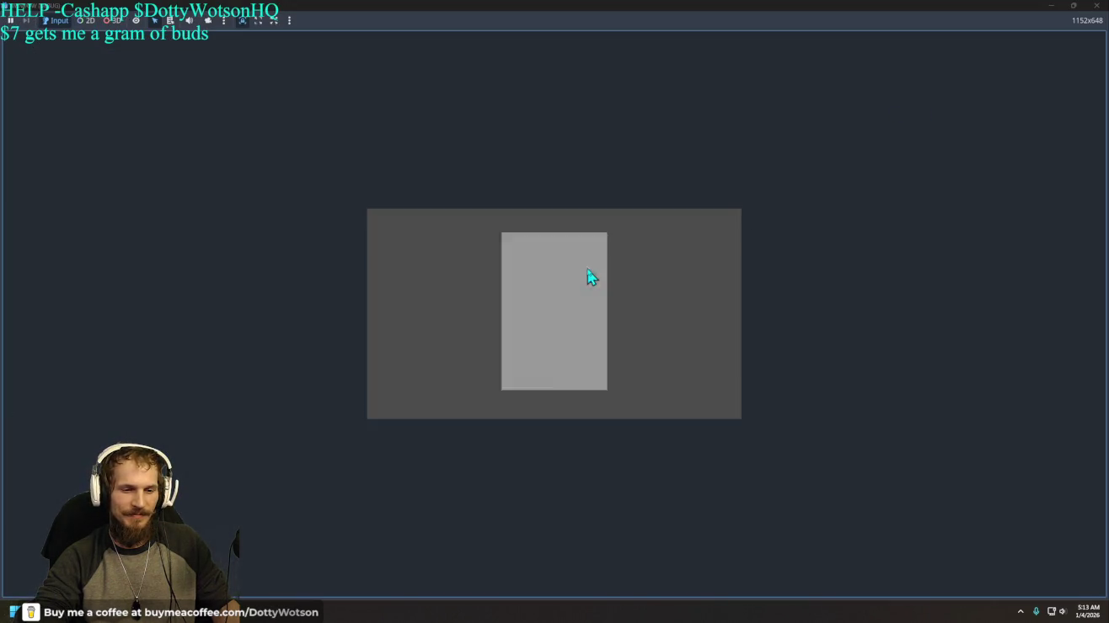
left_click(1093, 8)
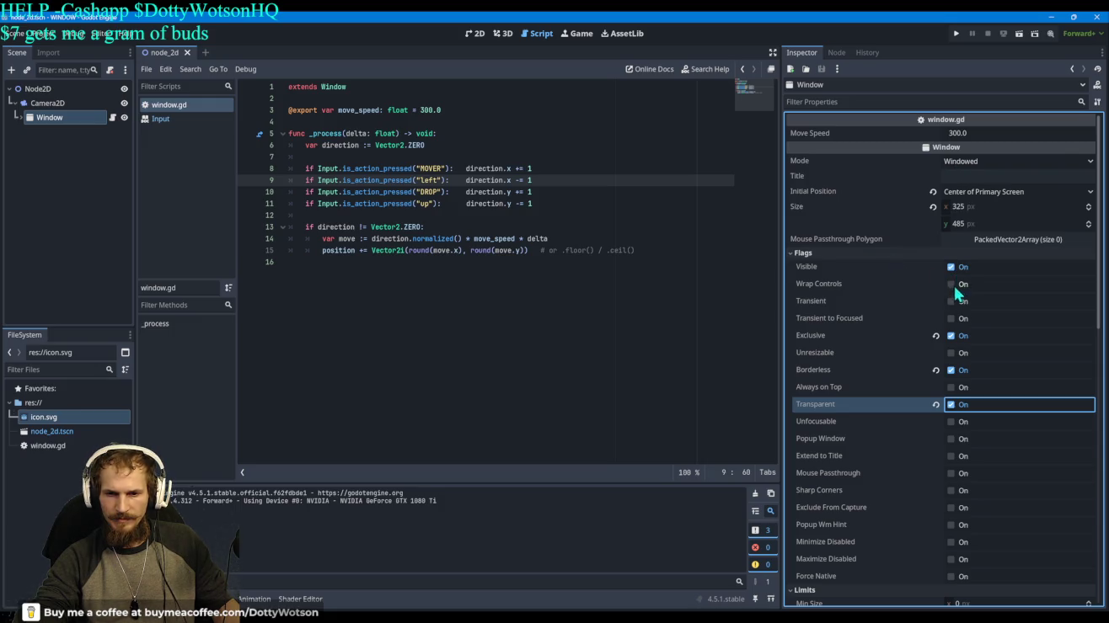
left_click(952, 370)
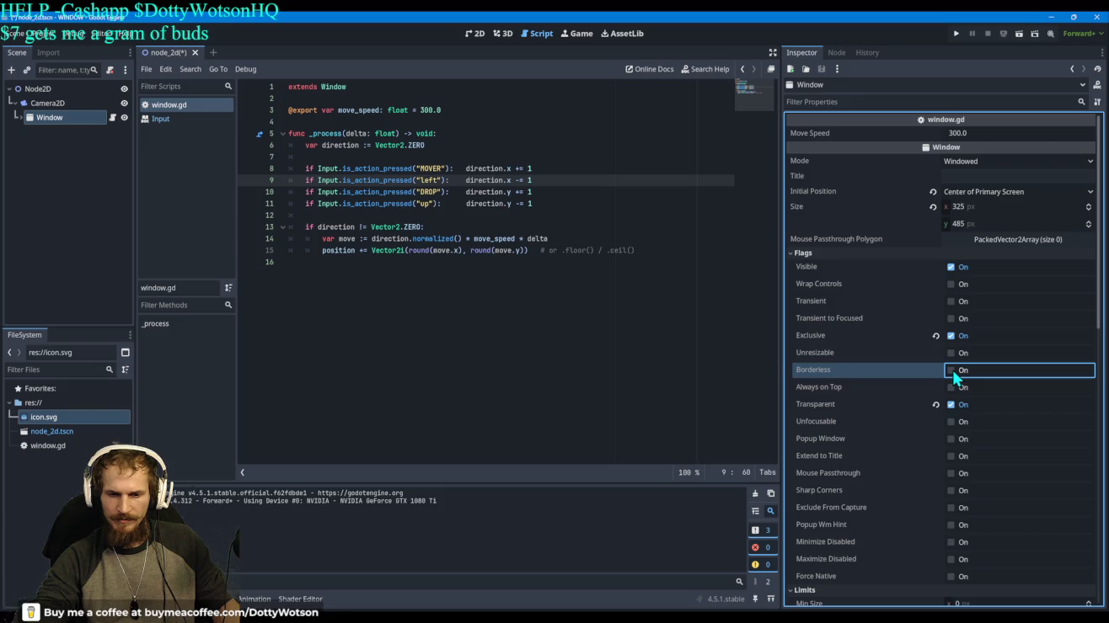
Step: Filter the Inspector for 'trans', then run the game, drag the popup window, and close it
left_click(875, 101)
type("trans")
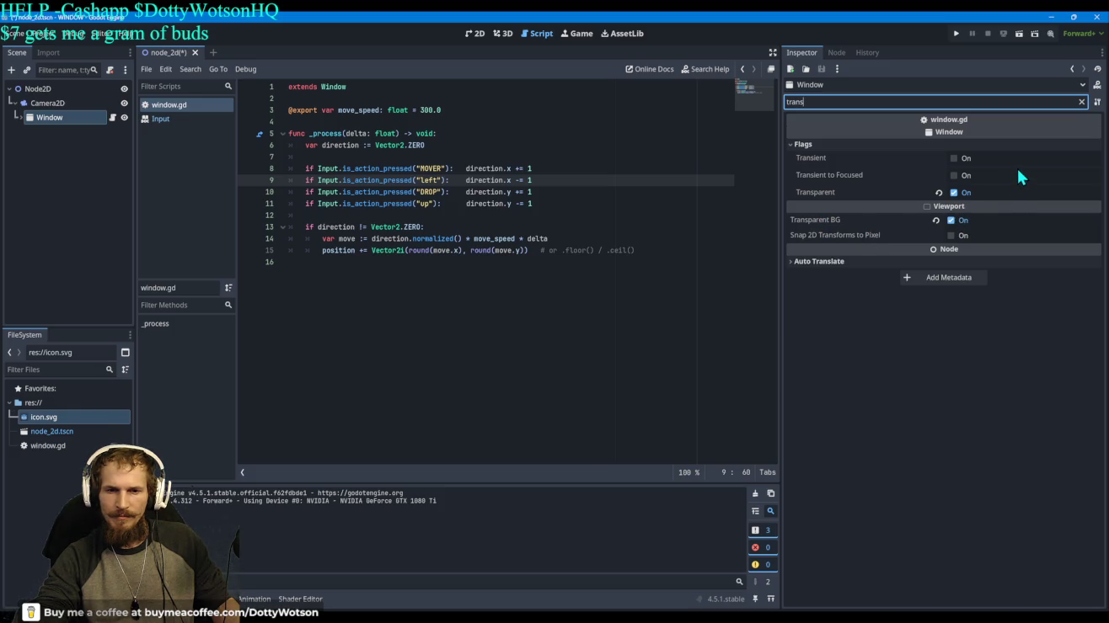
left_click(956, 34)
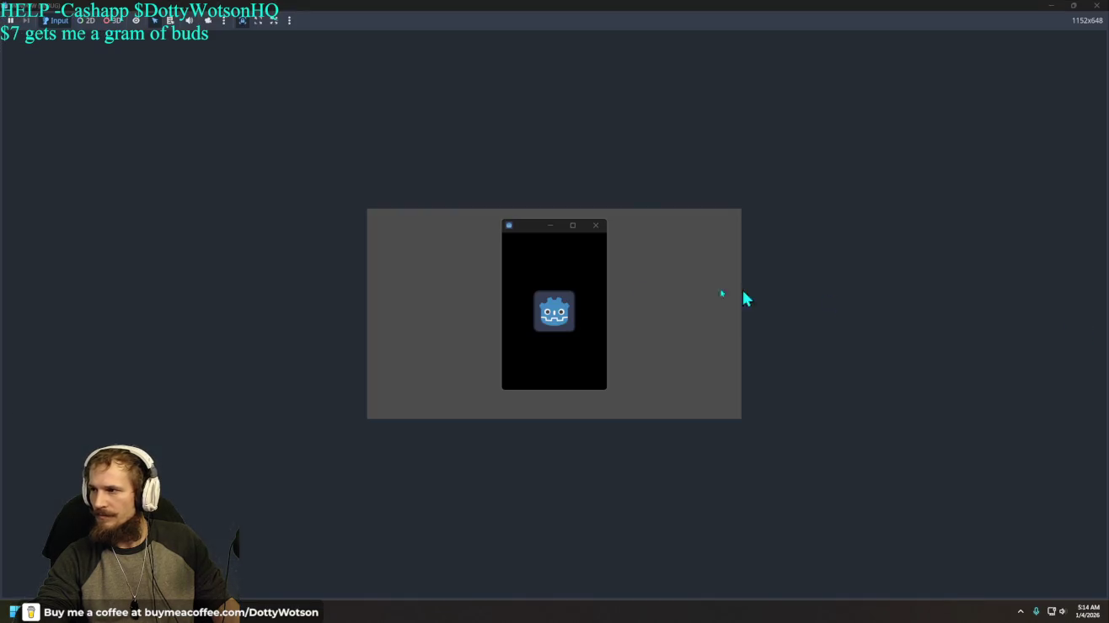
mouse_move(520, 231)
left_mouse_down()
mouse_move(903, 177)
mouse_move(842, 150)
mouse_move(500, 240)
left_mouse_up()
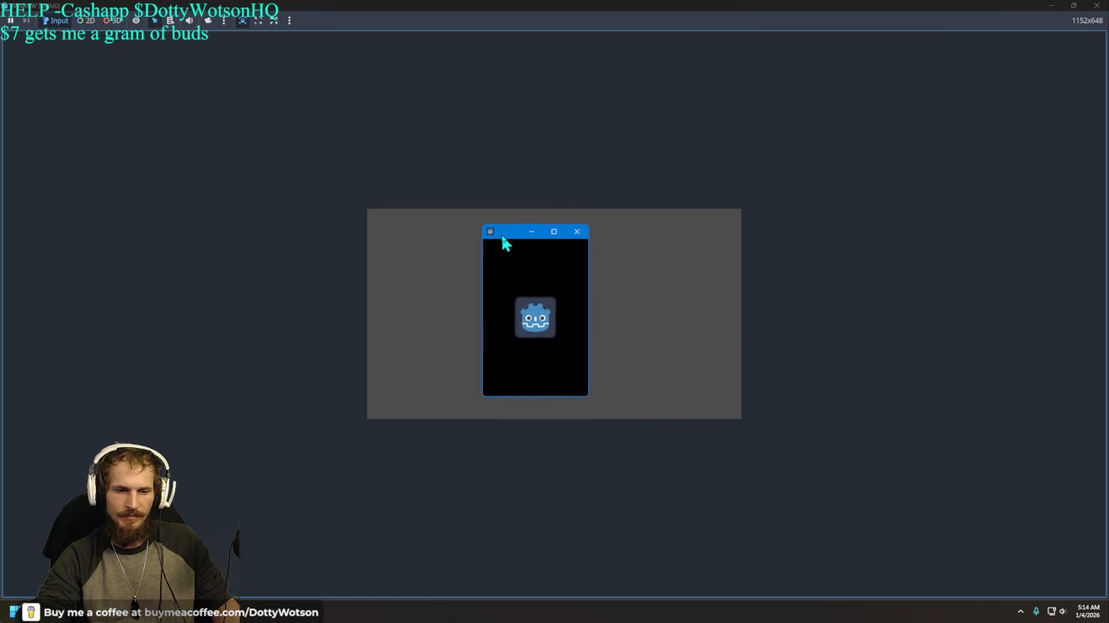
left_click(1096, 6)
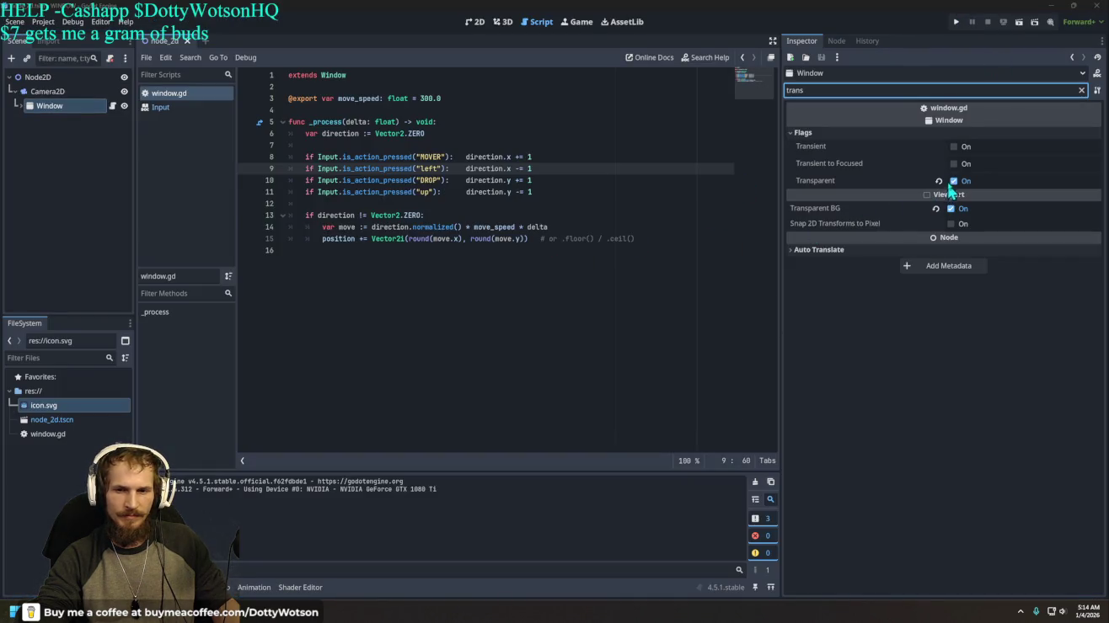
Step: Clear the Inspector filter, tick Borderless on the Window node, and run the project
left_click(1081, 90)
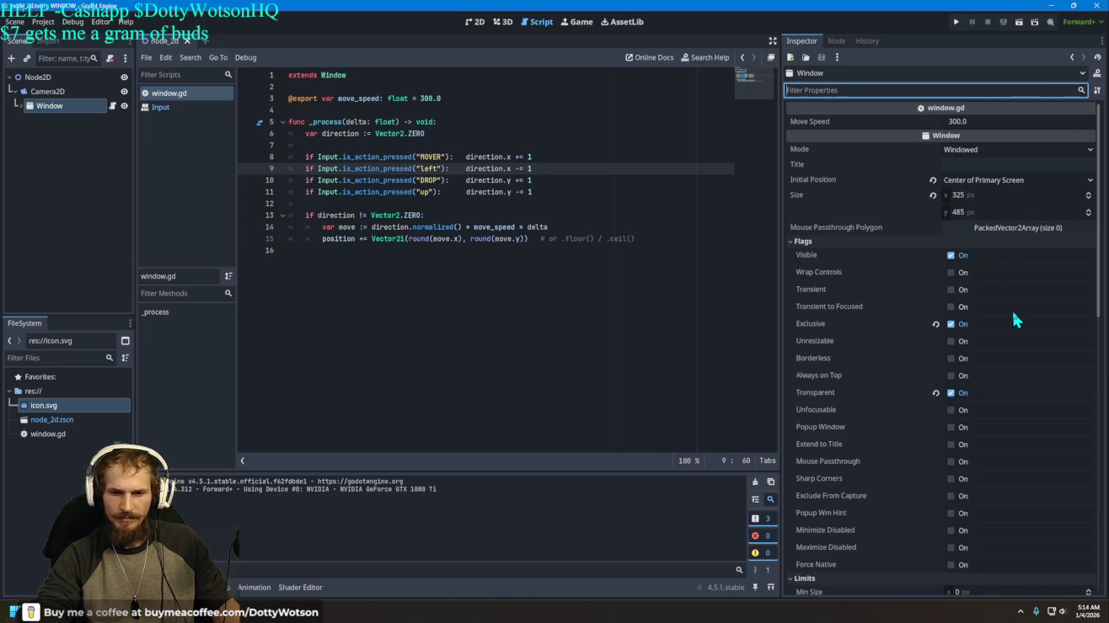
left_click(951, 359)
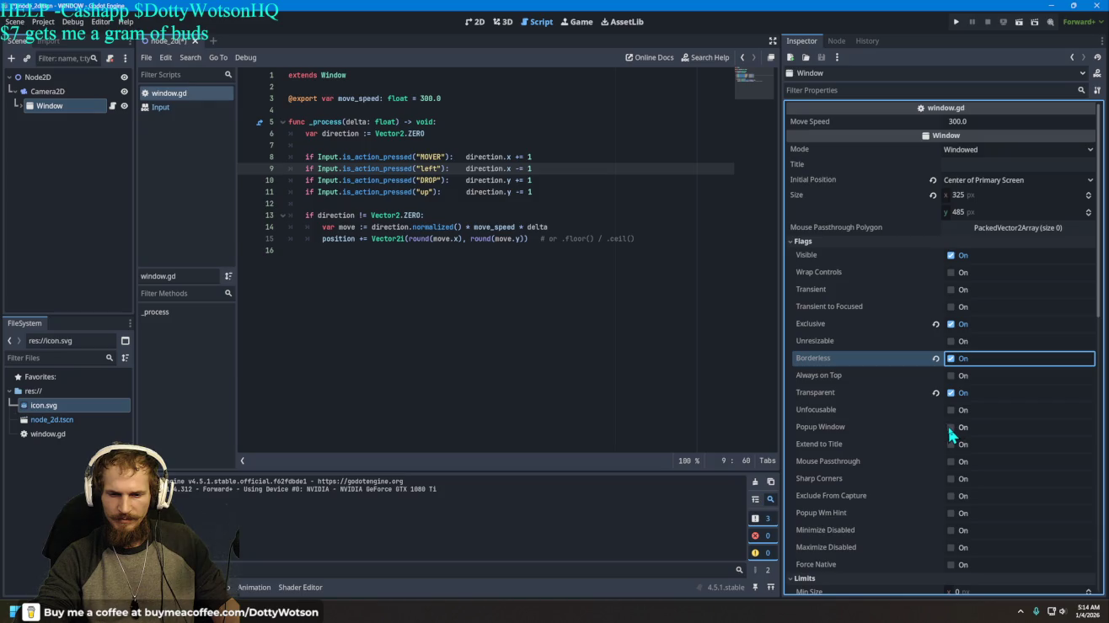
left_click(956, 20)
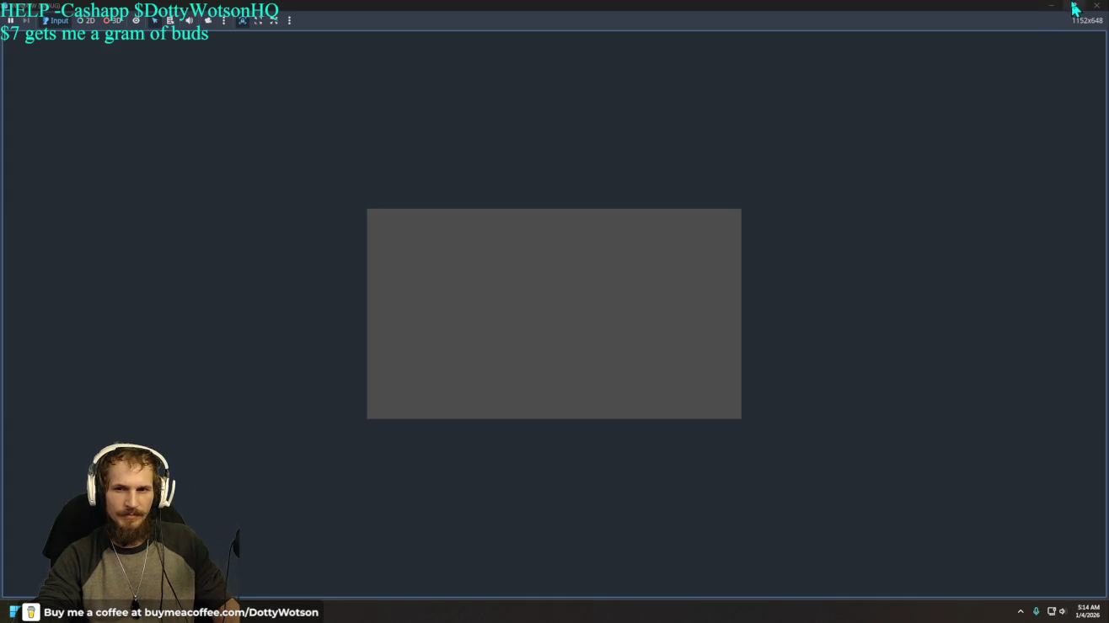
key("F8")
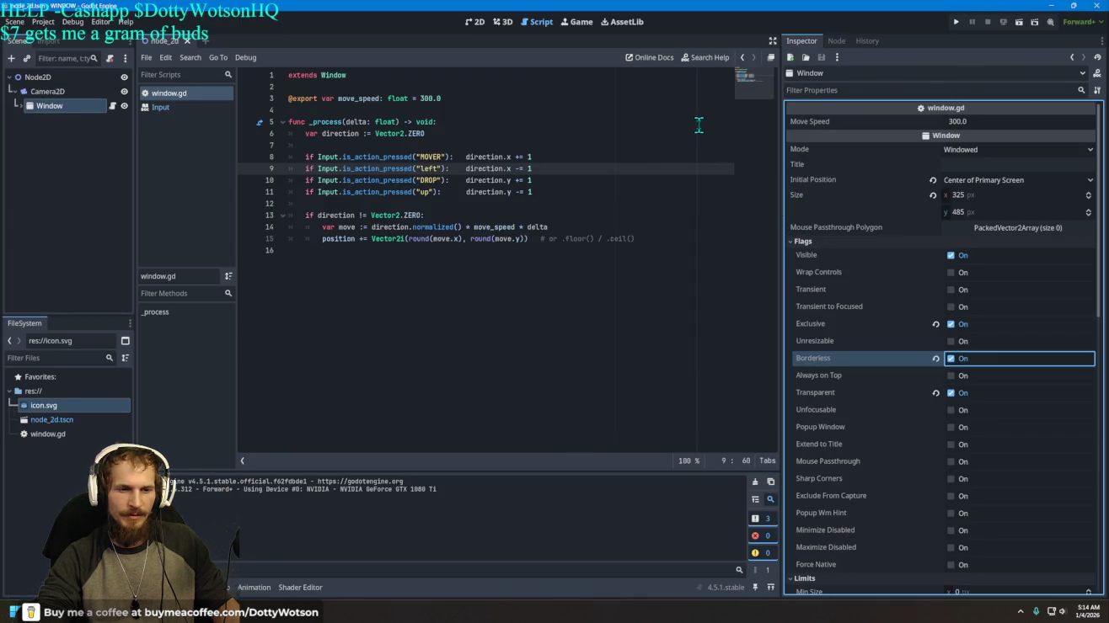
Step: Tick Always on Top for the Window node, run the project, and stop it with F8
left_click(951, 376)
left_click(958, 21)
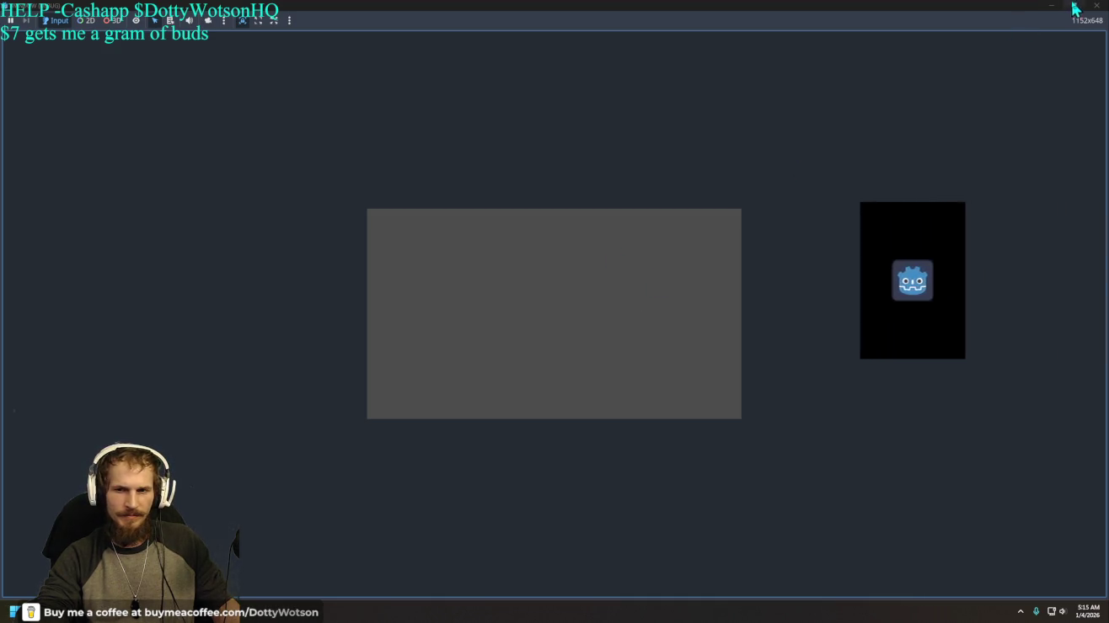
key("F8")
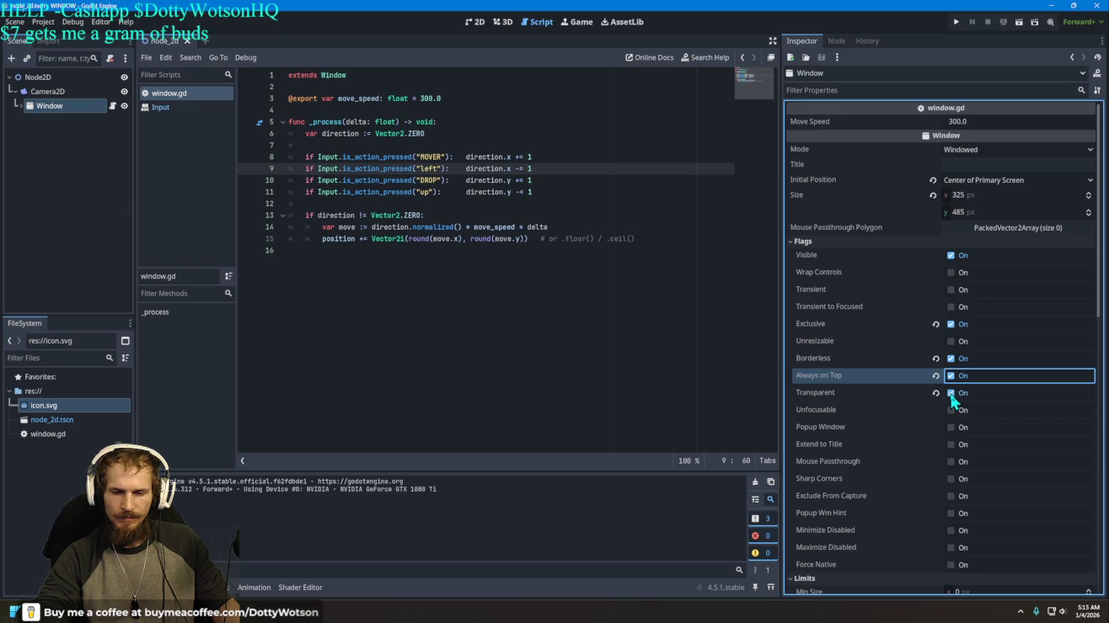
Step: Untick Transparent on the Window node, run the game, move the icon window right, then close it
left_click(949, 393)
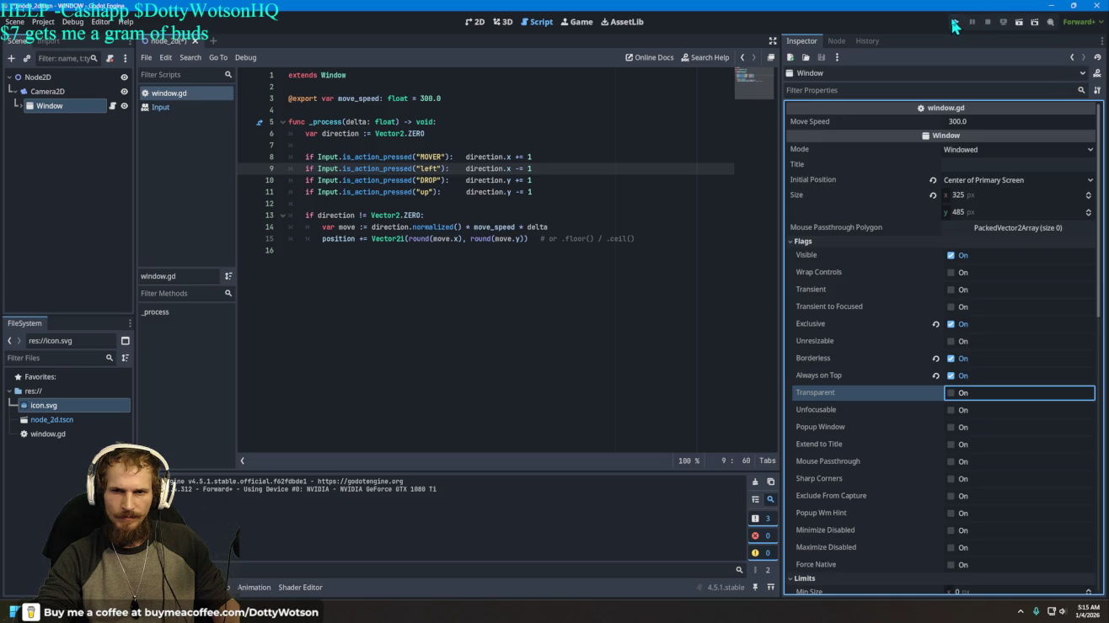
left_click(956, 23)
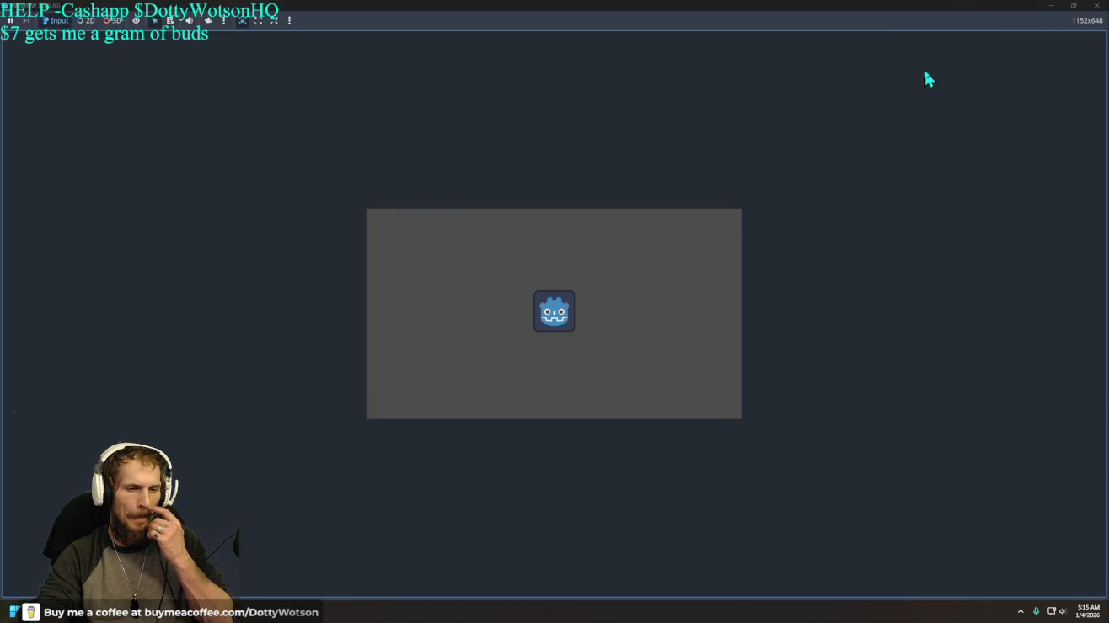
key("Right")
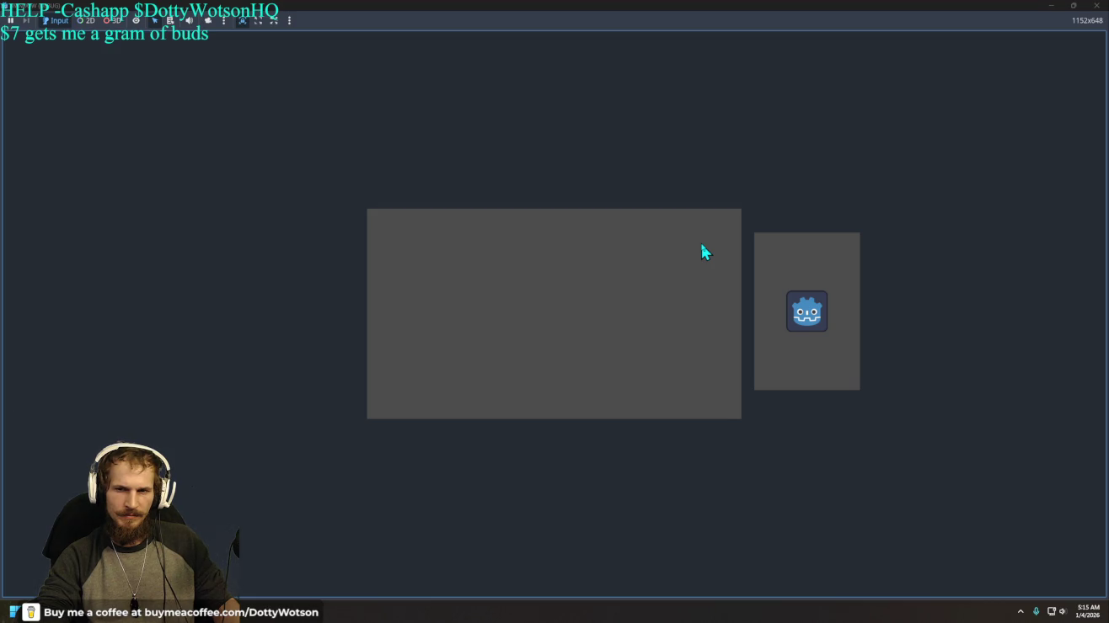
left_click(1095, 6)
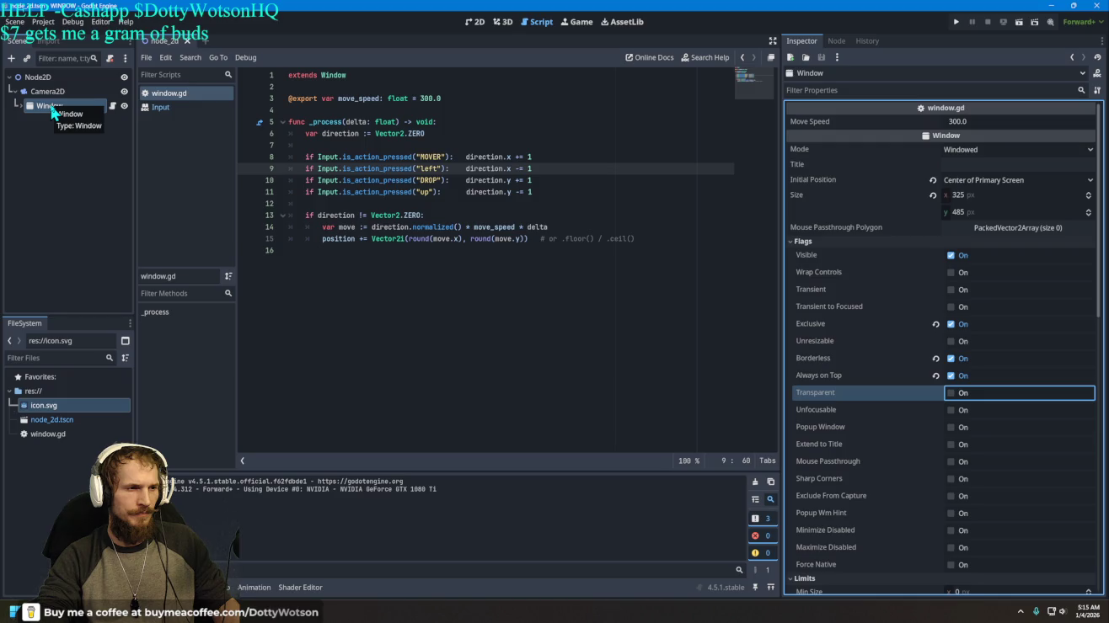
left_click(52, 110)
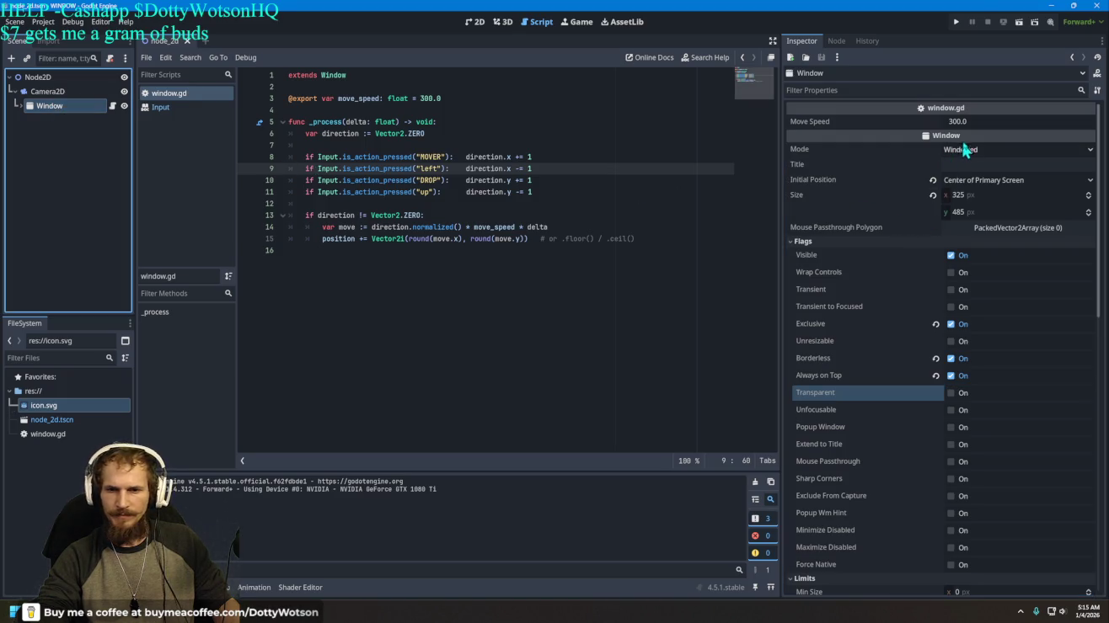
scroll(925, 291, "down", 10)
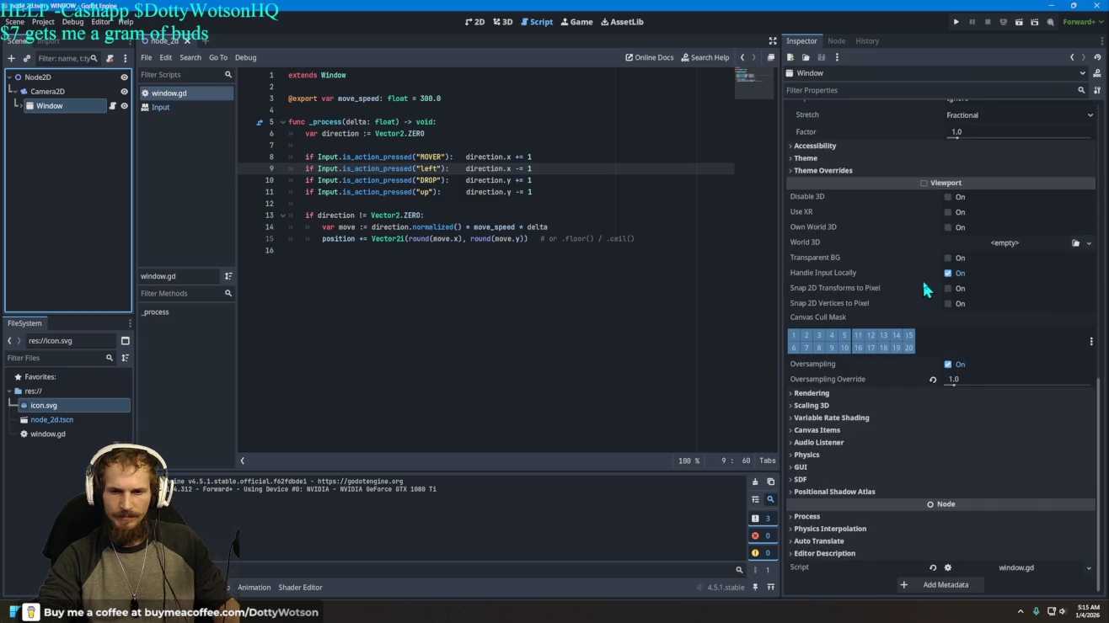
scroll(924, 290, "up", 8)
scroll(926, 290, "up", 3)
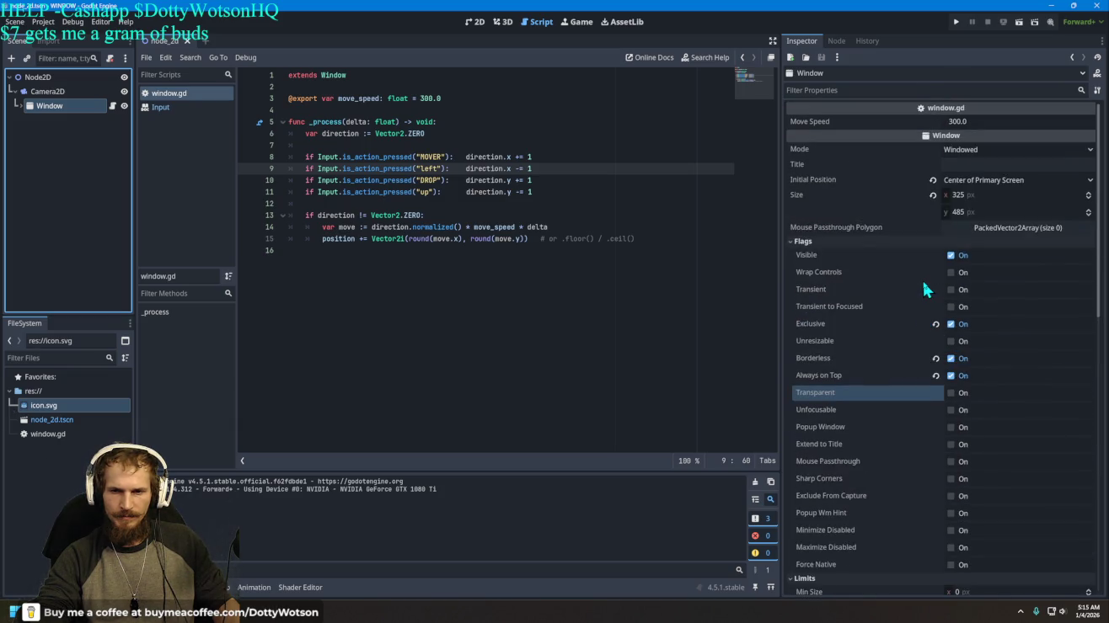
left_click(1021, 228)
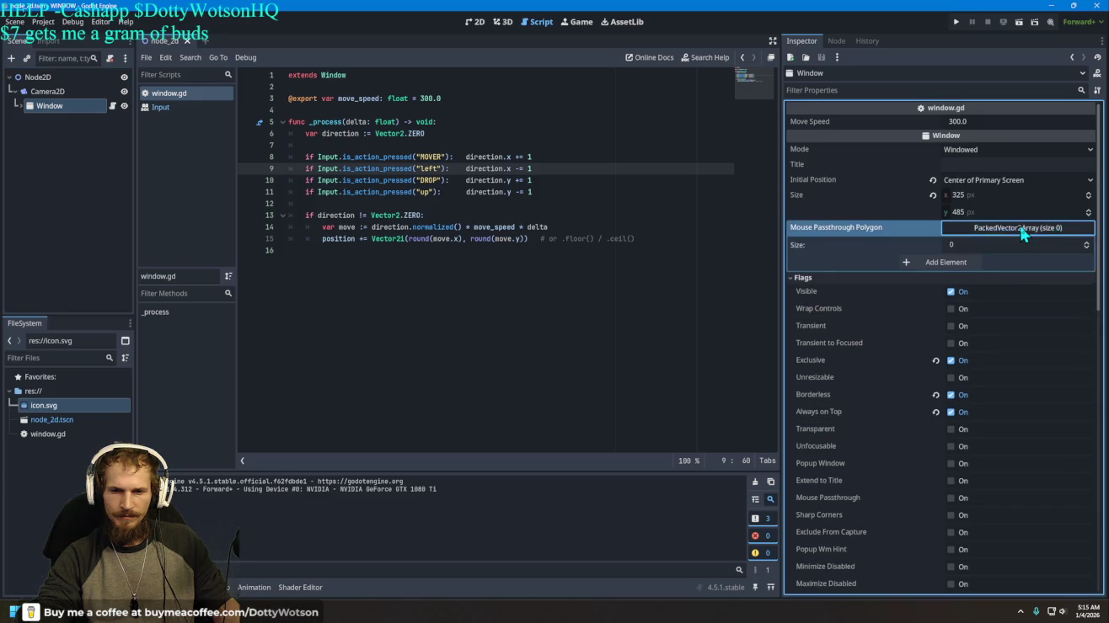
left_click(1020, 229)
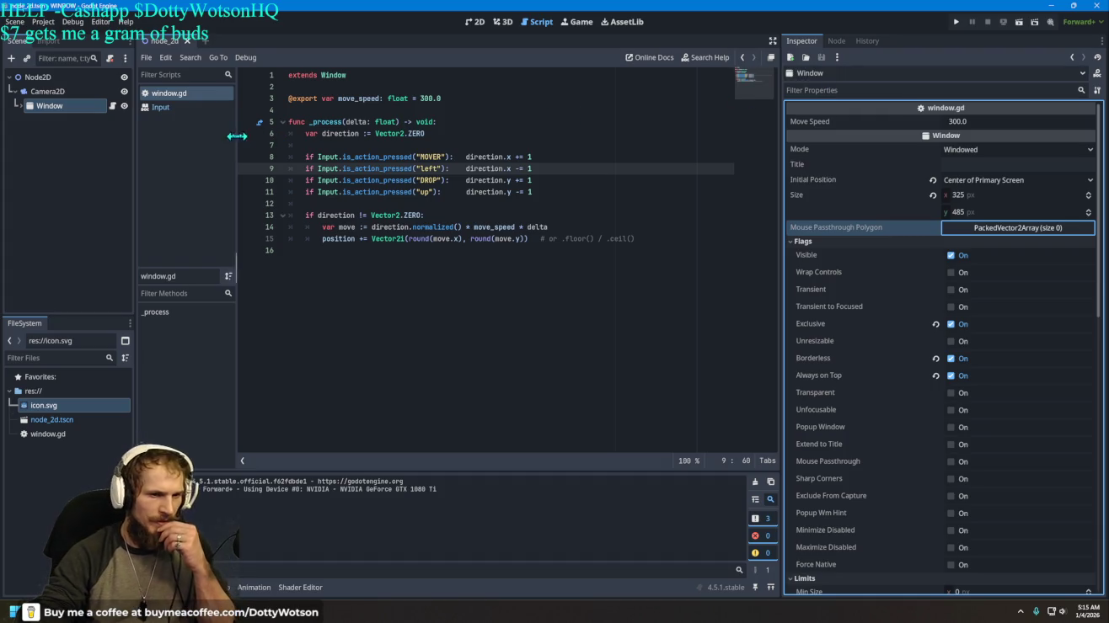
Step: Expand Window and Camera2D in the scene tree, check the Sprite2D's icon texture, then reselect Window
left_click(25, 109)
left_click(19, 106)
left_click(58, 119)
left_click(30, 120)
left_click(65, 136)
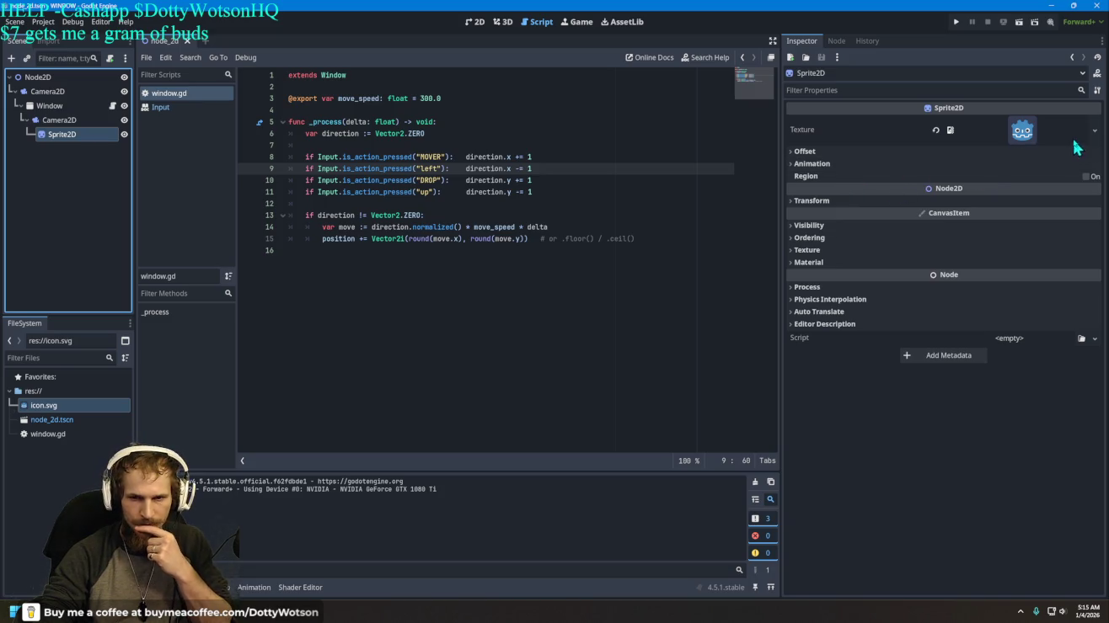
left_click(1032, 133)
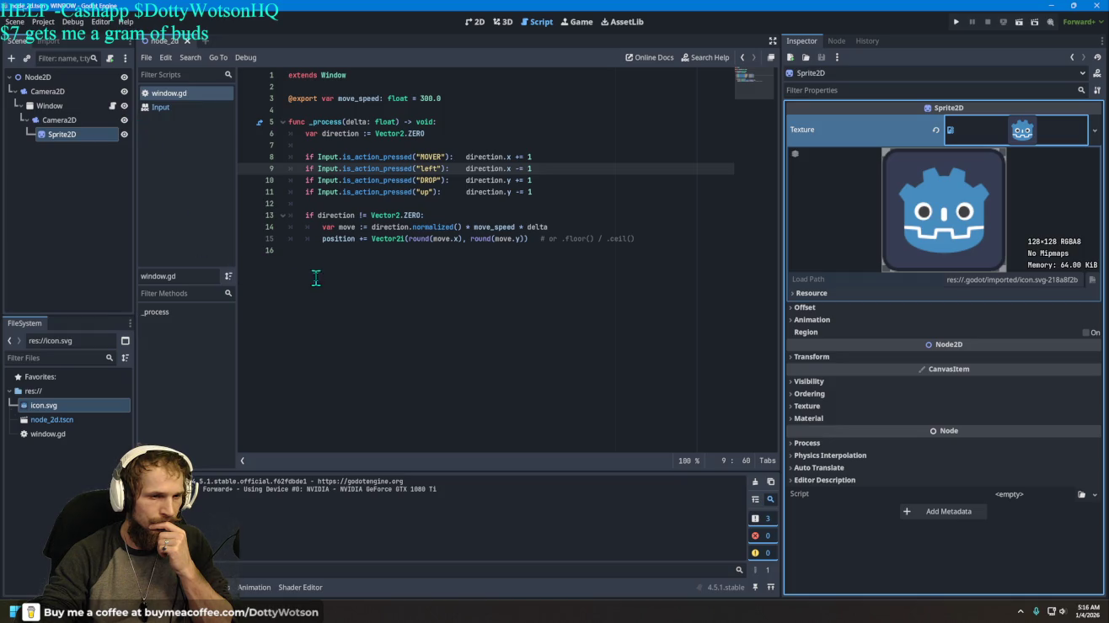
left_click(52, 106)
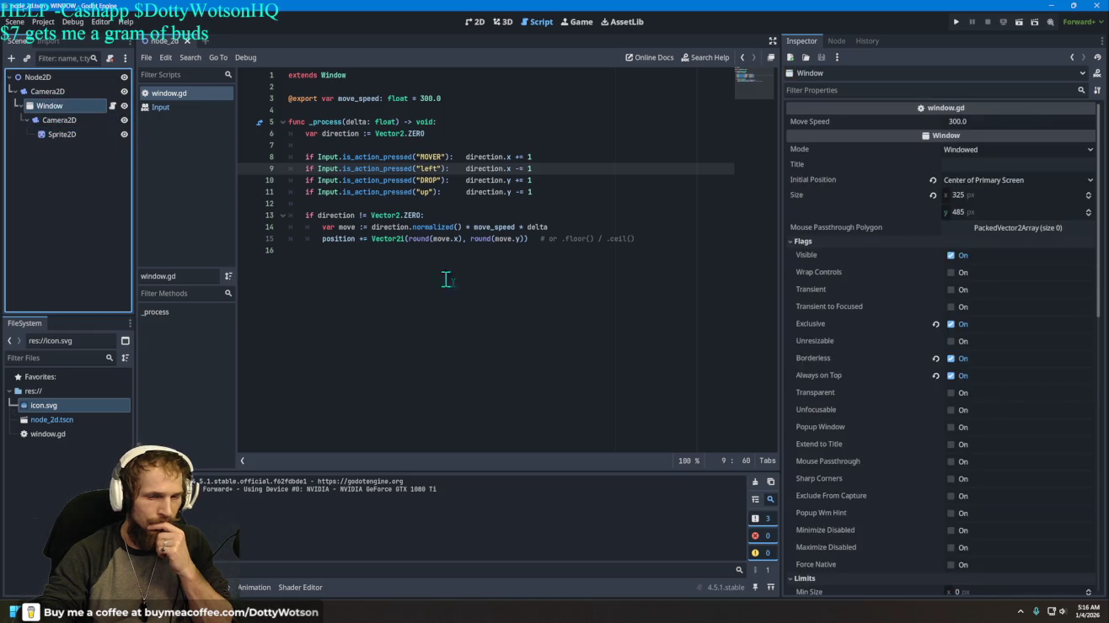
Step: On the Window, untick Exclusive, tick Transparent, and untick Viewport's Transparent BG
left_click(949, 325)
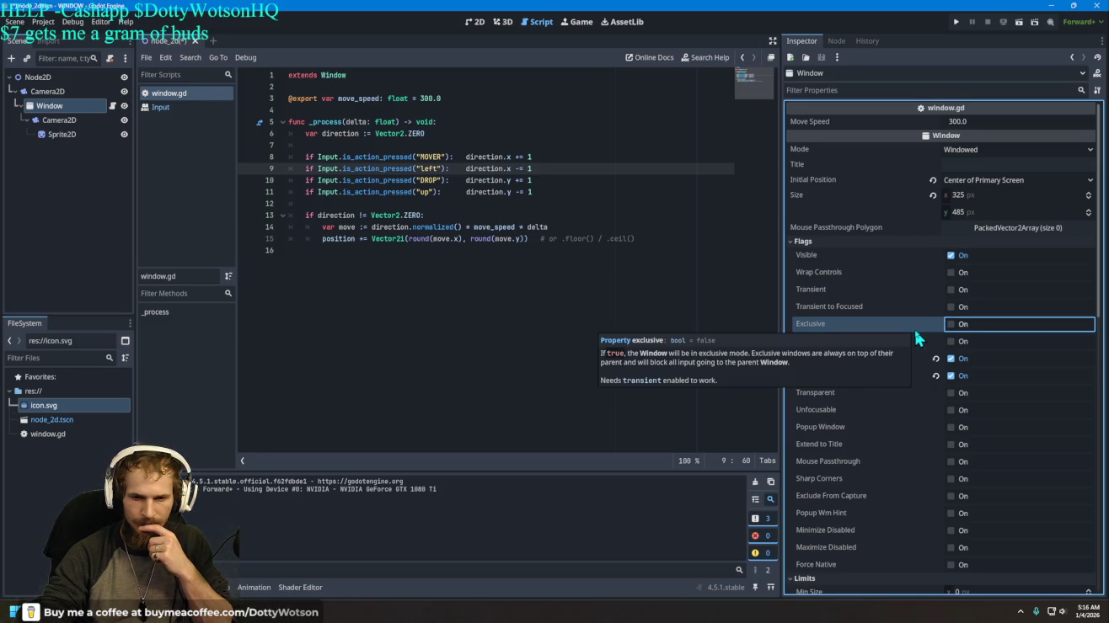
left_click(950, 393)
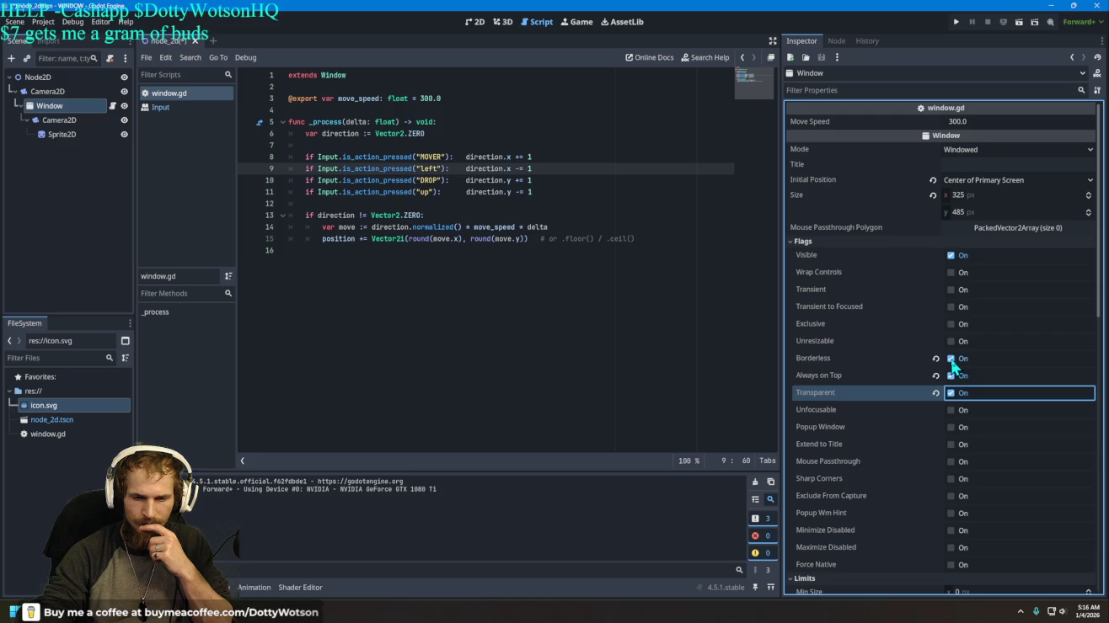
scroll(904, 384, "down", 10)
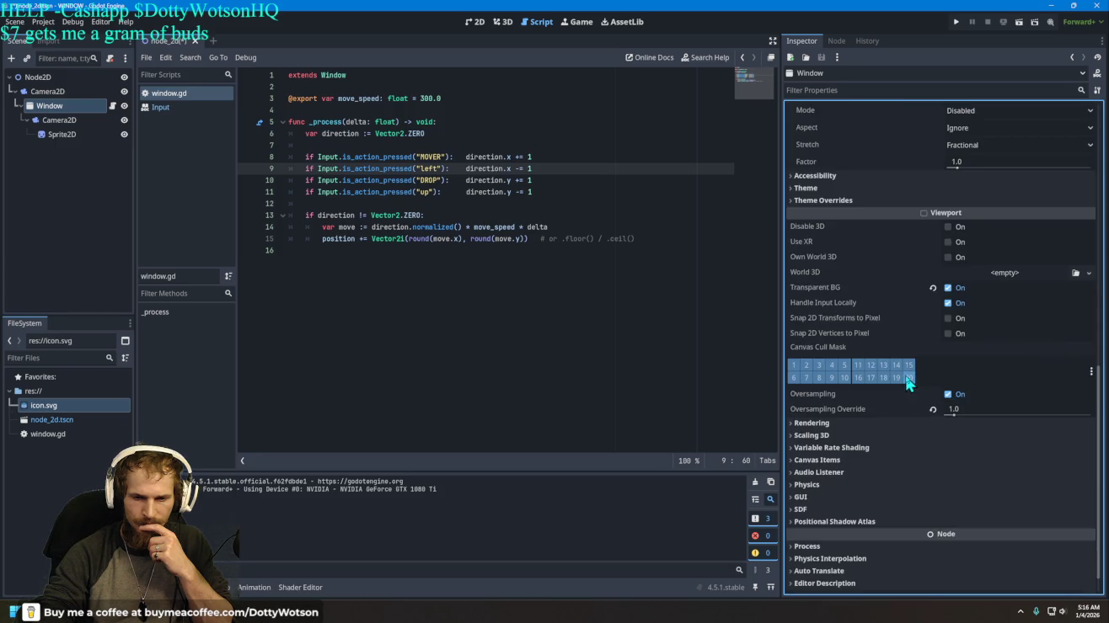
scroll(909, 381, "down", 1)
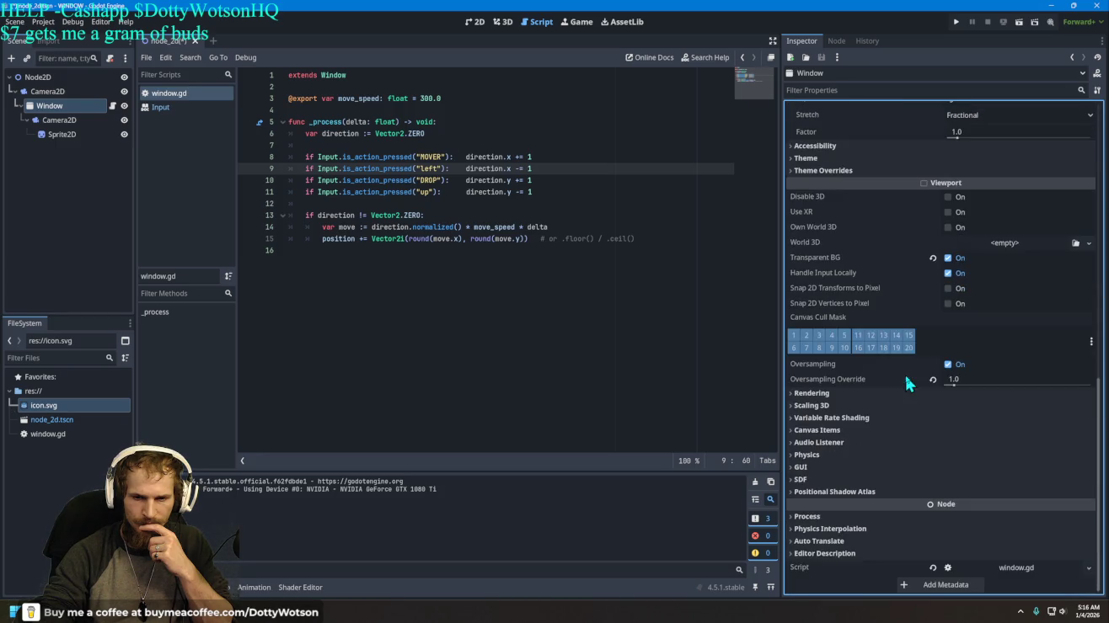
left_click(948, 259)
Step: Test-run the project and close the game window
left_click(960, 21)
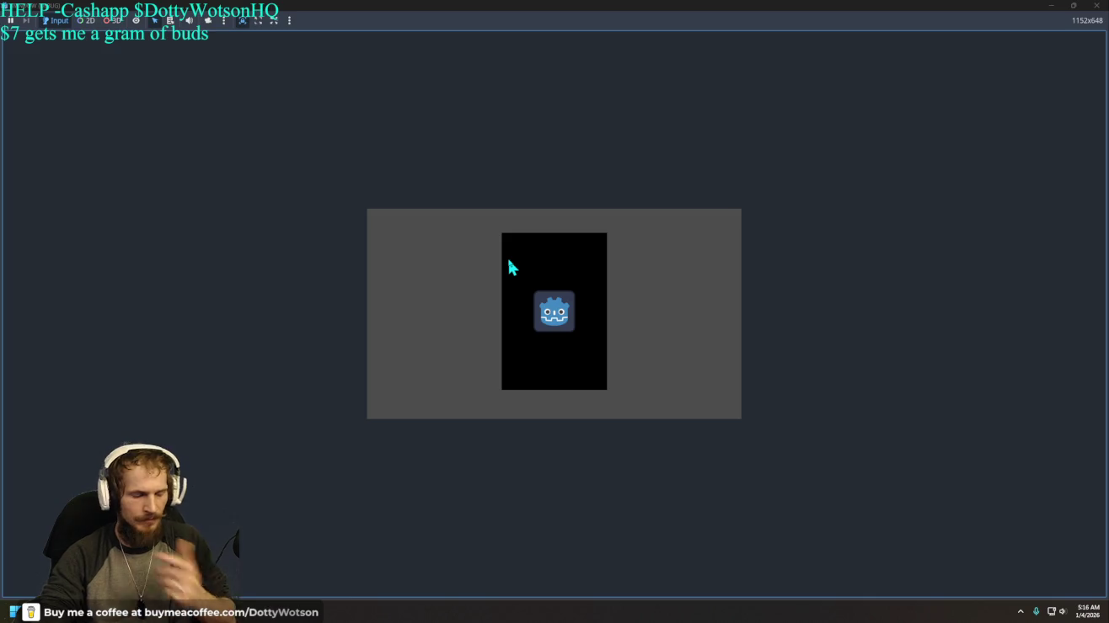
left_click(1096, 5)
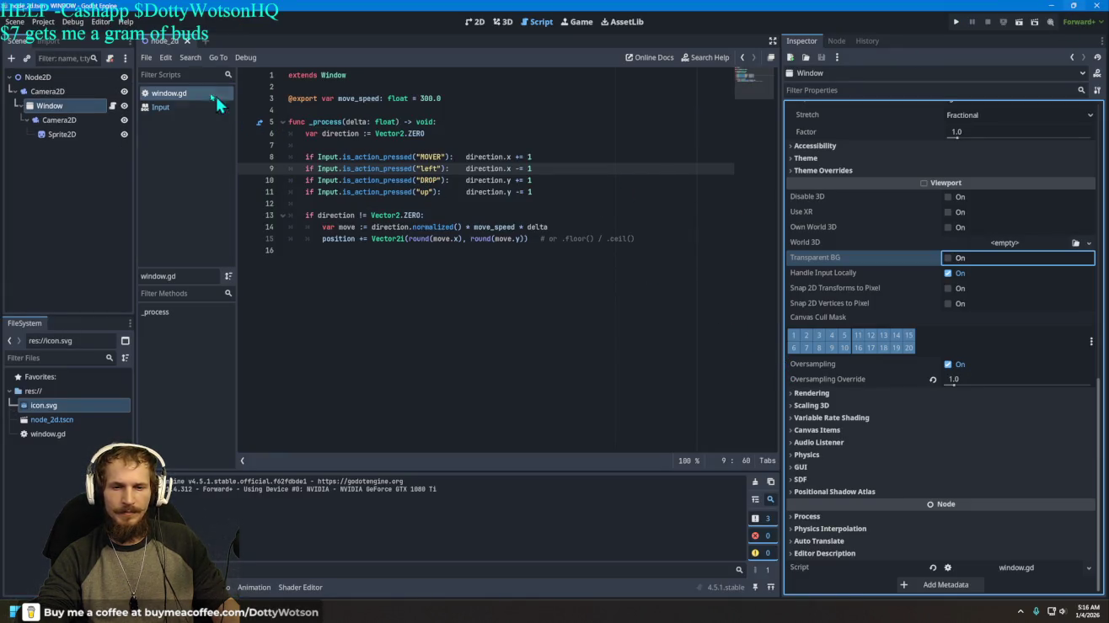
left_click(43, 22)
Step: Untick Per Pixel Transparency Allowed in Project Settings and save and restart the editor
left_click(59, 35)
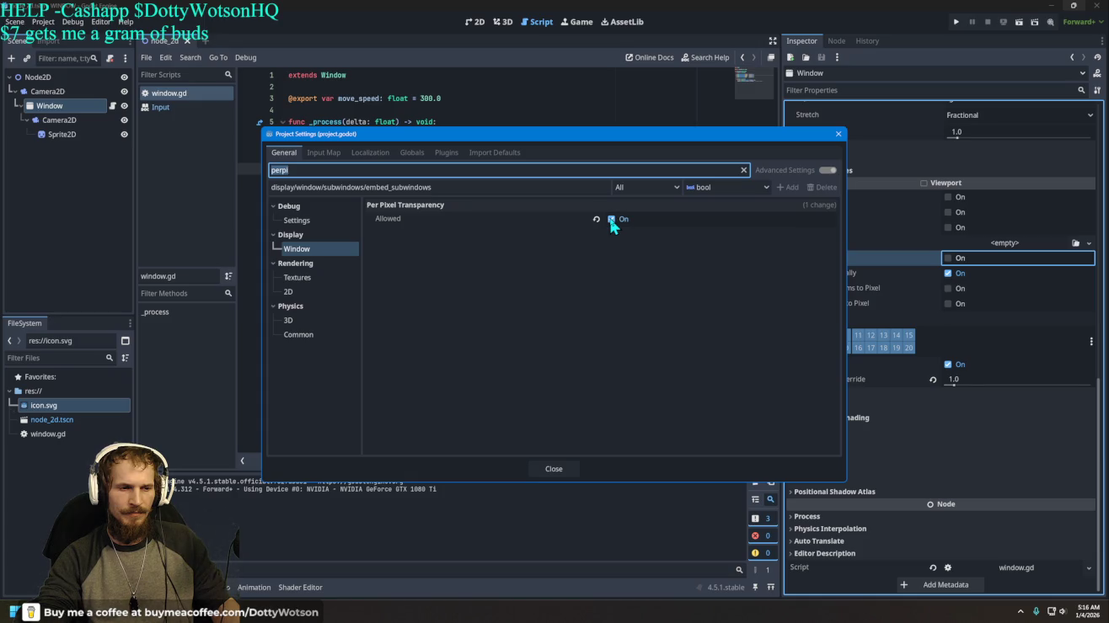
left_click(611, 220)
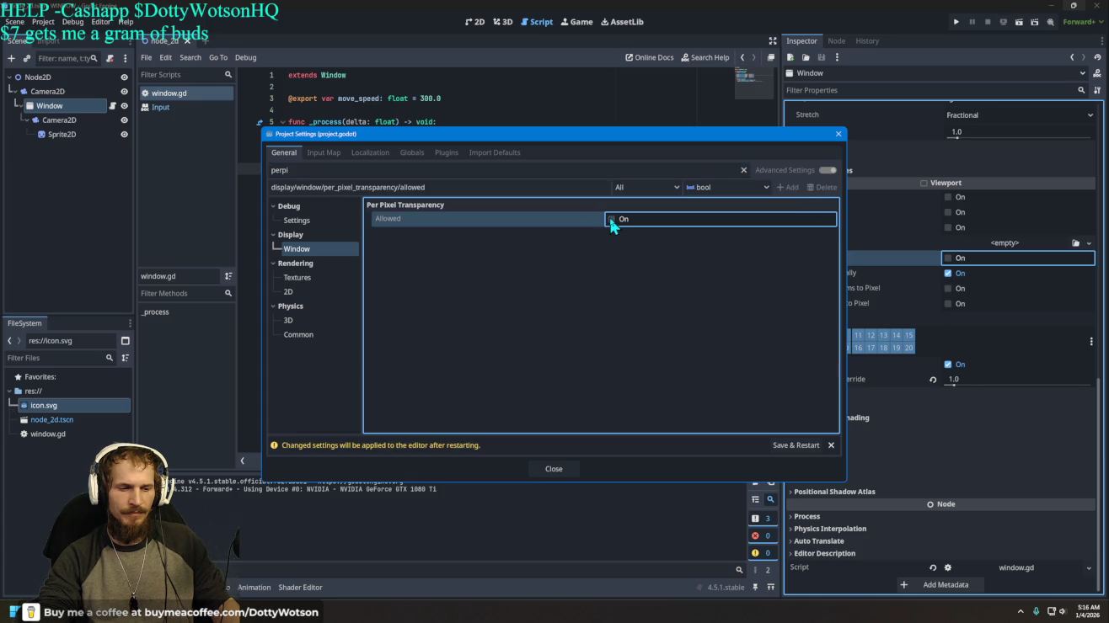
left_click(795, 446)
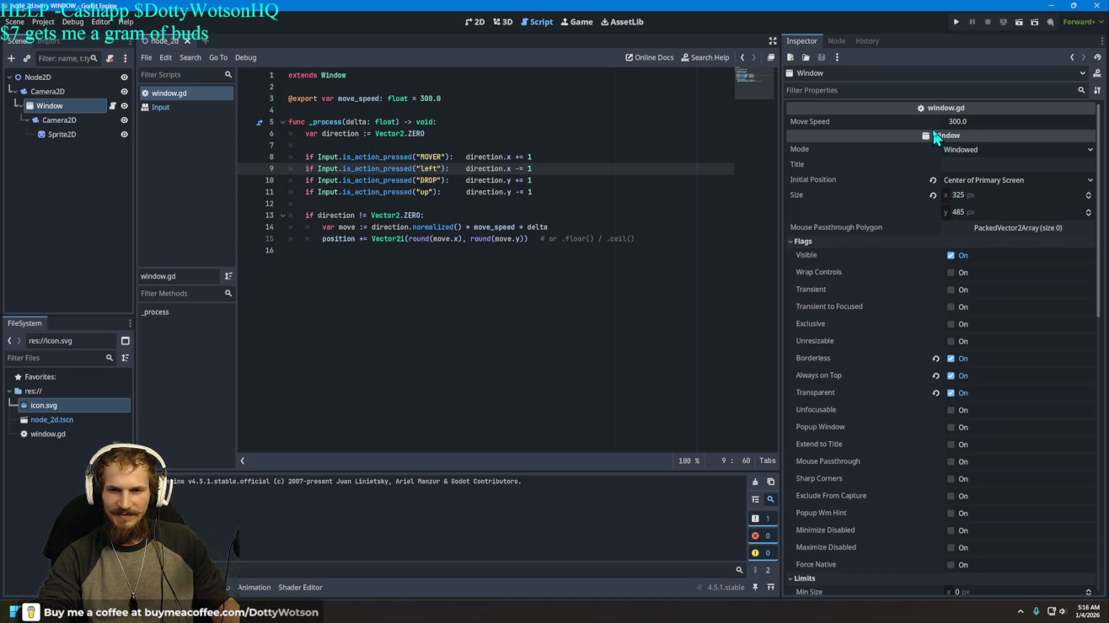
Step: Turn Popup Window on and Always on Top off for the Window, test-running before and after
key("F5")
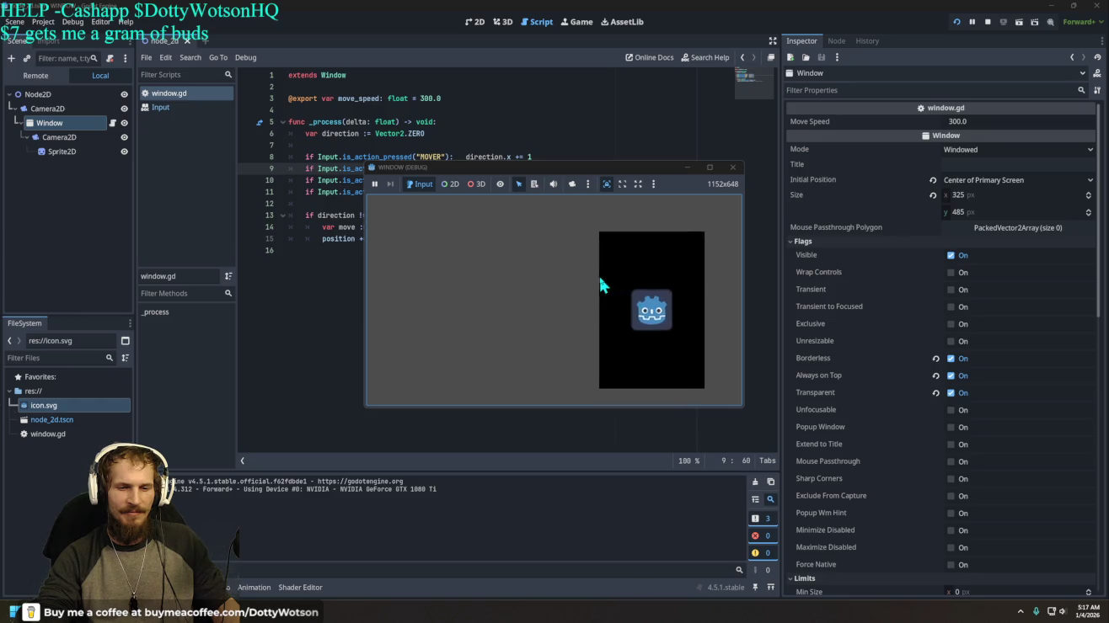
left_click(732, 167)
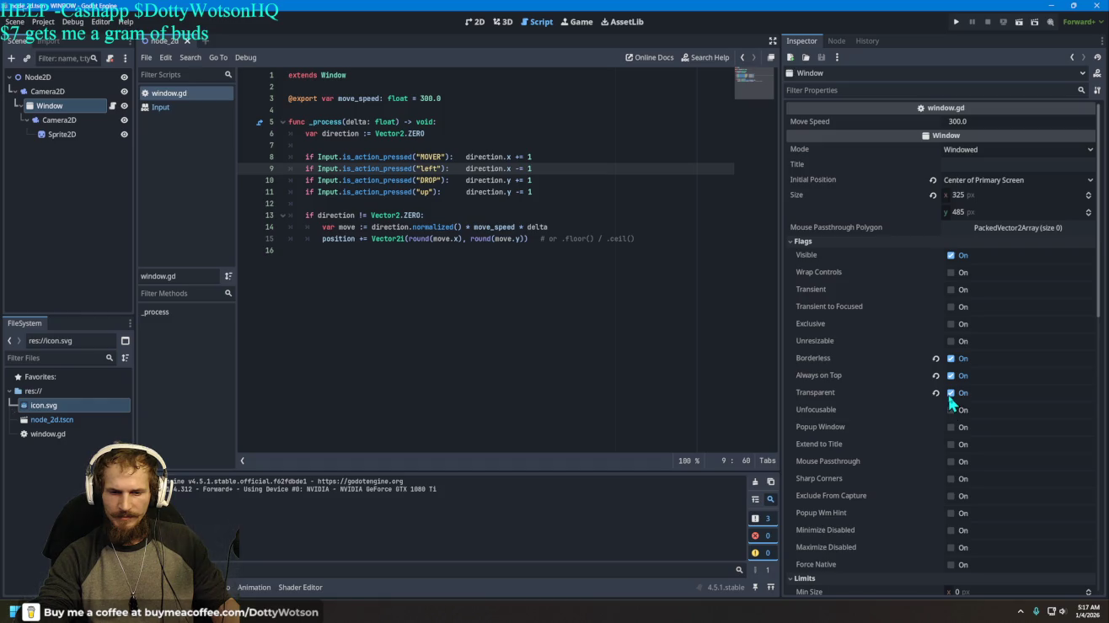
left_click(952, 428)
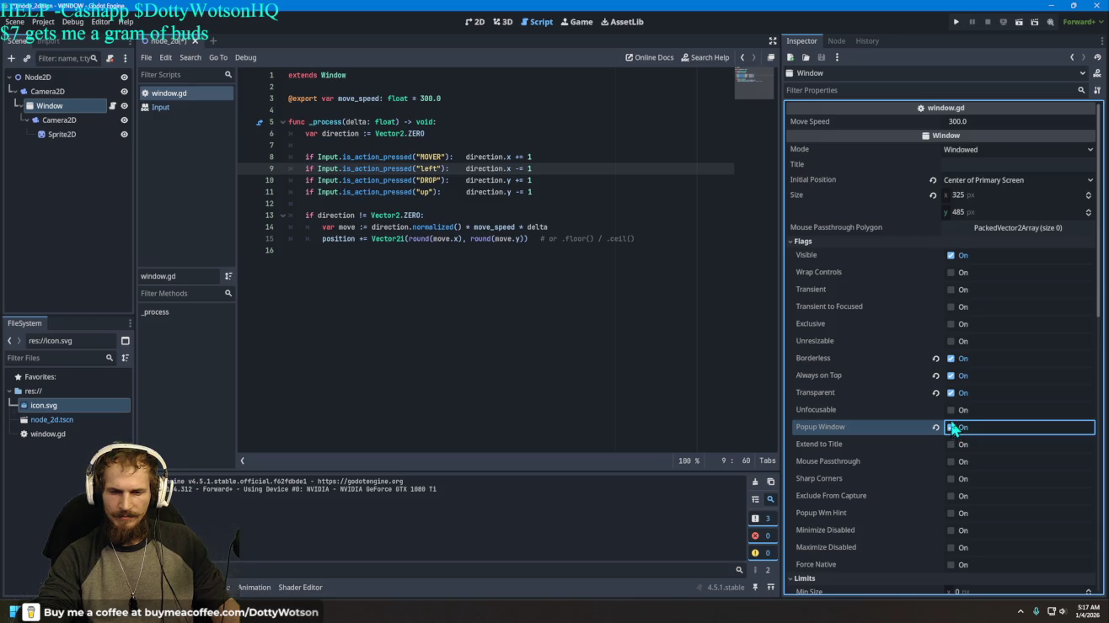
left_click(952, 376)
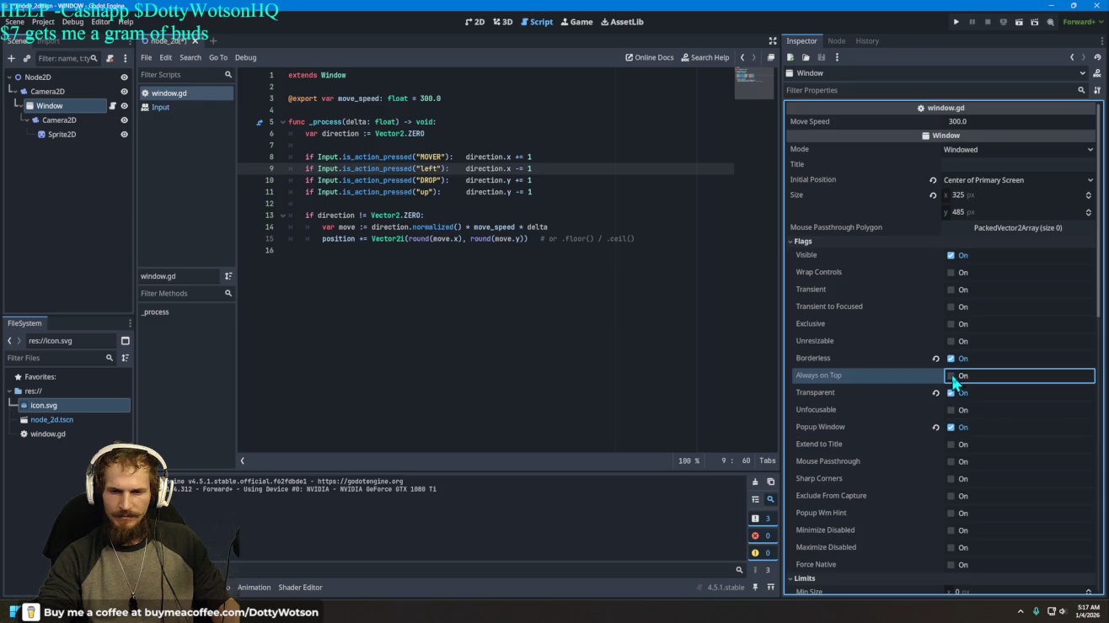
left_click(957, 22)
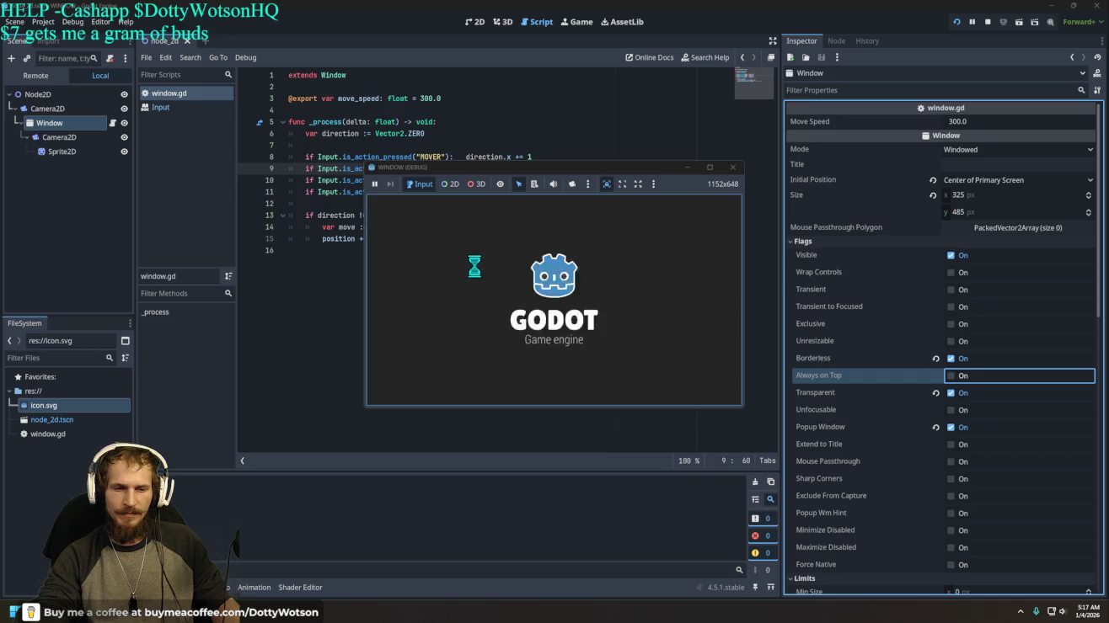
left_click(738, 167)
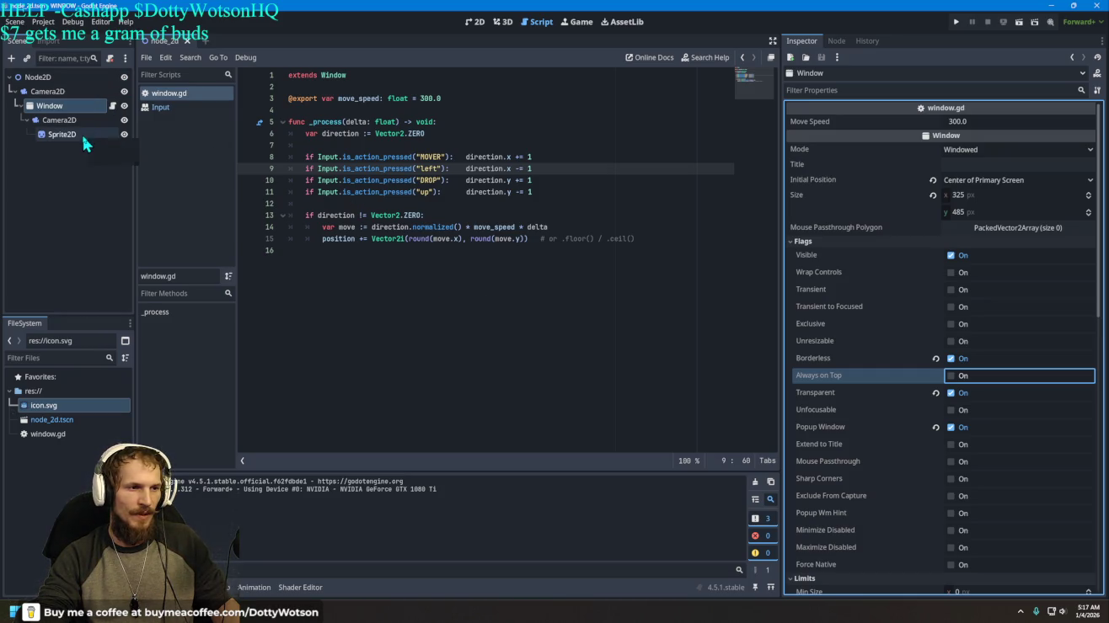
Step: Tick Per Pixel Transparency Allowed in Project Settings, save and restart, then run the project
left_click(44, 22)
left_click(55, 37)
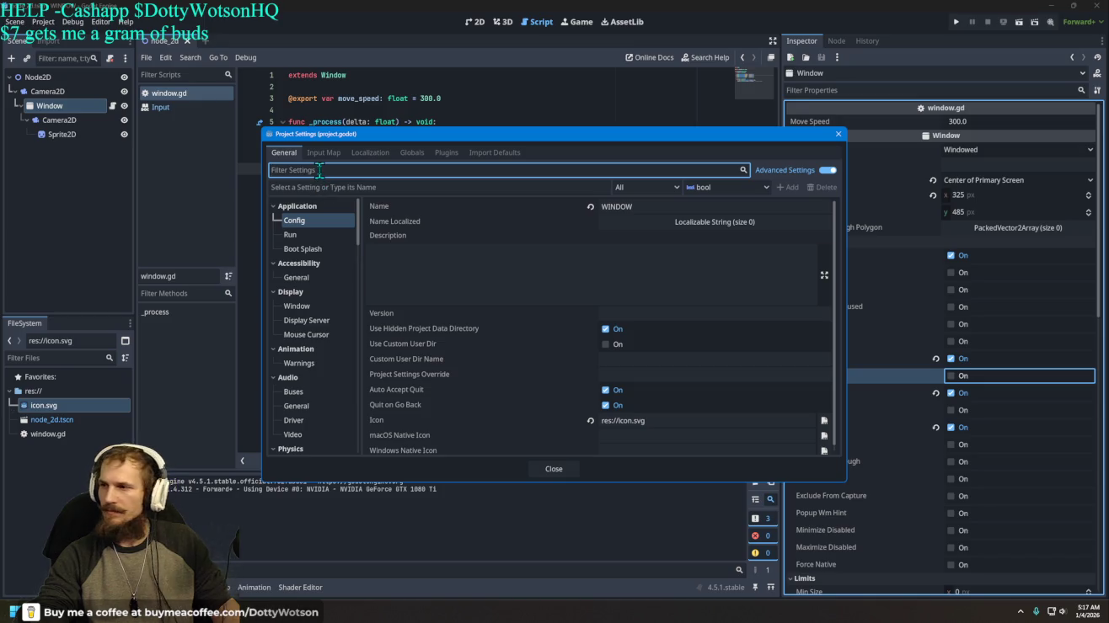
type("w")
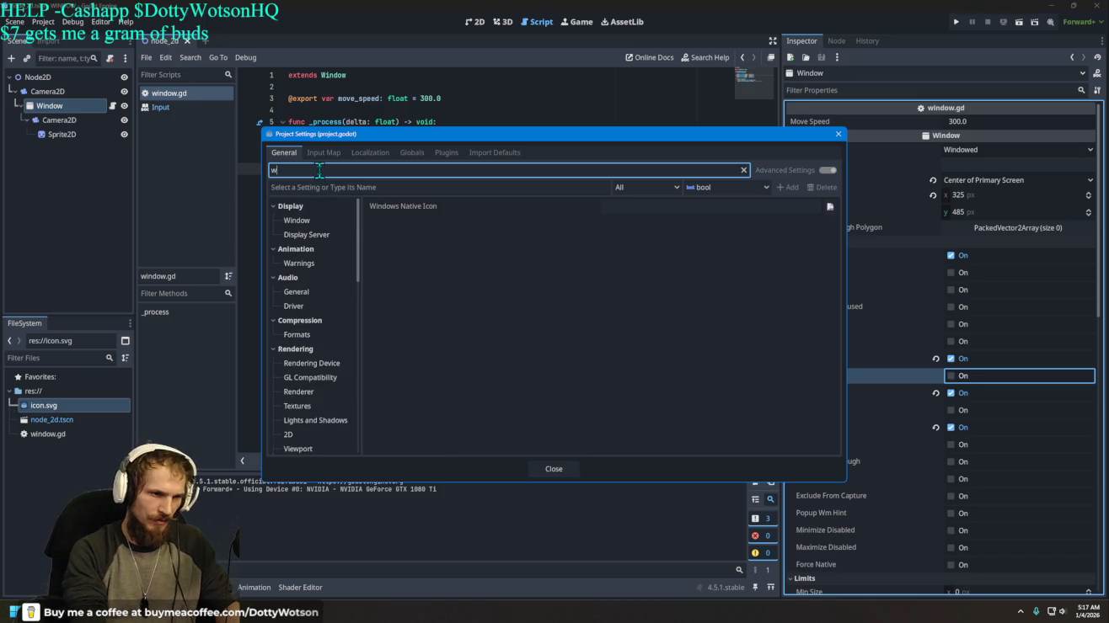
type("indow")
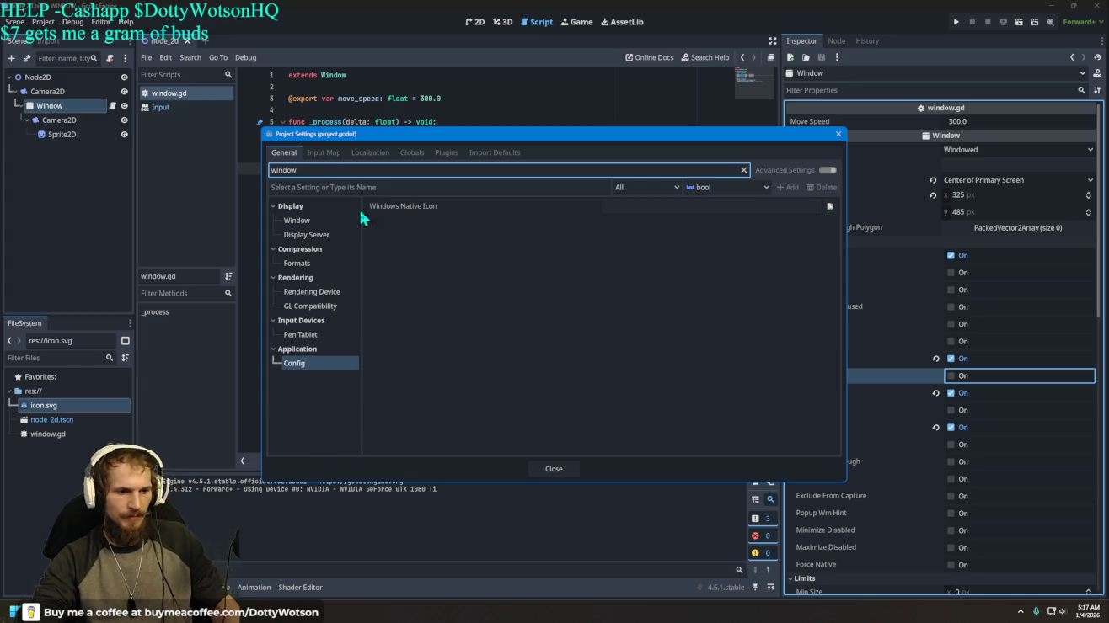
left_click(316, 226)
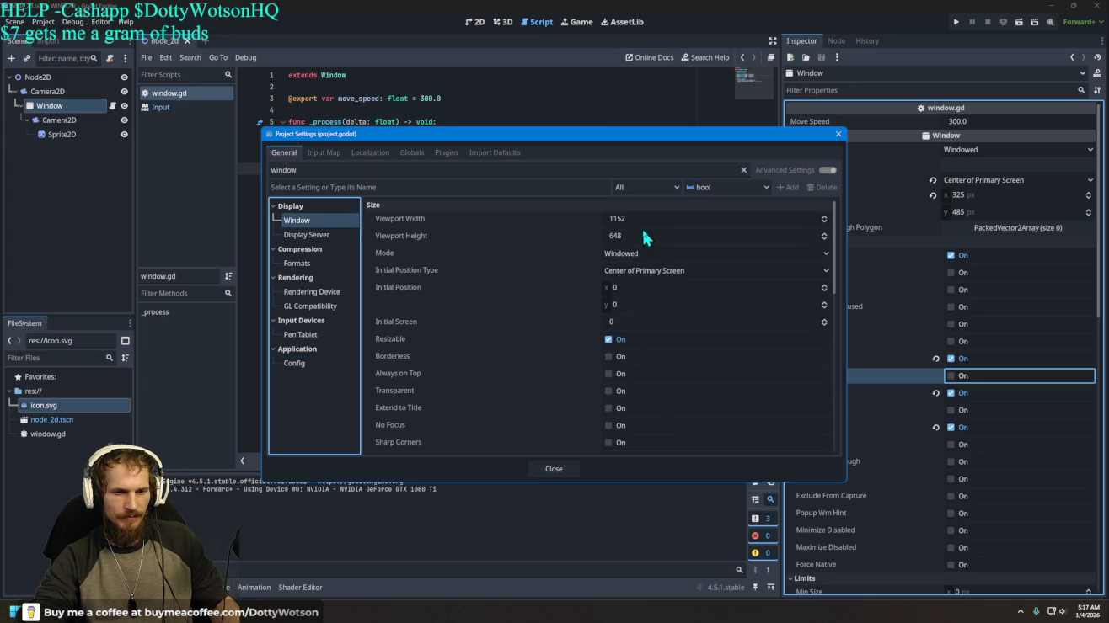
double_click(328, 170)
type("per")
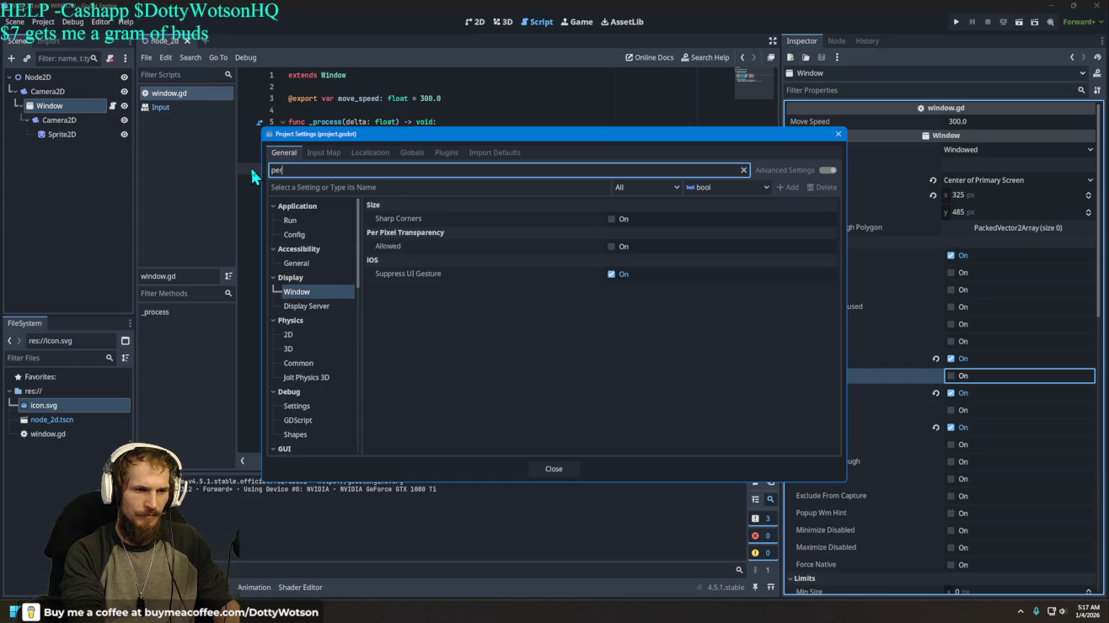
left_click(610, 247)
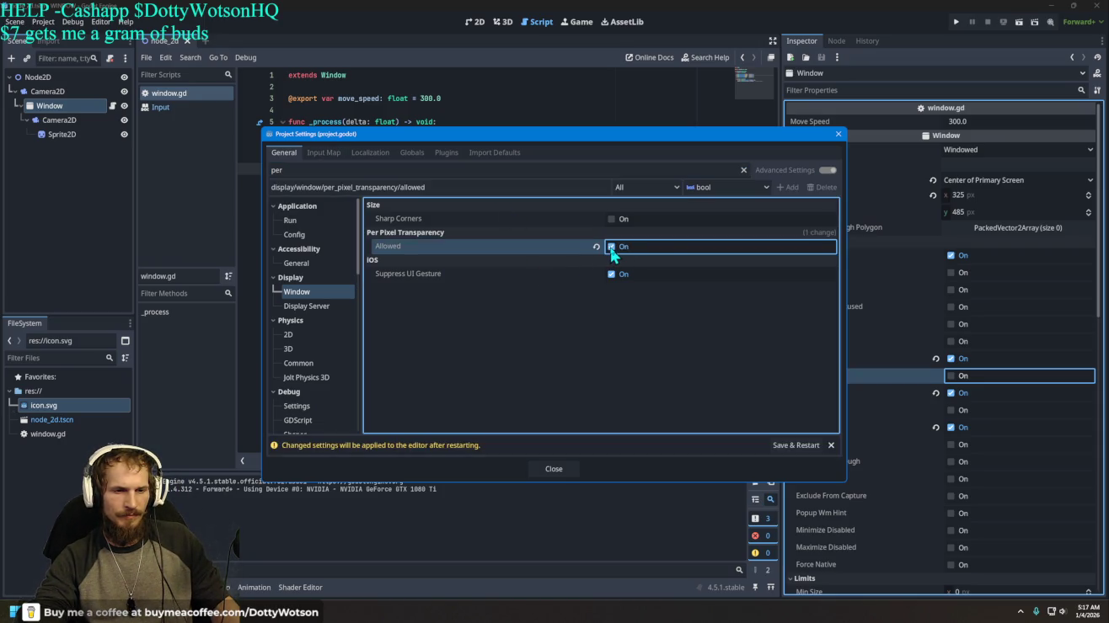
left_click(793, 447)
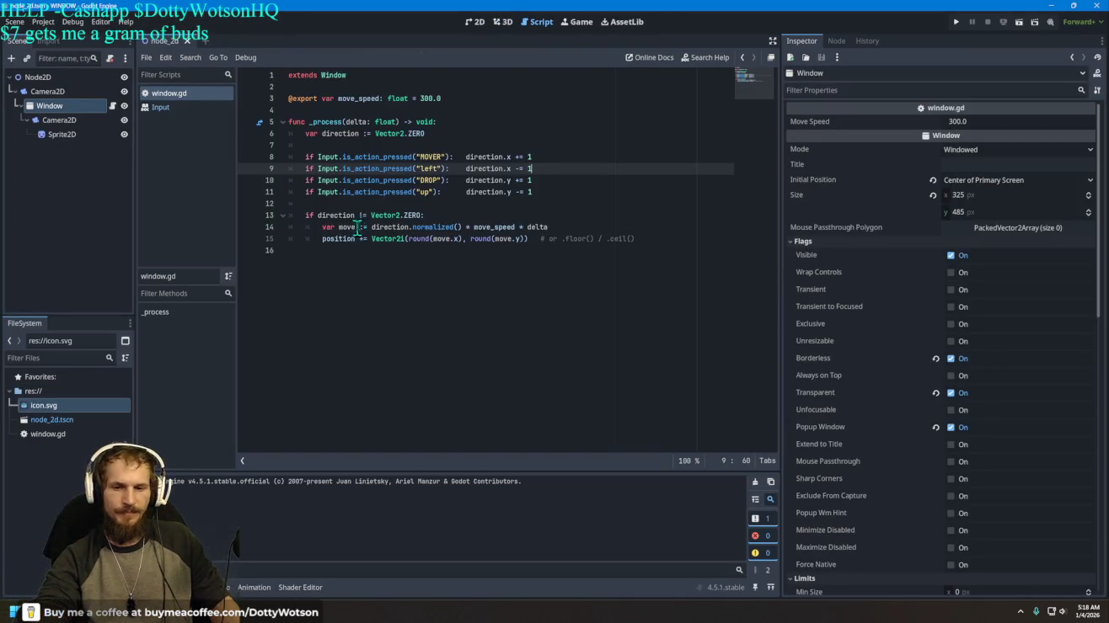
left_click(956, 22)
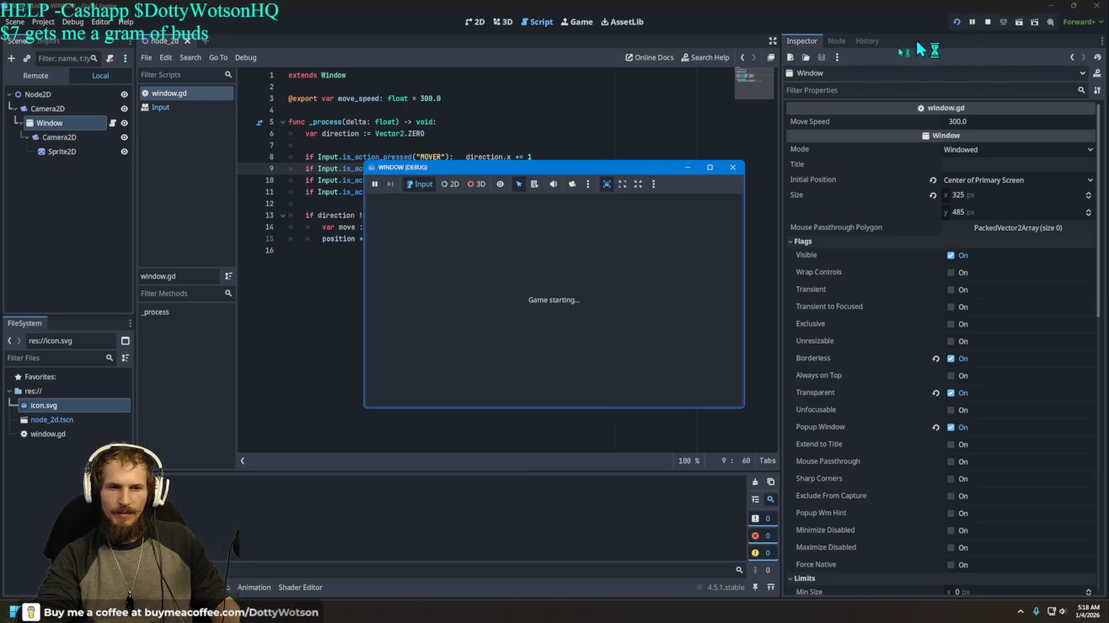
Step: Turn Borderless off with Transparent kept on, and test-run the project
left_click(733, 167)
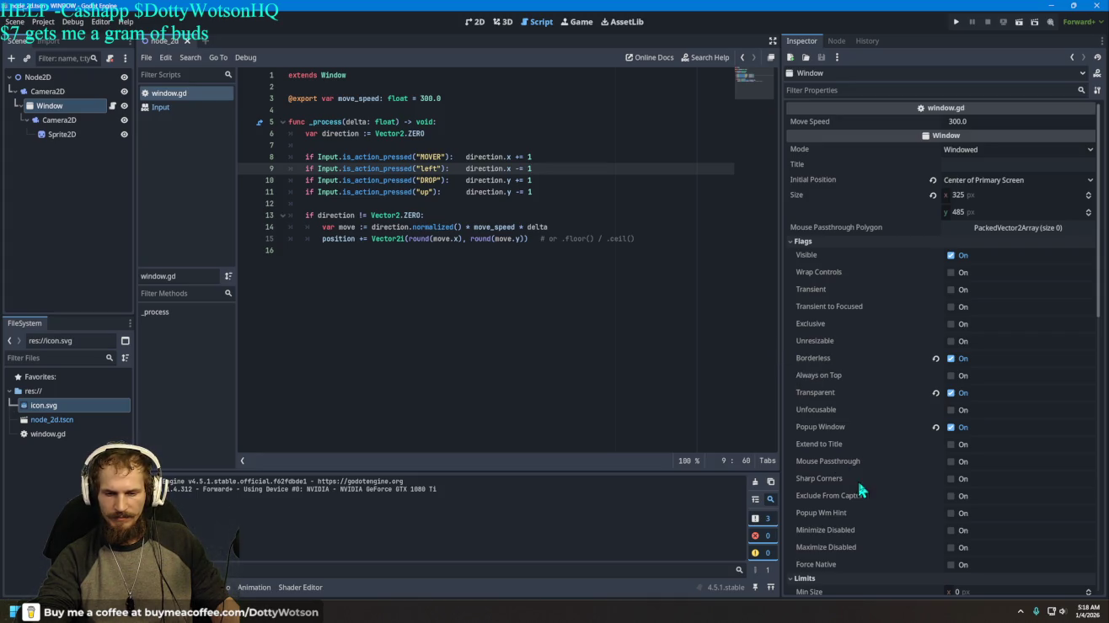
mouse_move(873, 497)
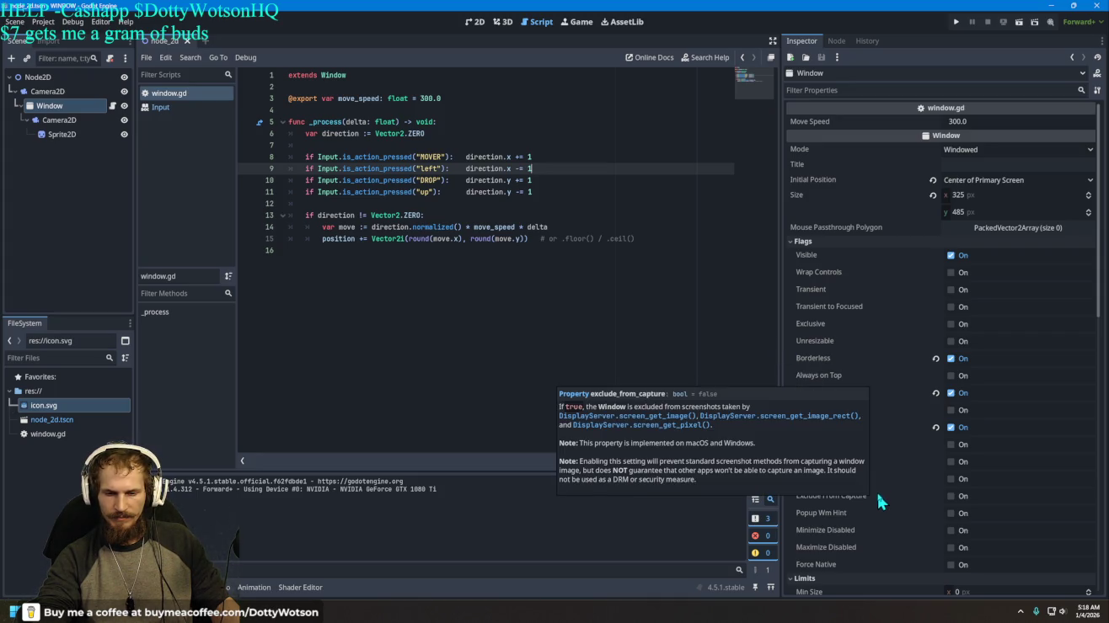
left_click(950, 393)
left_click(951, 358)
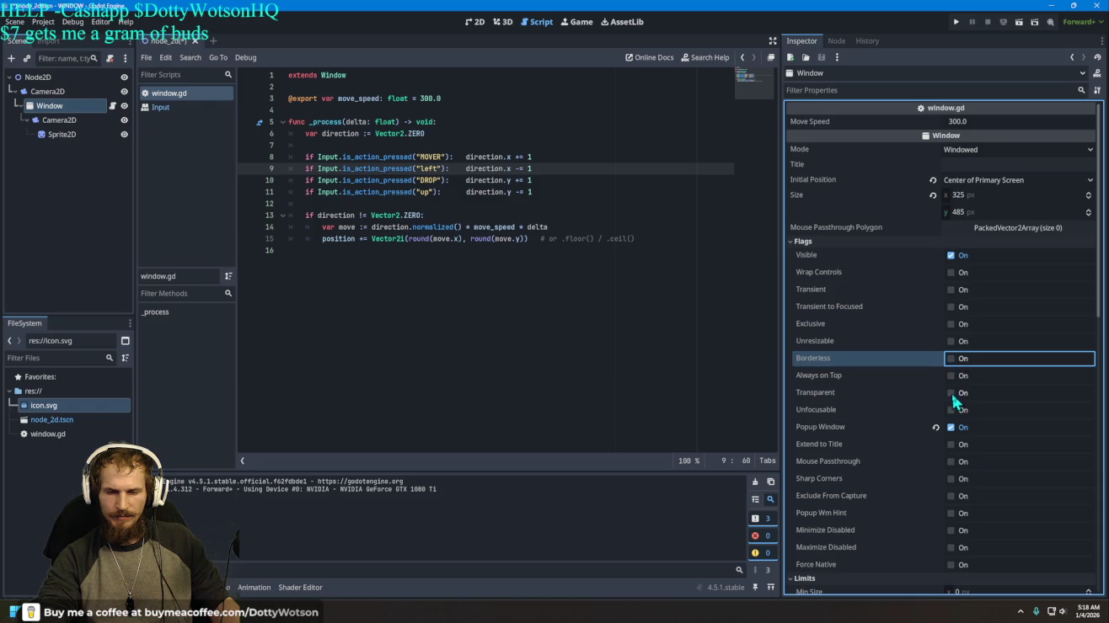
left_click(951, 392)
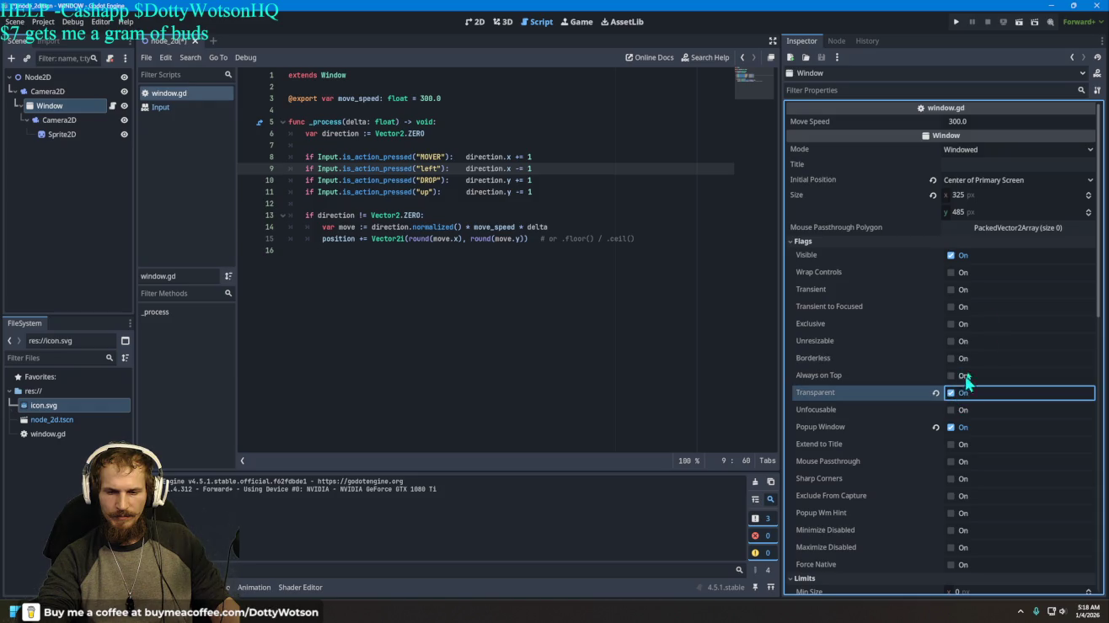
left_click(956, 22)
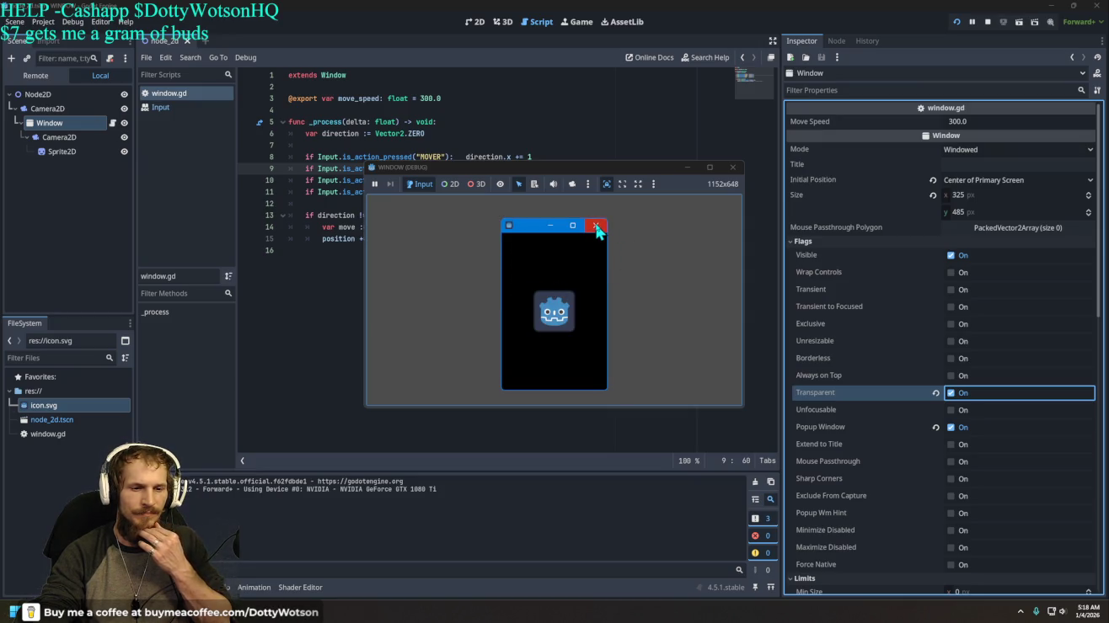
left_click(732, 173)
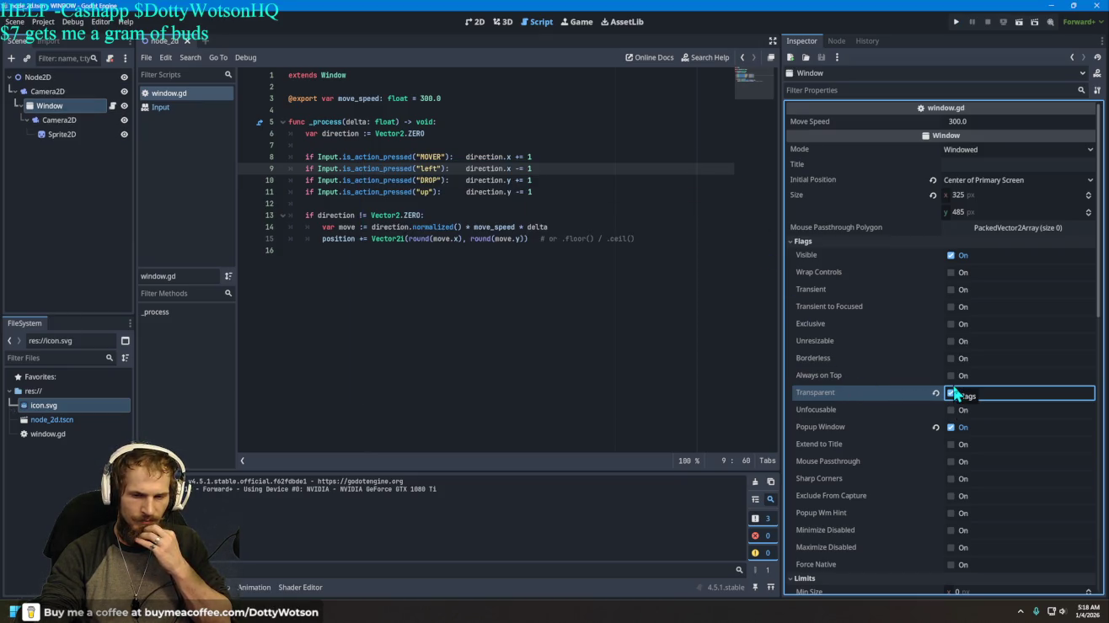
Step: Turn Borderless back on and Transparent off, then test-run the project
left_click(952, 358)
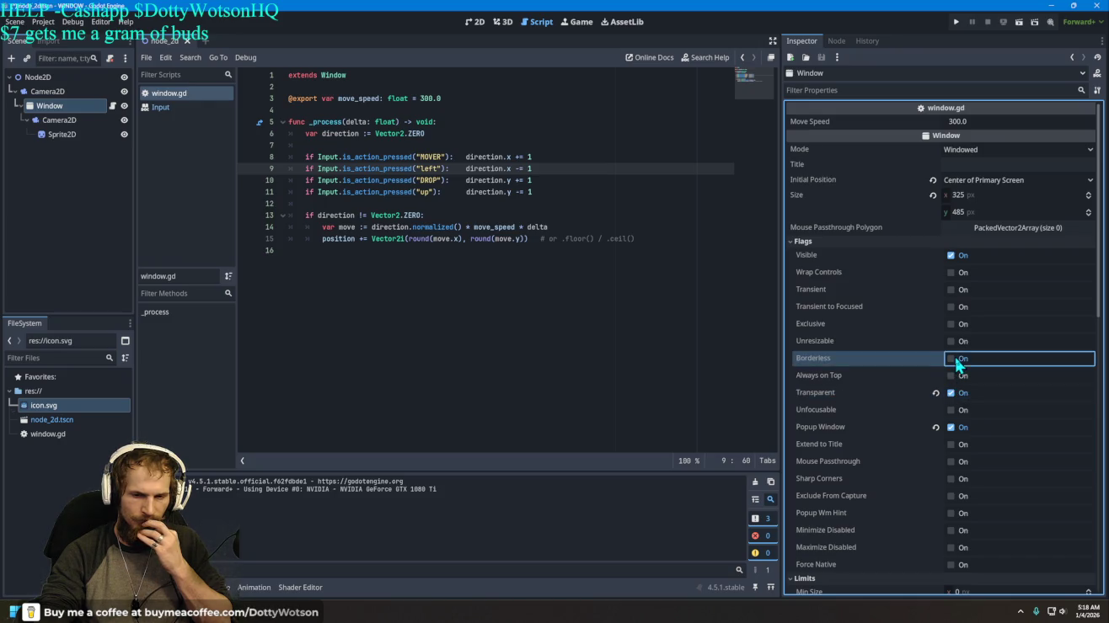
left_click(952, 393)
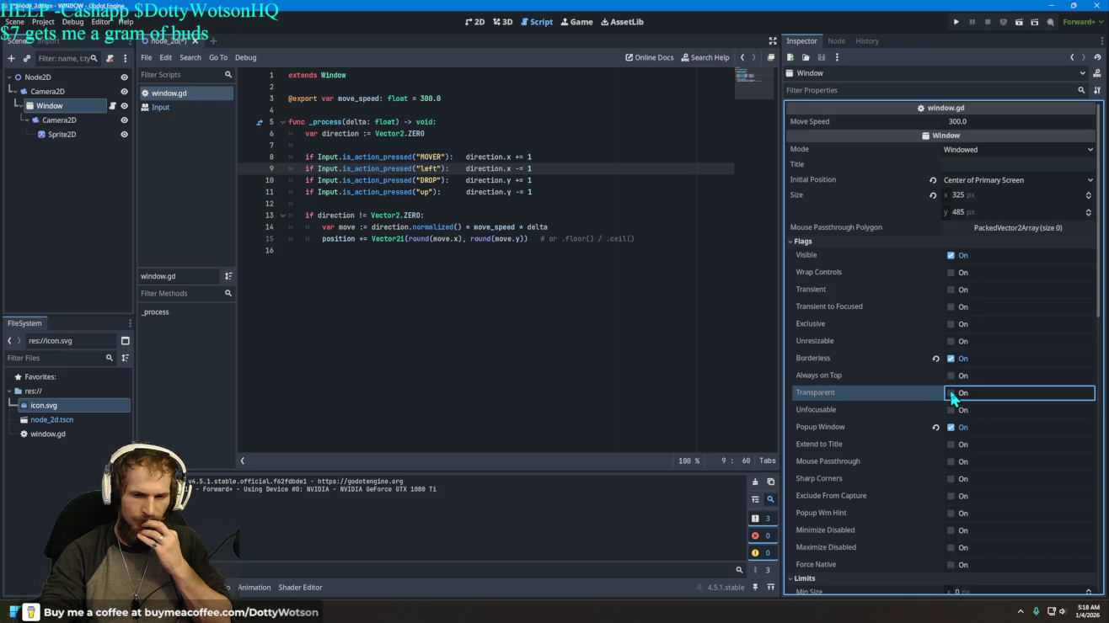
left_click(957, 23)
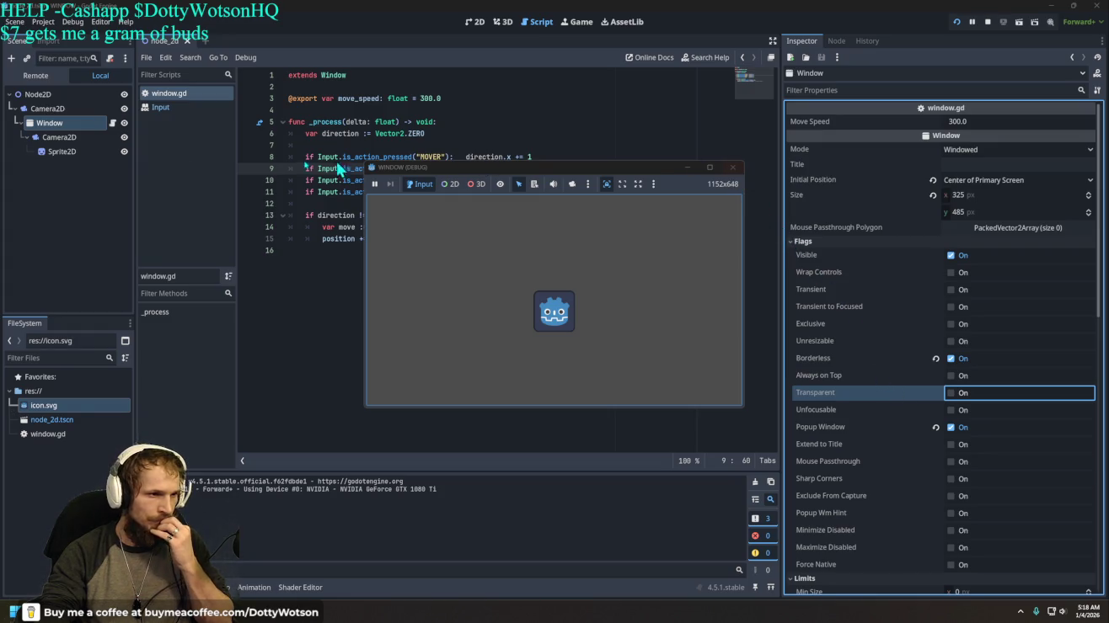
left_click(731, 167)
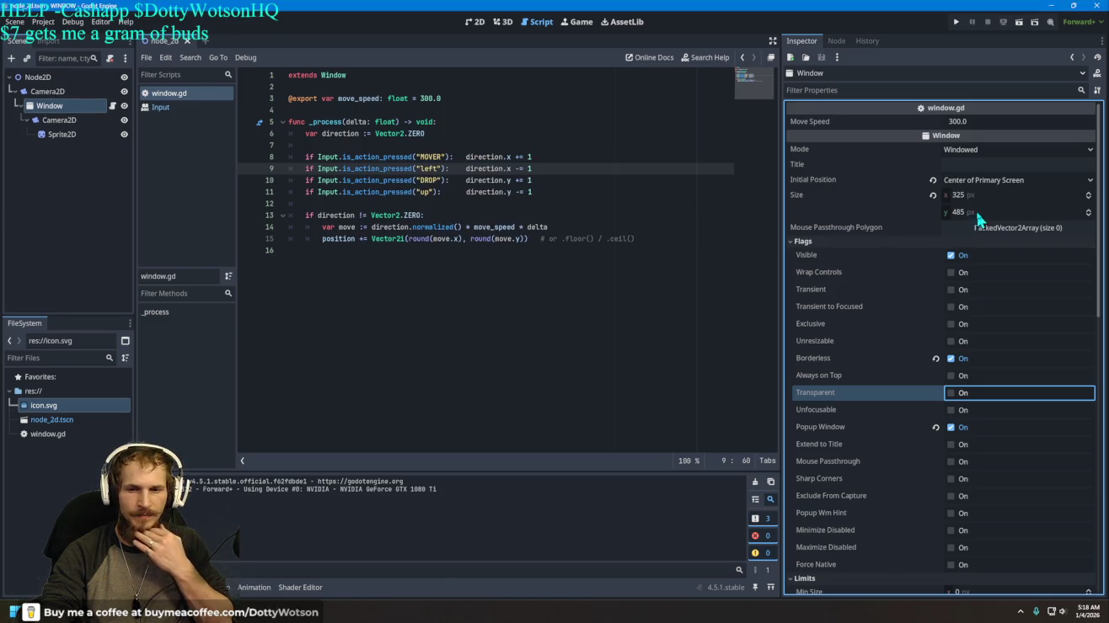
Step: Select Sprite2D and expand its texture resource, Visibility, Offset and Animation inspector sections
left_click(62, 134)
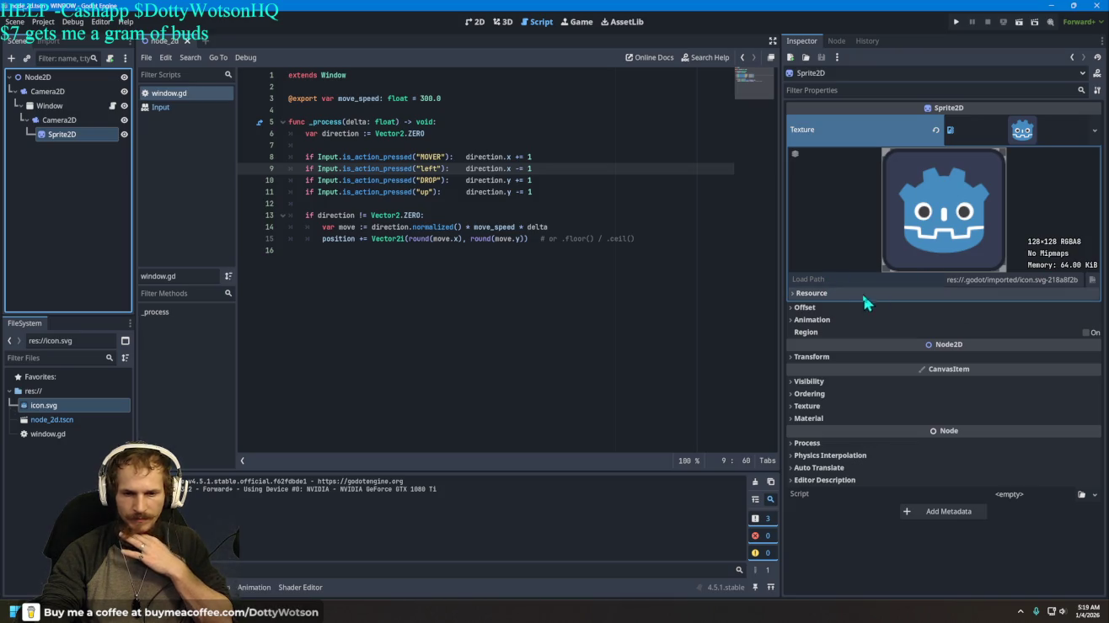
left_click(824, 295)
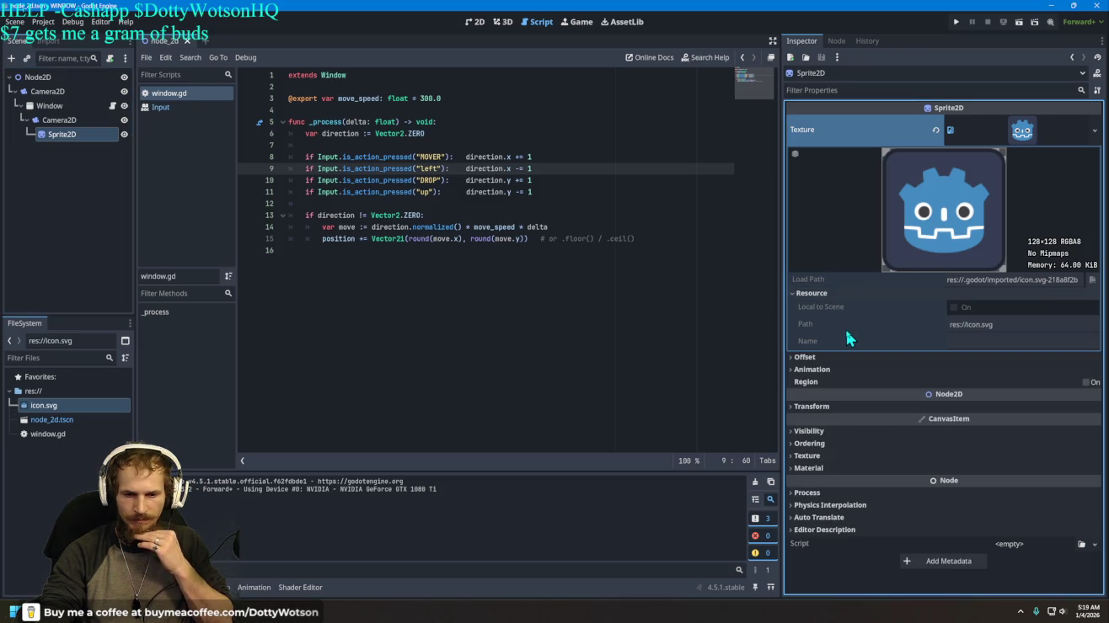
left_click(822, 430)
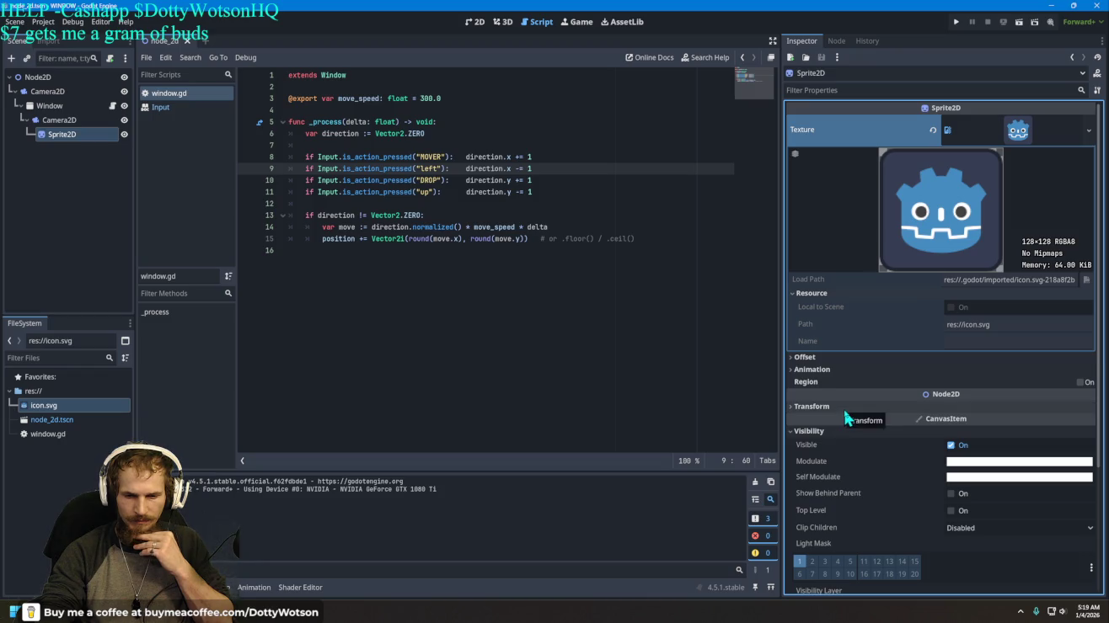
scroll(847, 415, "down", 3)
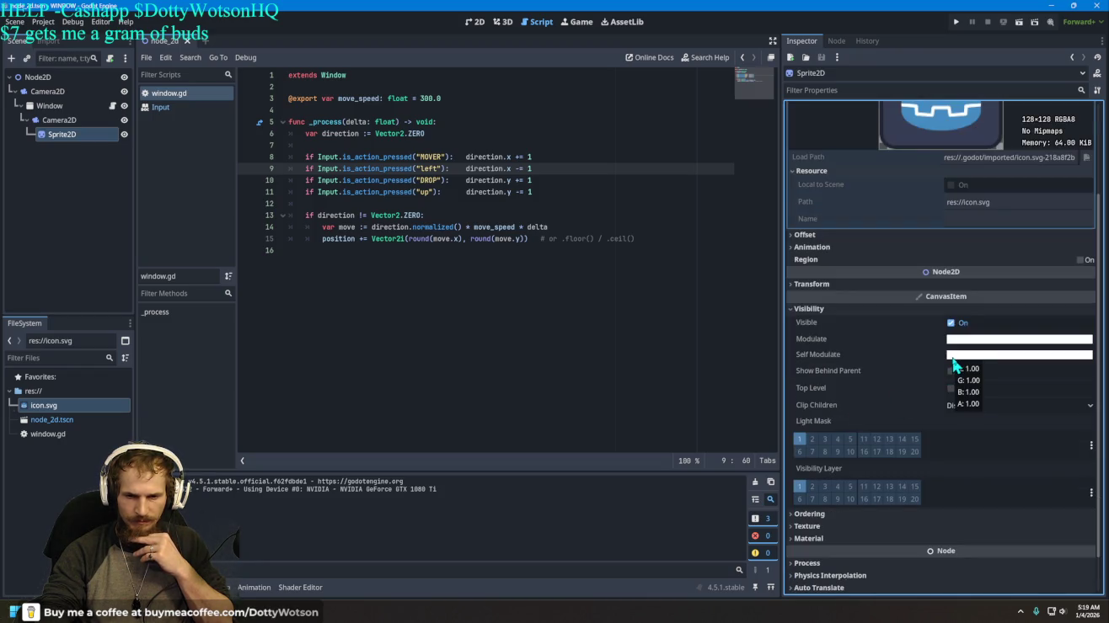
scroll(871, 375, "up", 3)
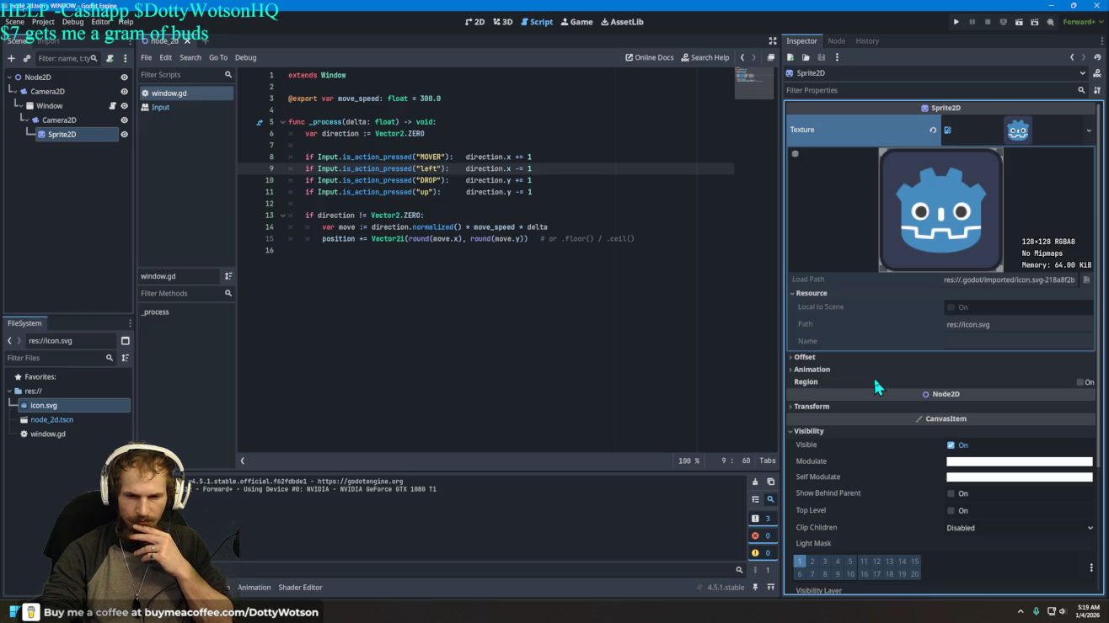
left_click(821, 358)
scroll(821, 360, "down", 4)
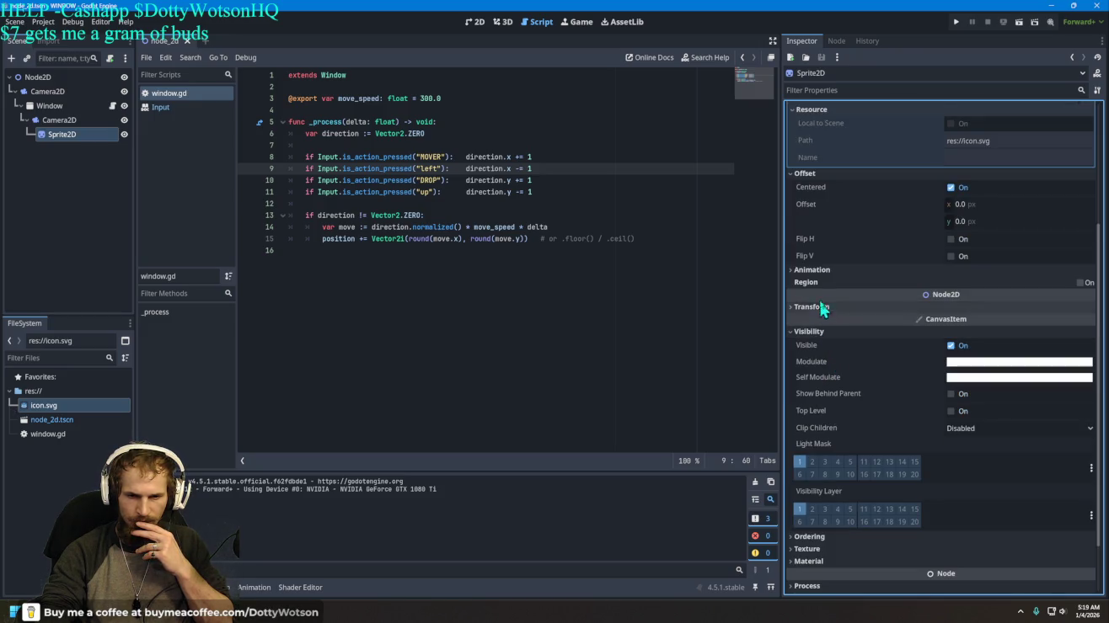
left_click(823, 271)
scroll(827, 286, "down", 2)
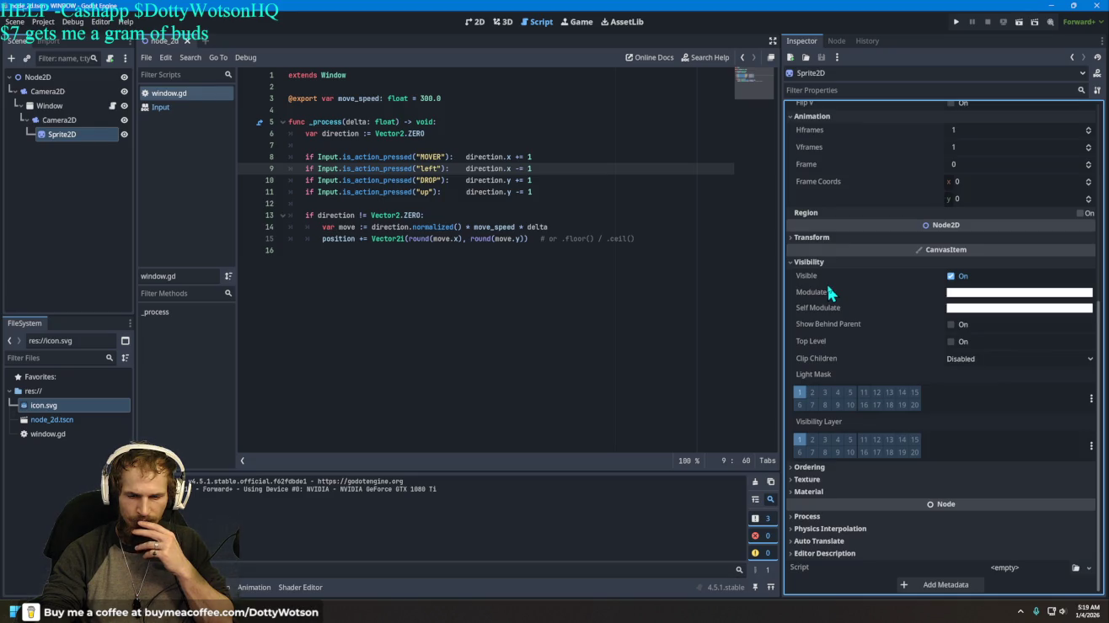
Step: Expand the Sprite2D's Texture and Material sections and tick Use Parent Material
left_click(809, 479)
scroll(818, 480, "down", 1)
left_click(815, 491)
scroll(821, 489, "down", 1)
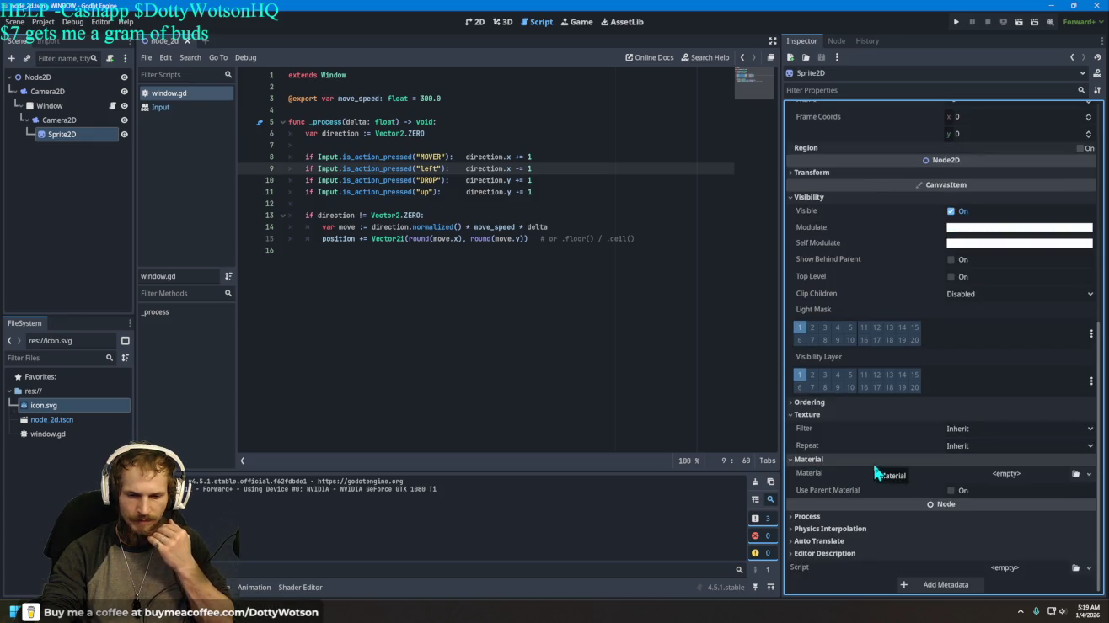
left_click(951, 491)
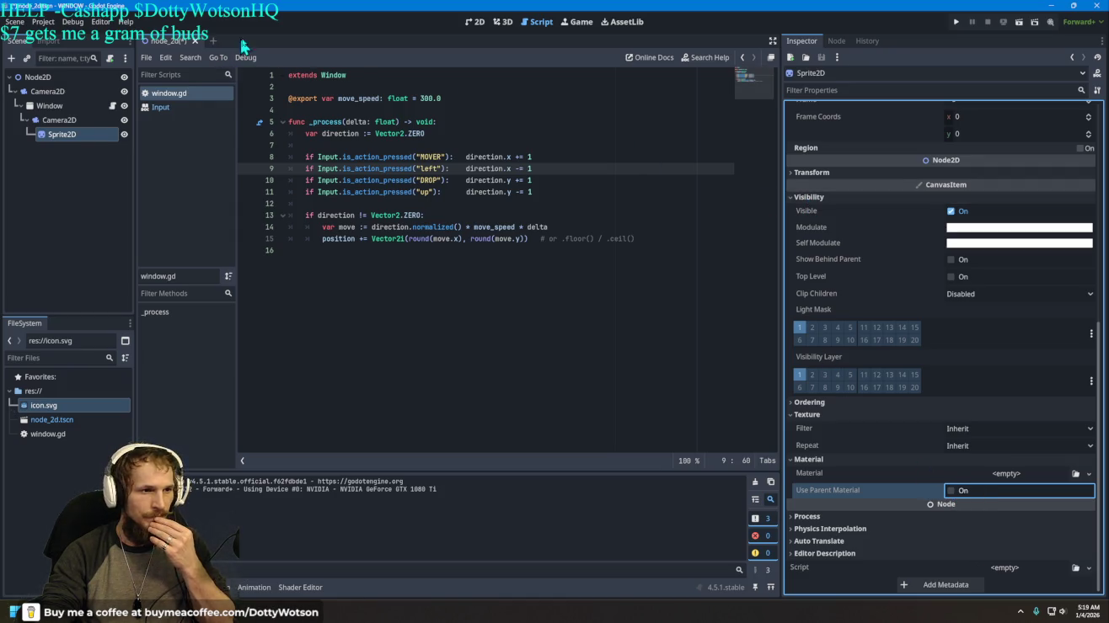
left_click(476, 22)
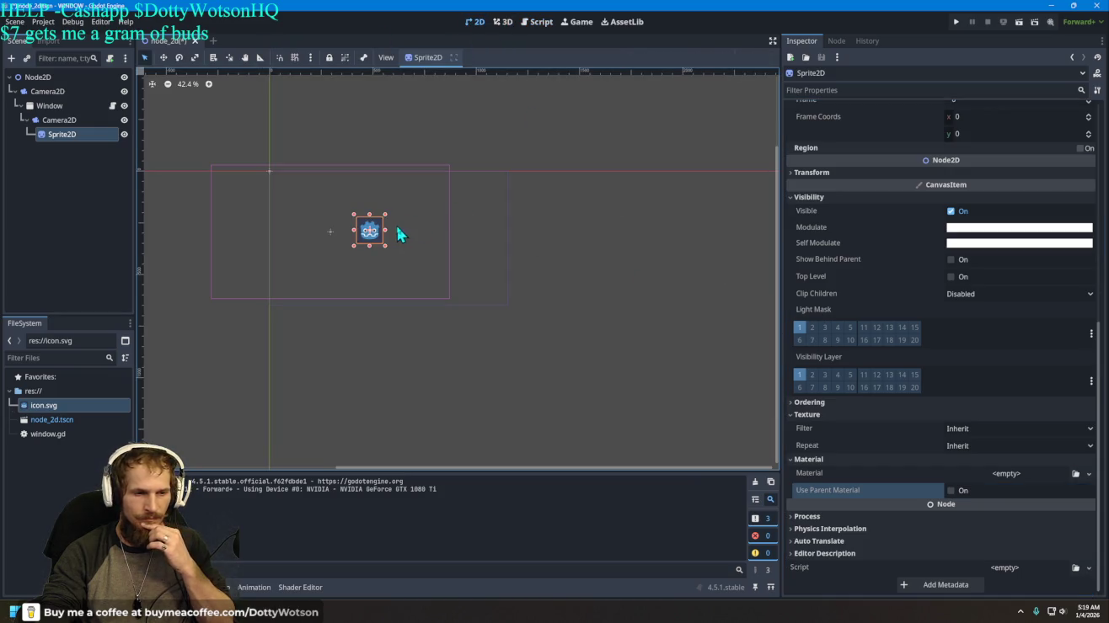
Step: Zoom into the canvas and drag the sprite's corner handle to rescale the Godot icon
scroll(407, 229, "up", 3)
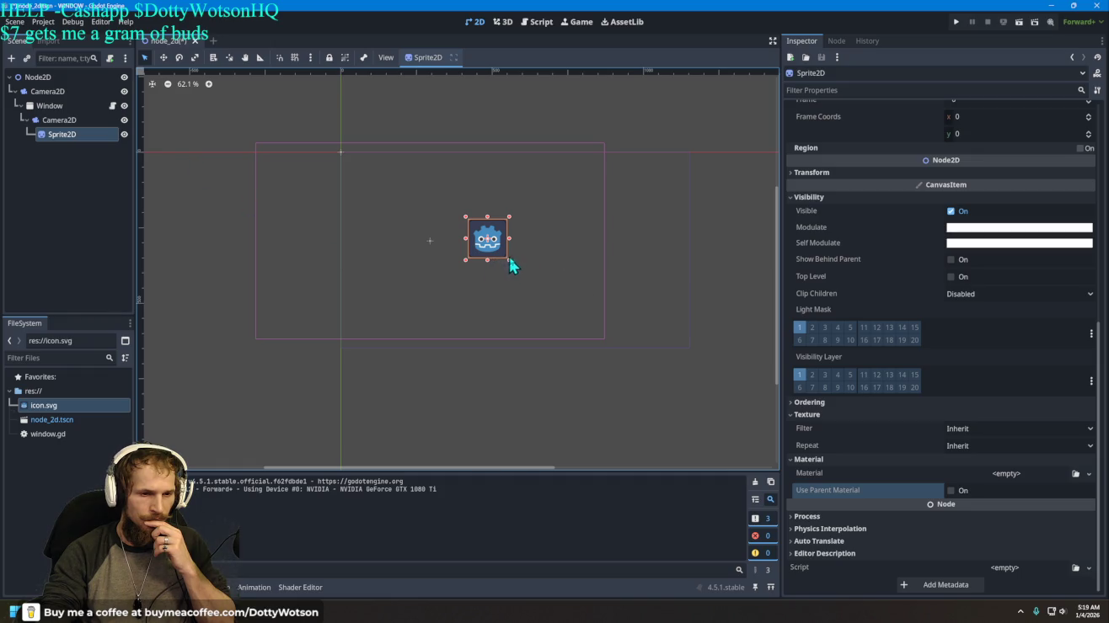
mouse_move(510, 261)
left_mouse_down()
mouse_move(616, 299)
mouse_move(580, 330)
mouse_move(504, 291)
mouse_move(519, 248)
mouse_move(496, 253)
left_mouse_up()
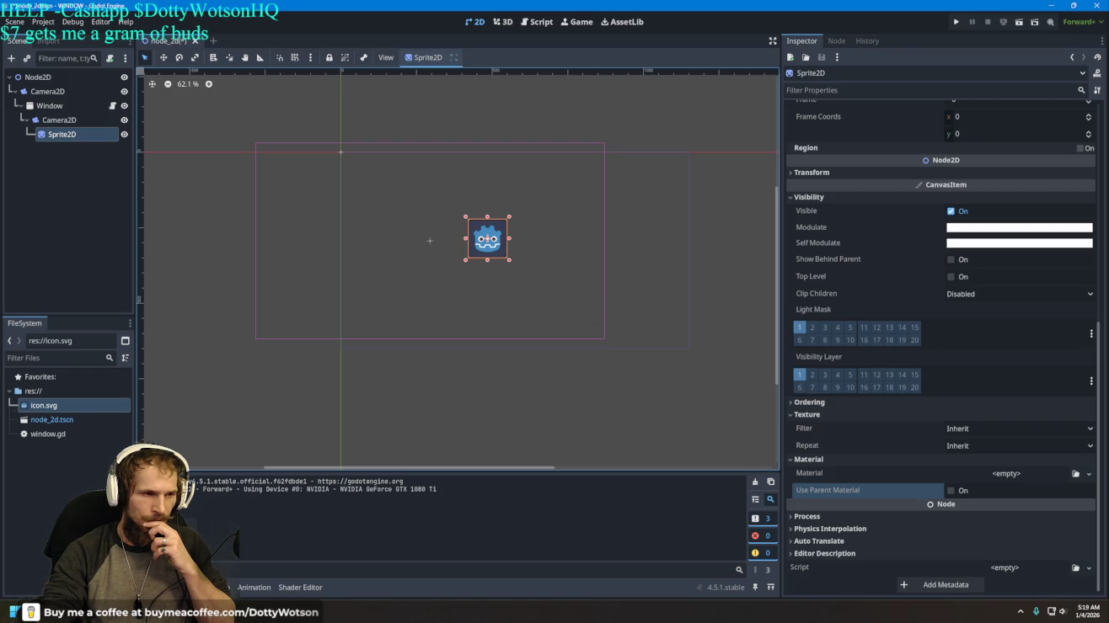
Step: Search for 'sprite2d godot' in a new Firefox tab
key("alt+Tab")
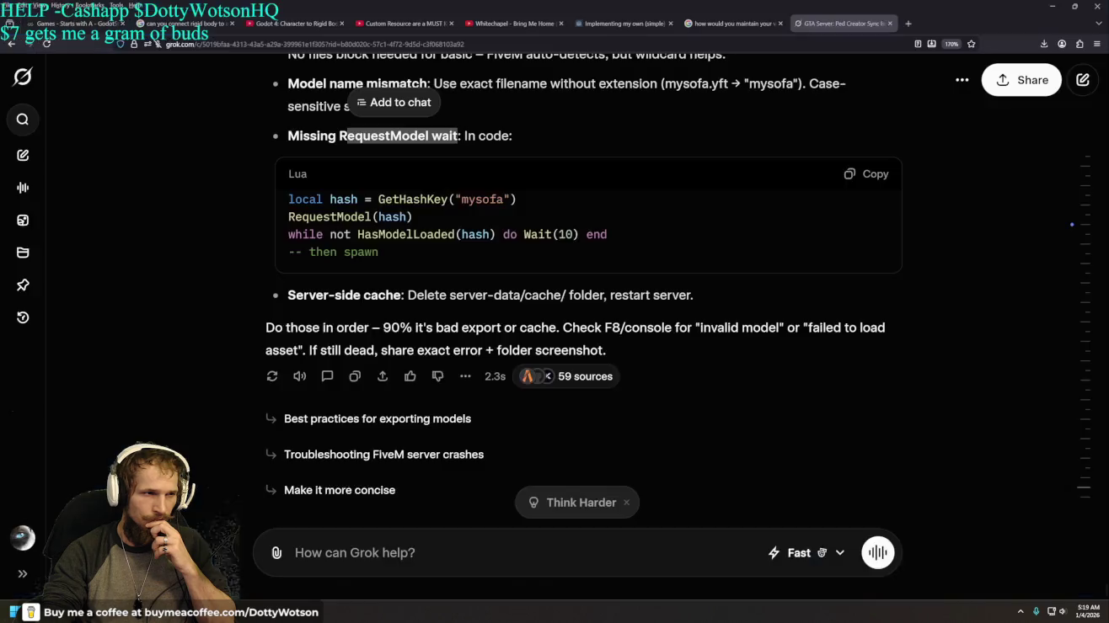
left_click(909, 23)
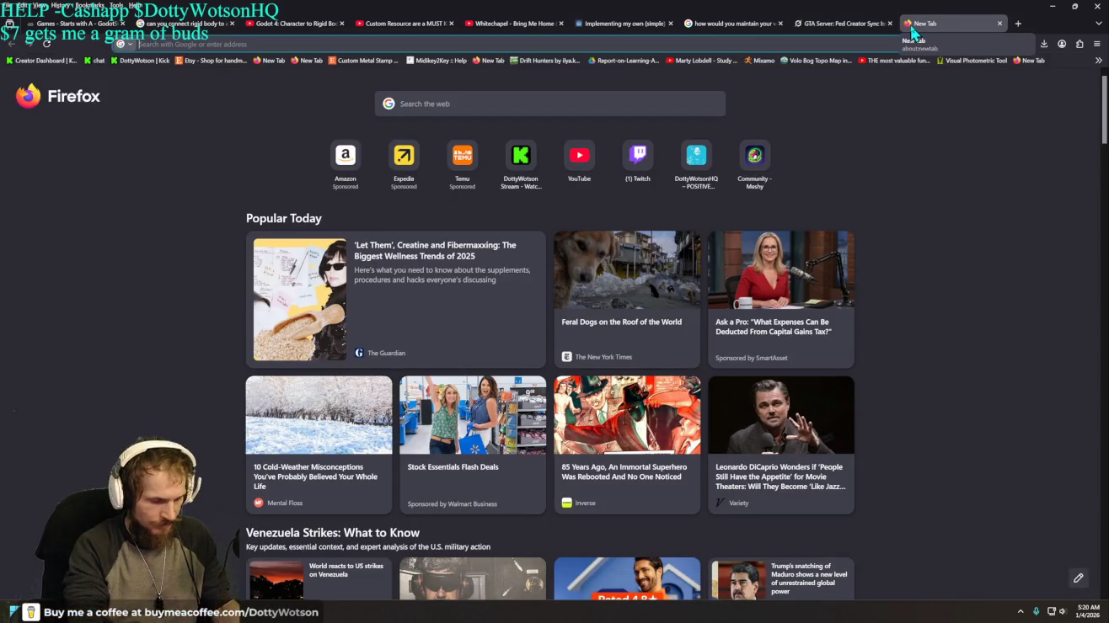
type("sprite")
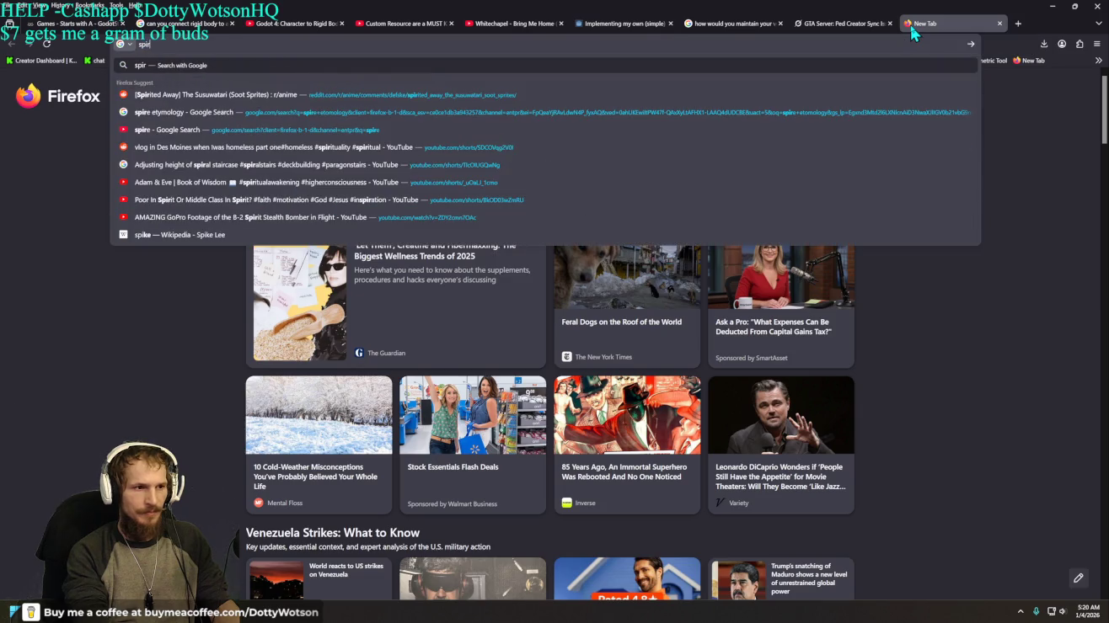
type("2d godot")
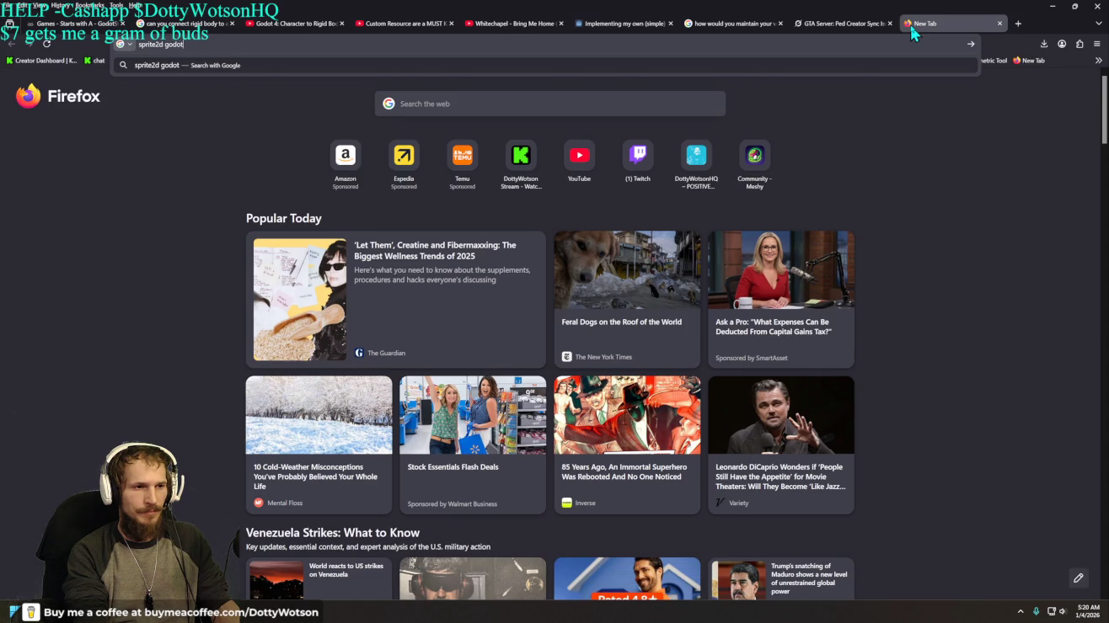
key("Return")
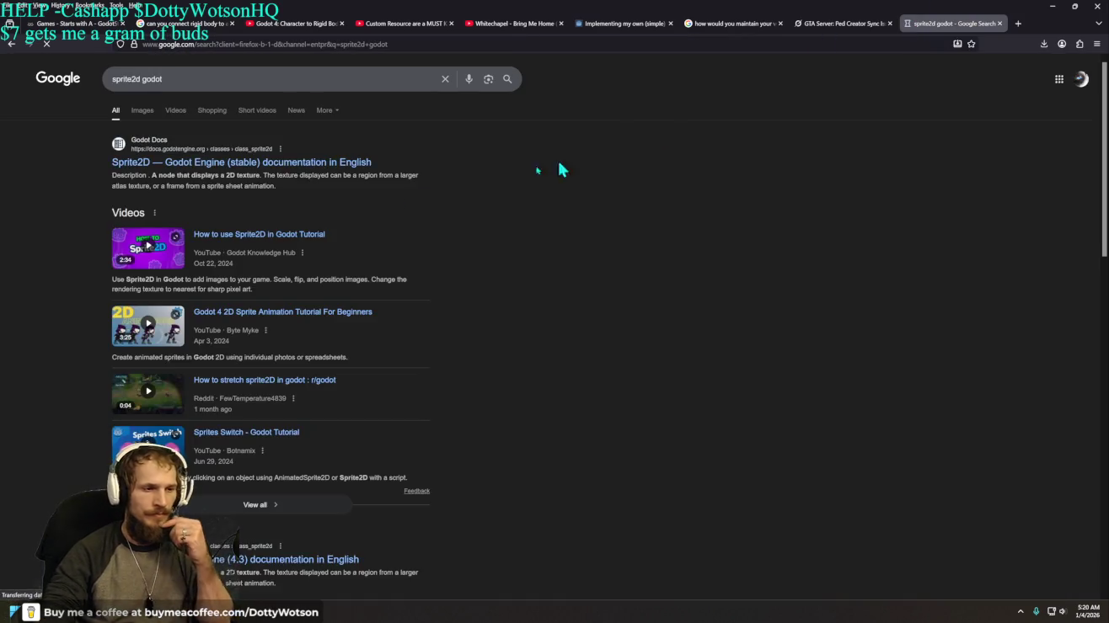
Step: Open the Sprite2D tutorial and skip its ad, then open the AnimatedSprite2D Godot 4 tutorial video
left_click(241, 243)
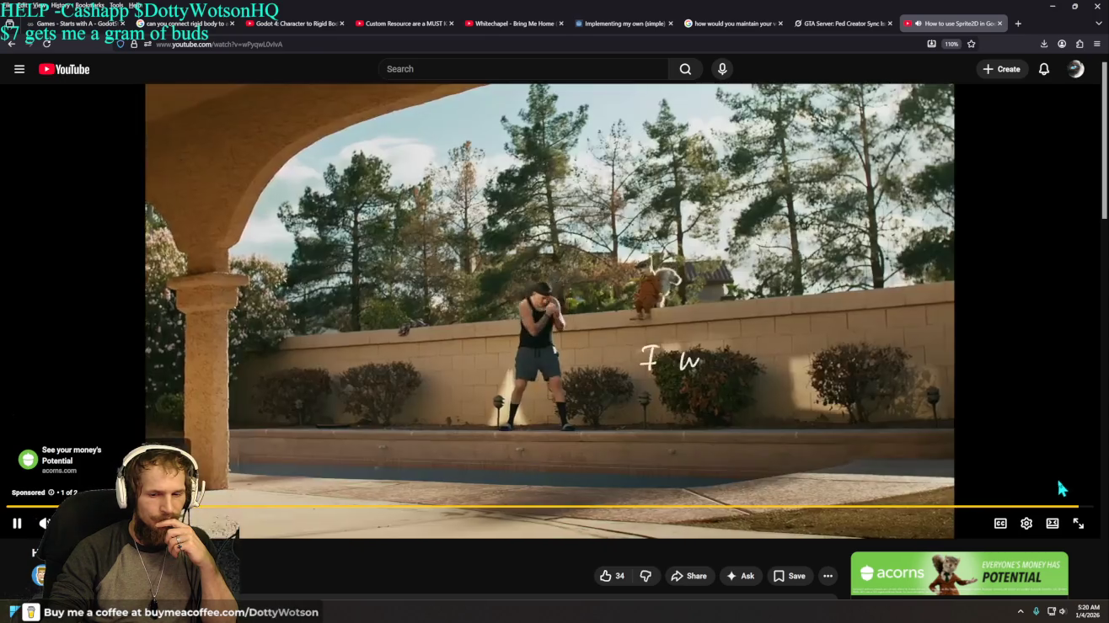
left_click(1060, 489)
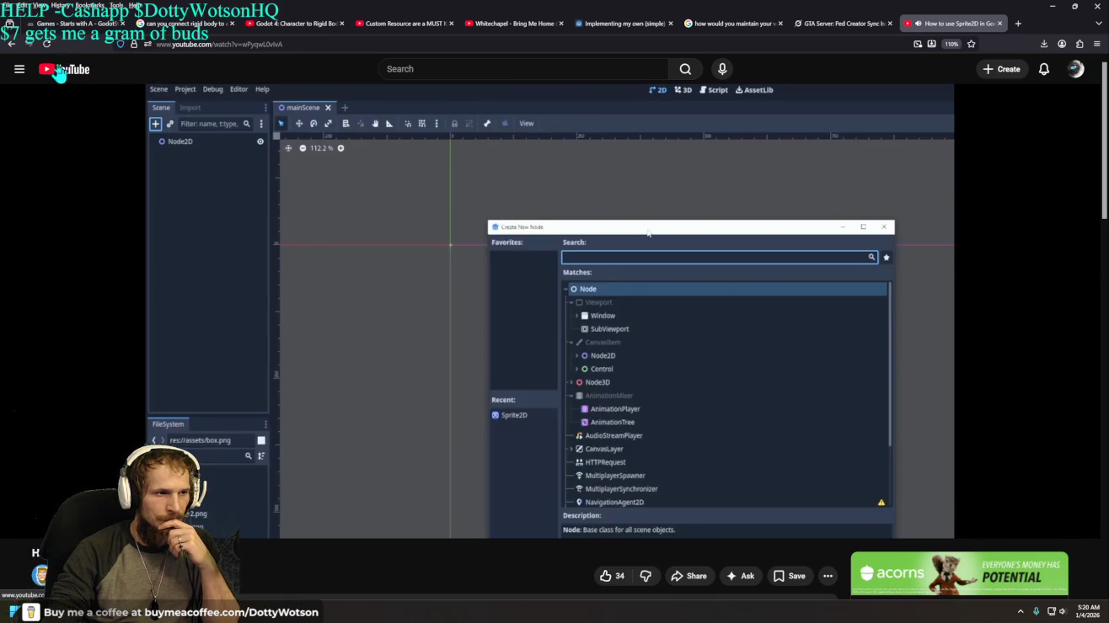
scroll(851, 345, "down", 5)
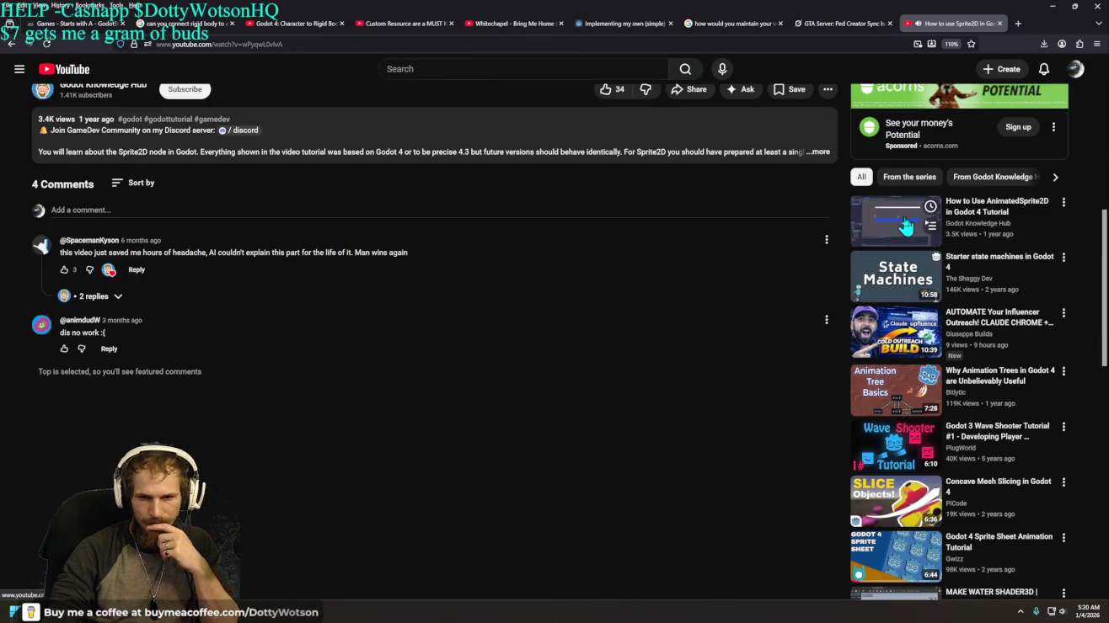
left_click(889, 224)
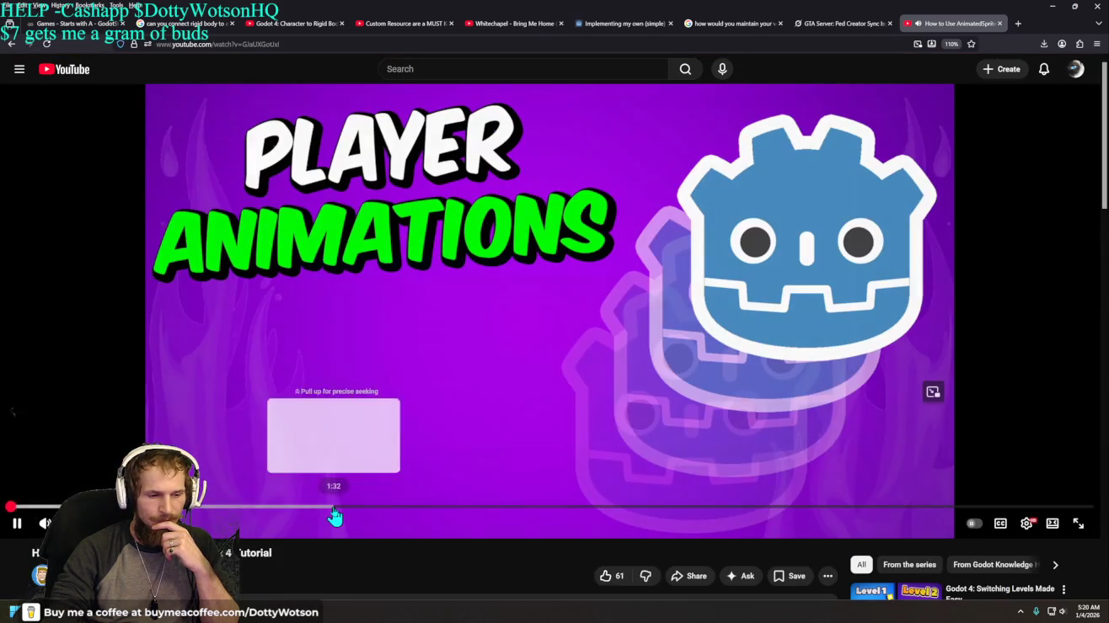
Step: Jump ahead in the AnimatedSprite2D video, then open the Godot 4 RPG player movement tutorial from the sidebar
left_click(334, 506)
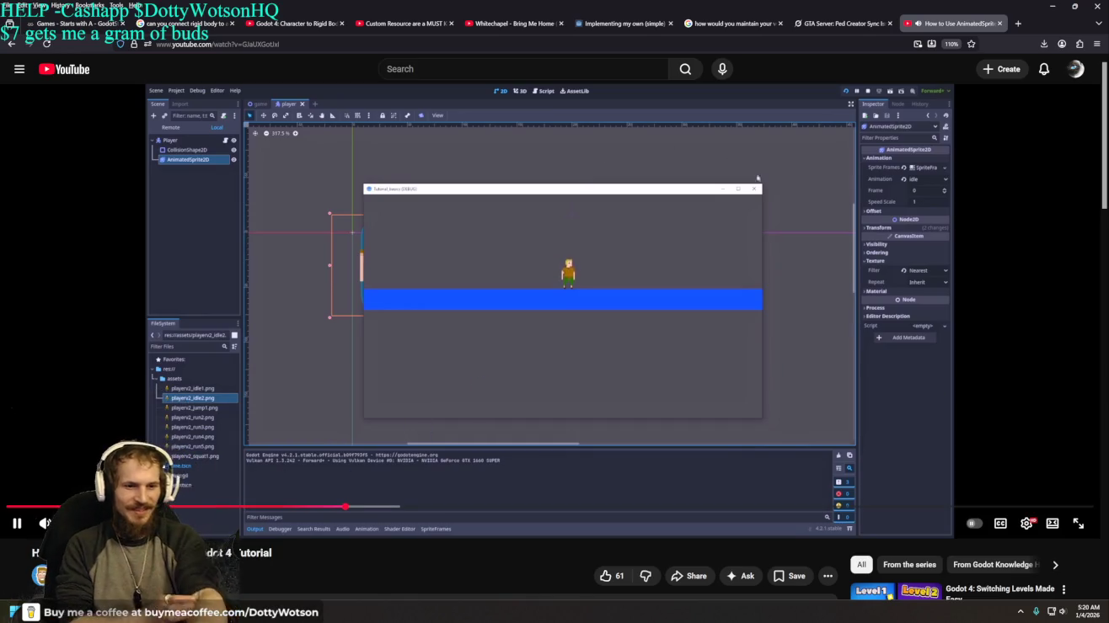
scroll(759, 247, "down", 5)
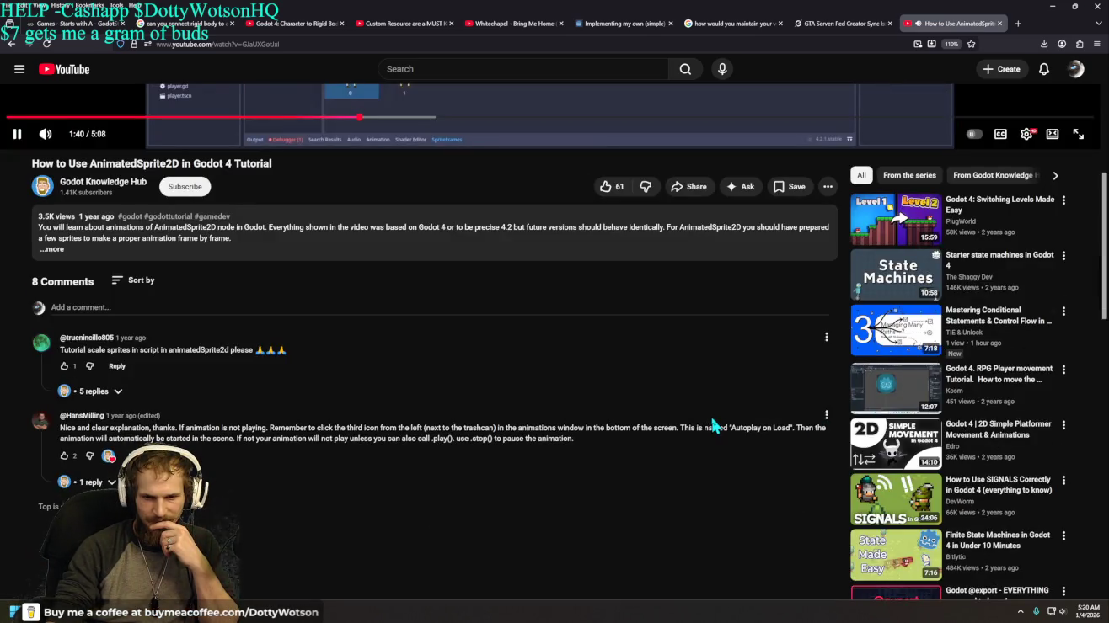
scroll(712, 425, "down", 2)
left_click(969, 291)
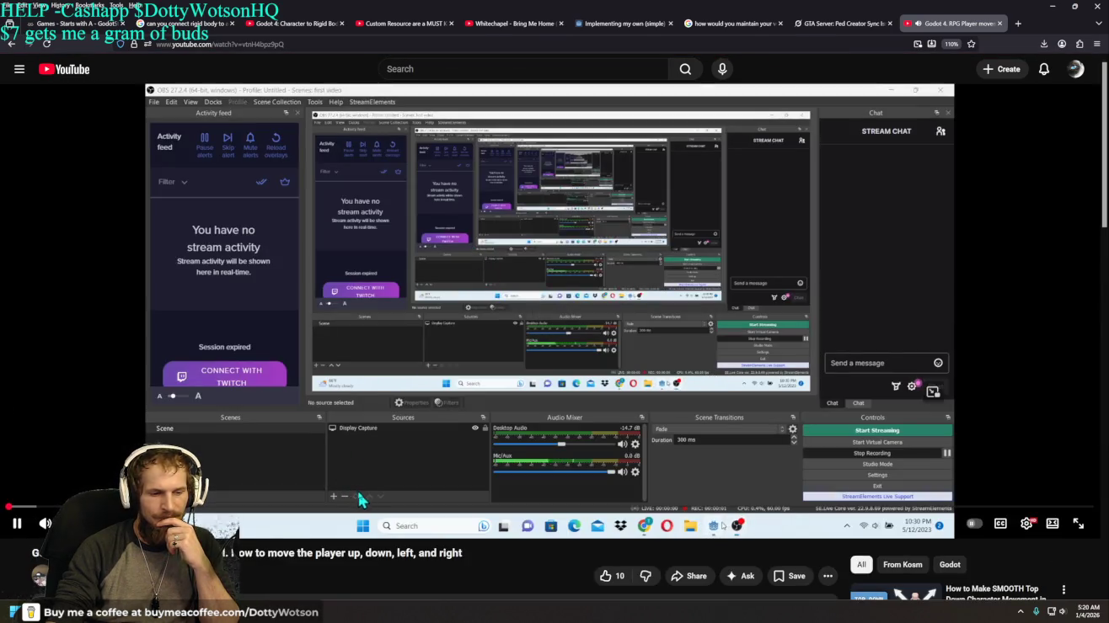
Step: Skim the RPG movement video's input map and movement script parts, then go back
left_click(357, 504)
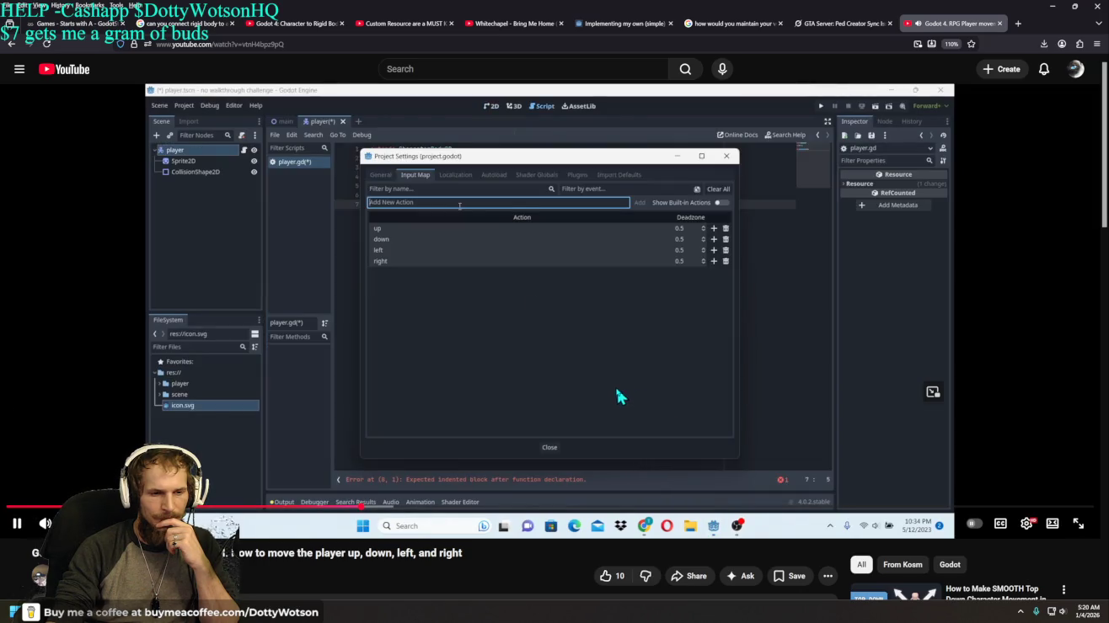
left_click(487, 506)
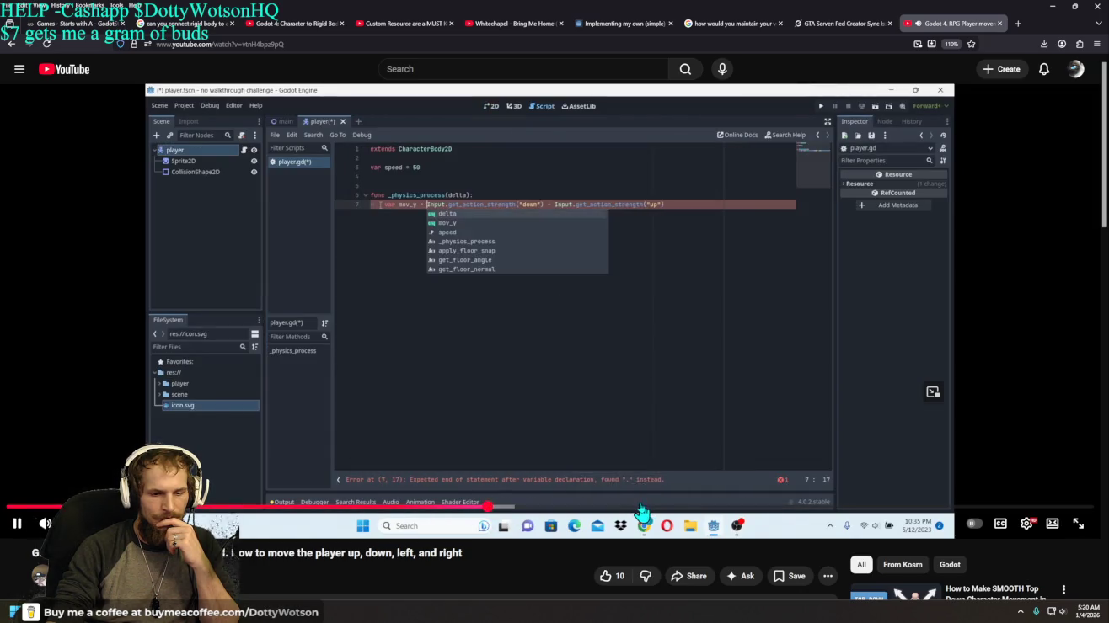
left_click_drag(642, 511, 662, 511)
left_click_drag(750, 510, 764, 510)
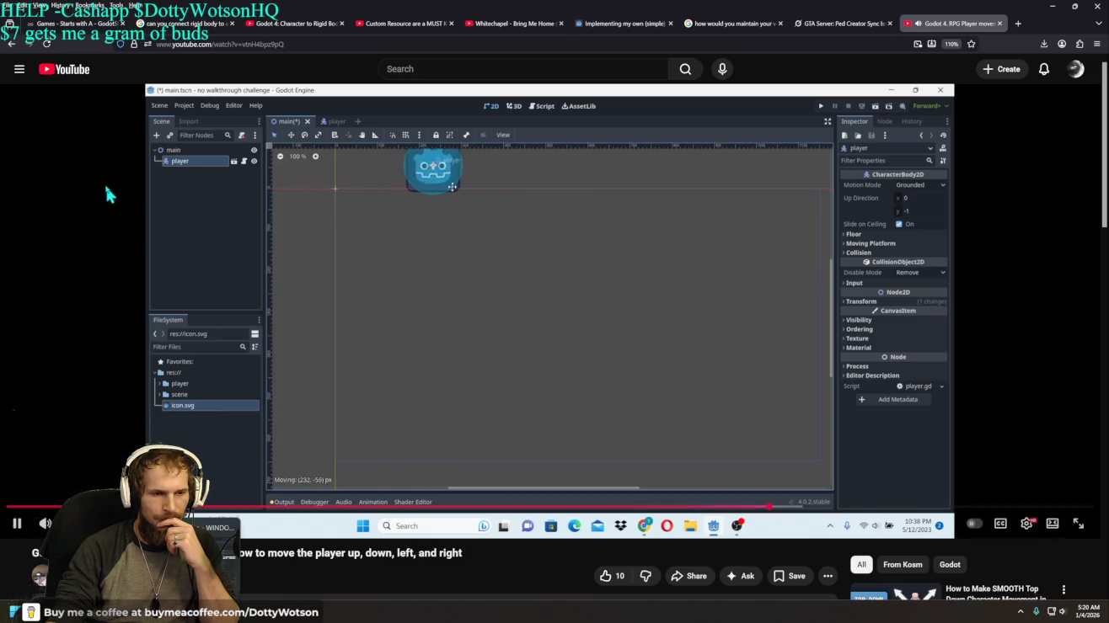
left_click(12, 44)
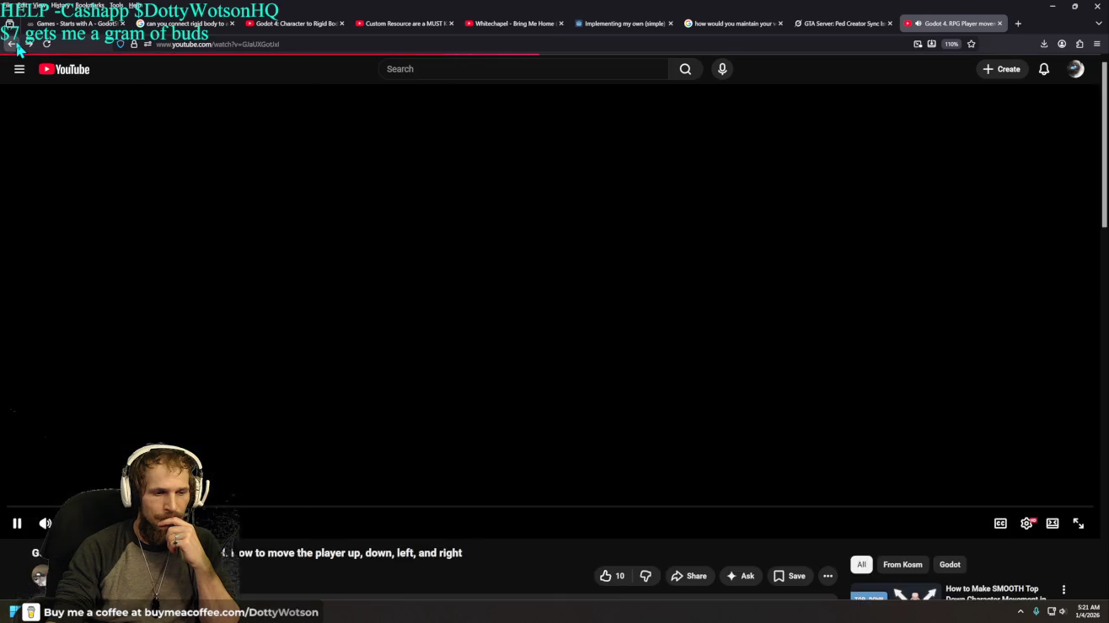
scroll(342, 510, "down", 5)
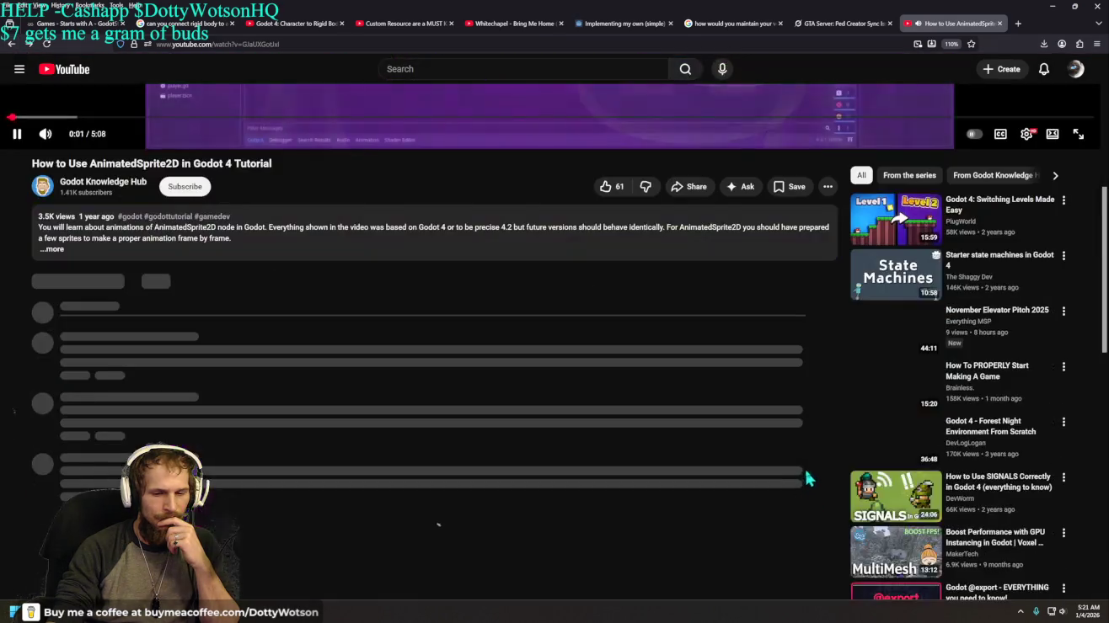
scroll(681, 506, "down", 2)
scroll(682, 508, "down", 1)
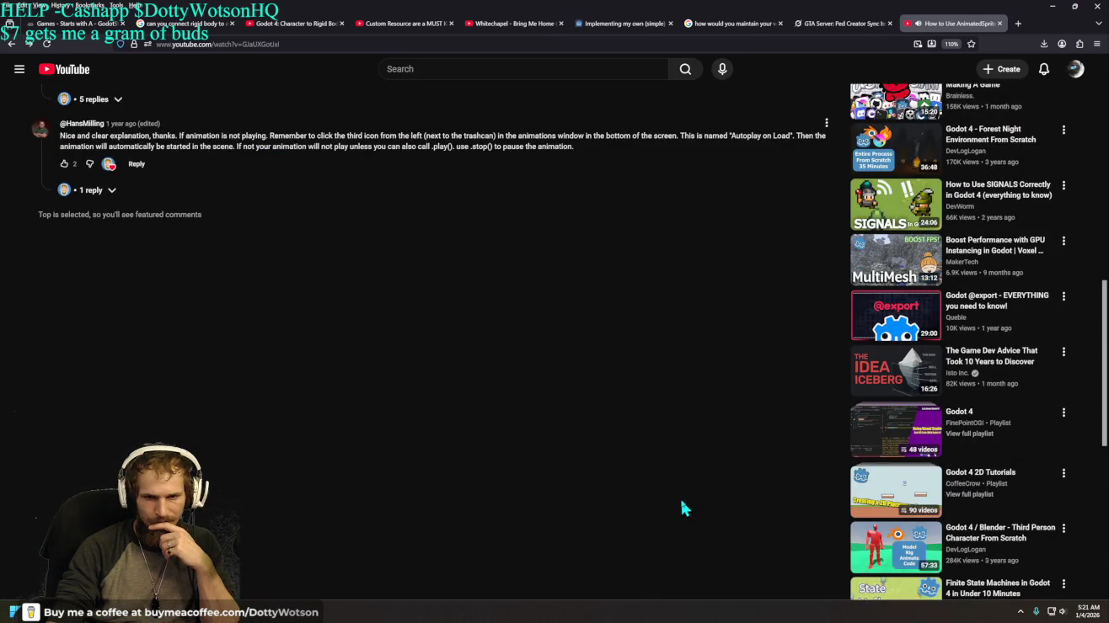
scroll(682, 508, "up", 2)
scroll(682, 502, "up", 1)
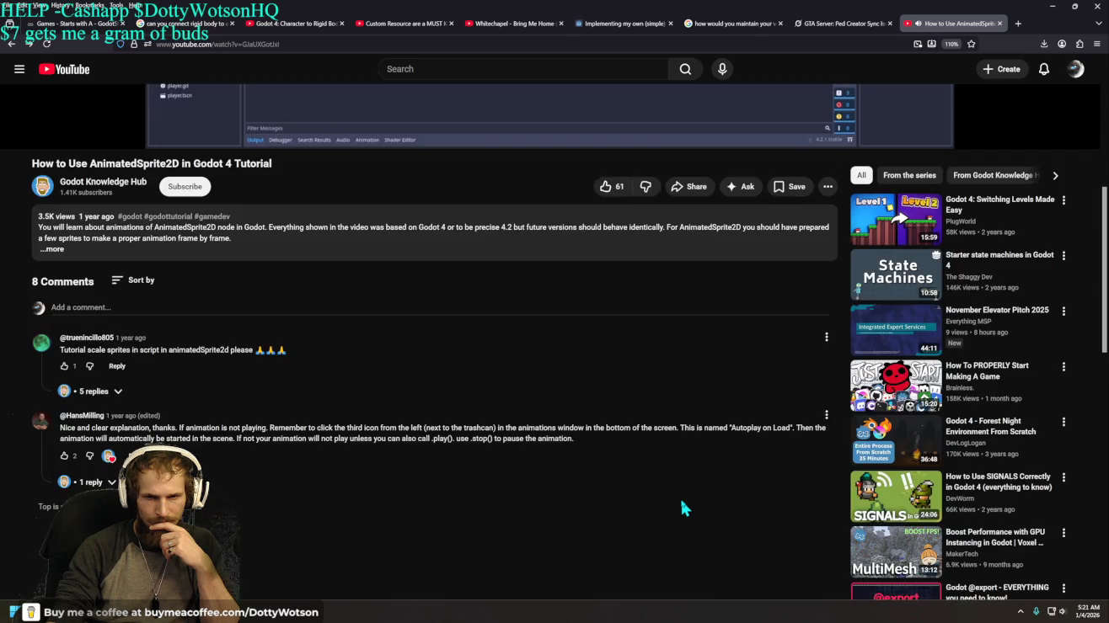
scroll(692, 489, "down", 4)
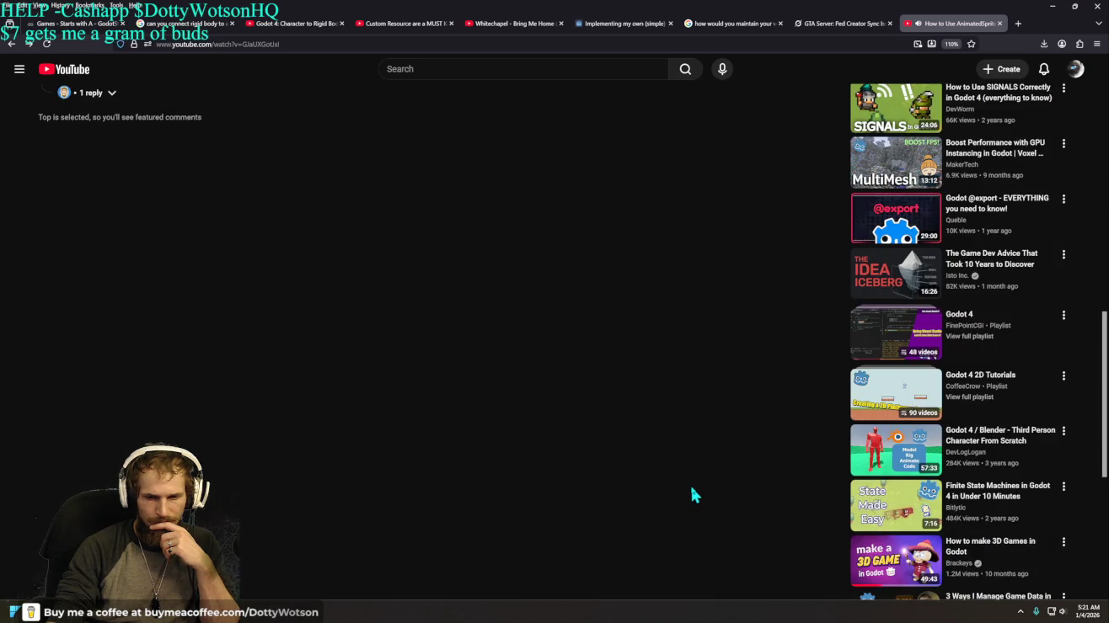
scroll(692, 495, "down", 2)
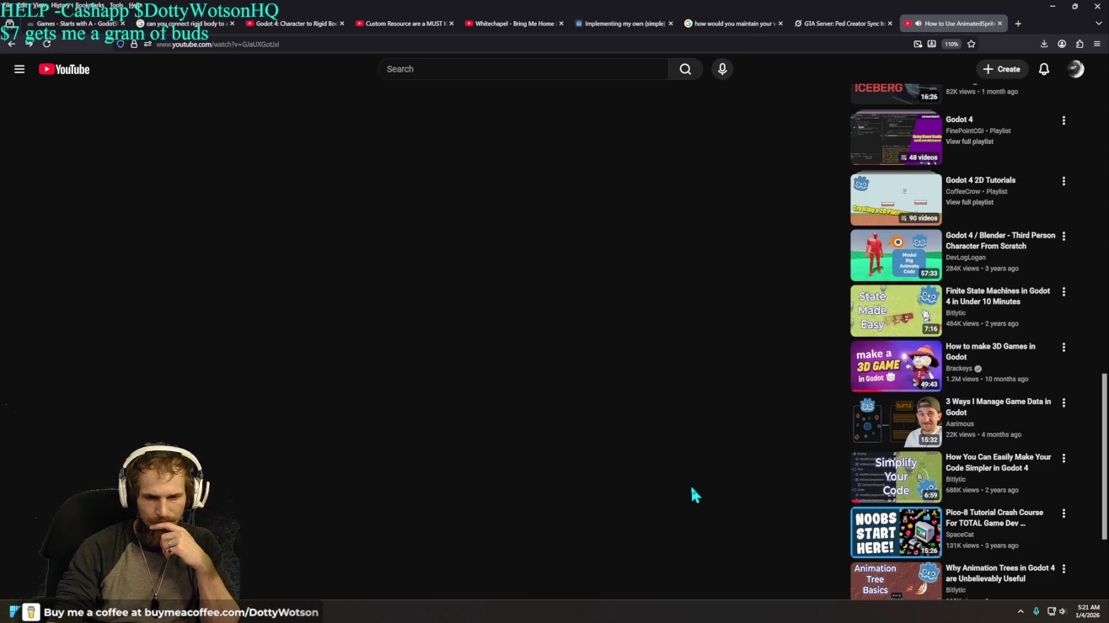
scroll(690, 488, "down", 2)
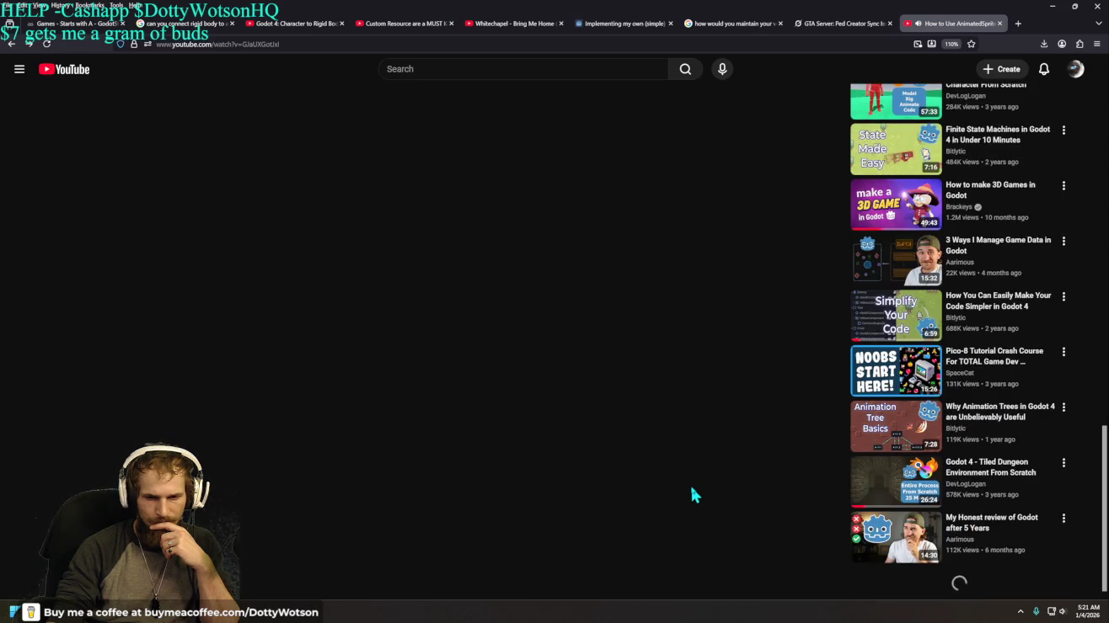
scroll(692, 488, "down", 2)
scroll(690, 495, "down", 3)
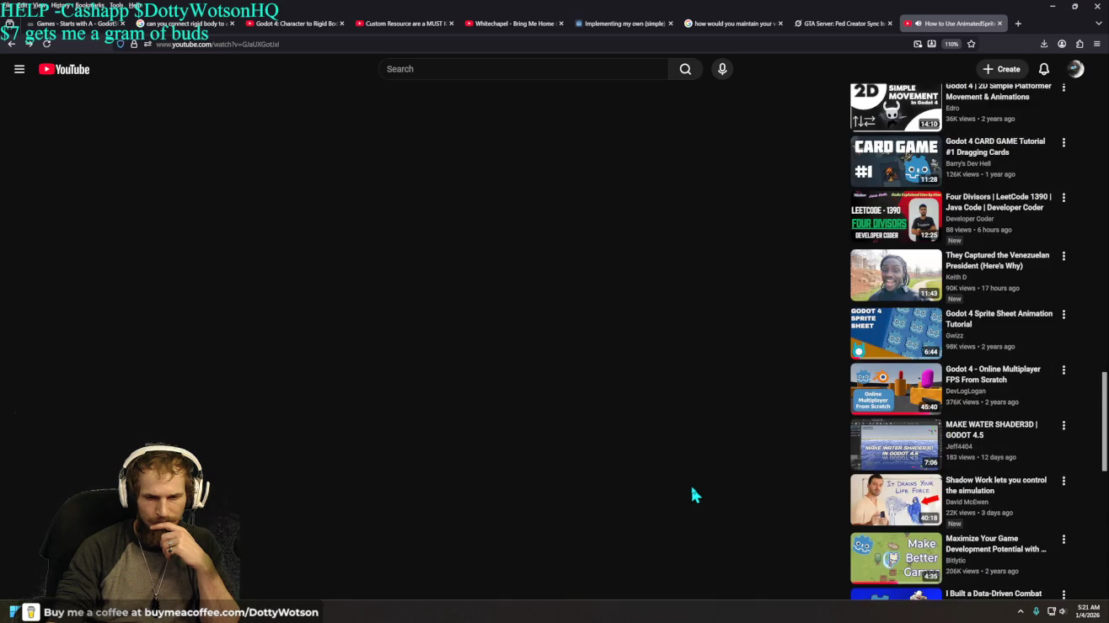
scroll(692, 488, "down", 3)
scroll(677, 321, "down", 3)
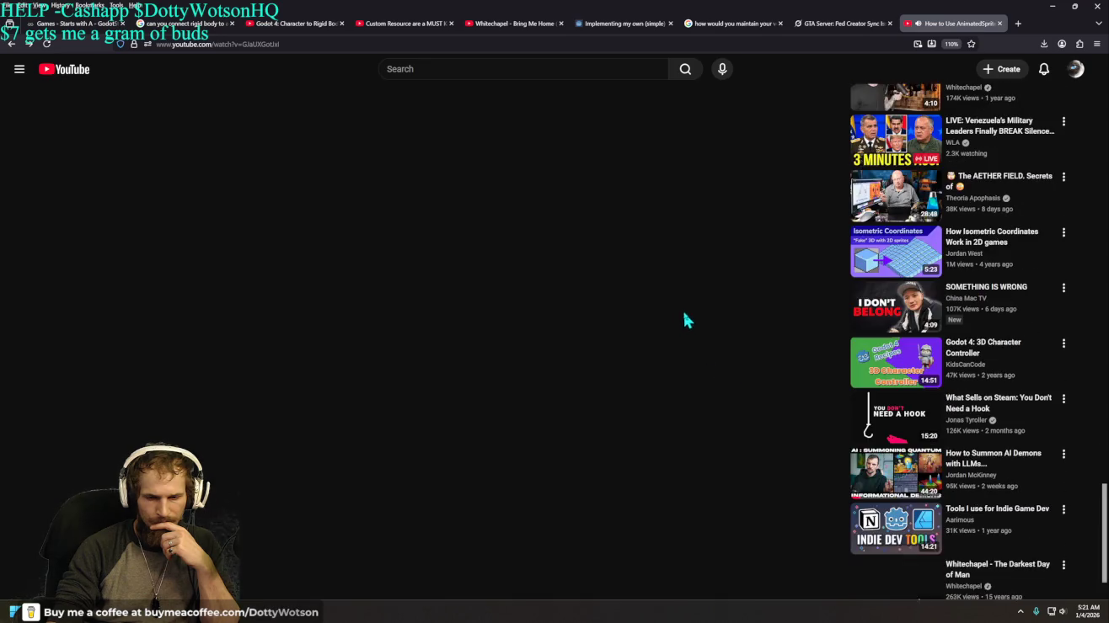
scroll(686, 315, "up", 10)
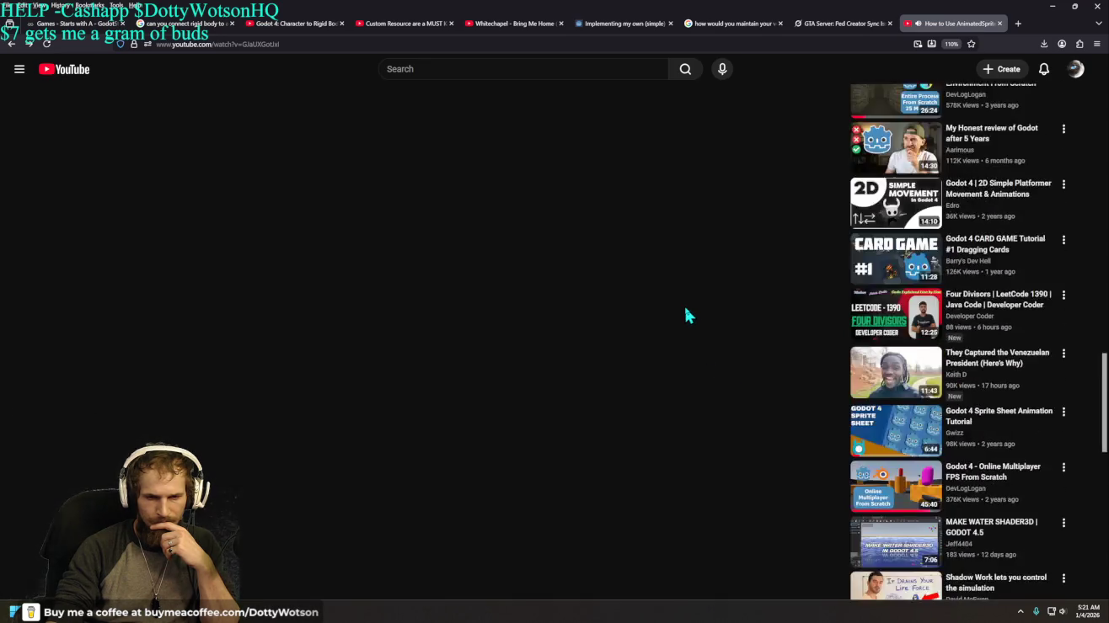
scroll(616, 315, "down", 2)
left_click(12, 43)
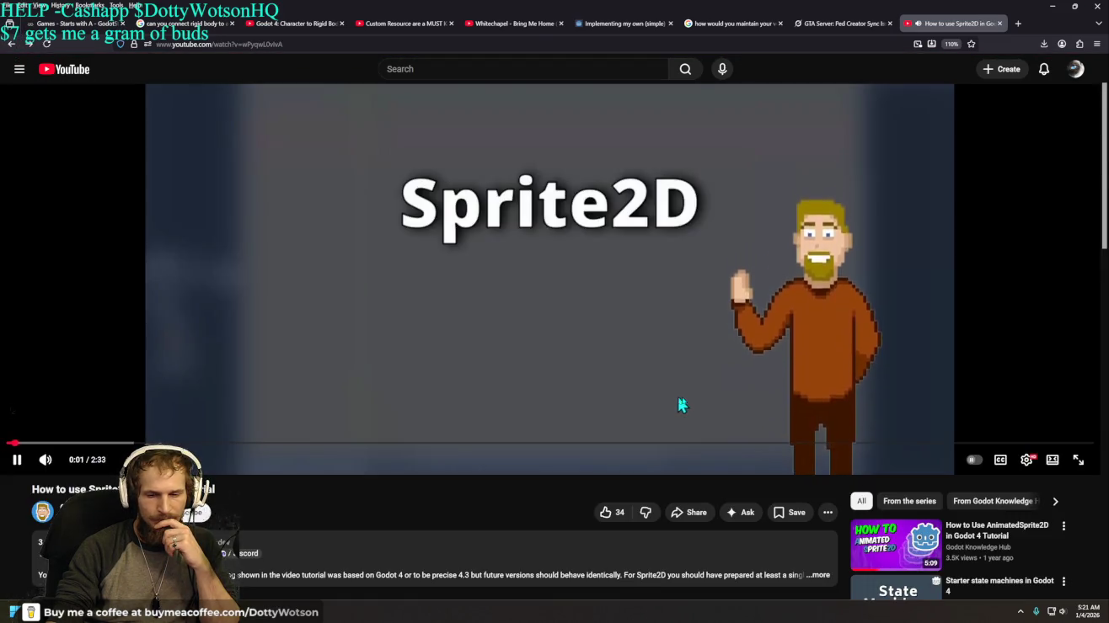
Step: Scroll through the Sprite2D video's comments and recommendations, then go back to the 'sprite2d godot' results
scroll(694, 401, "down", 4)
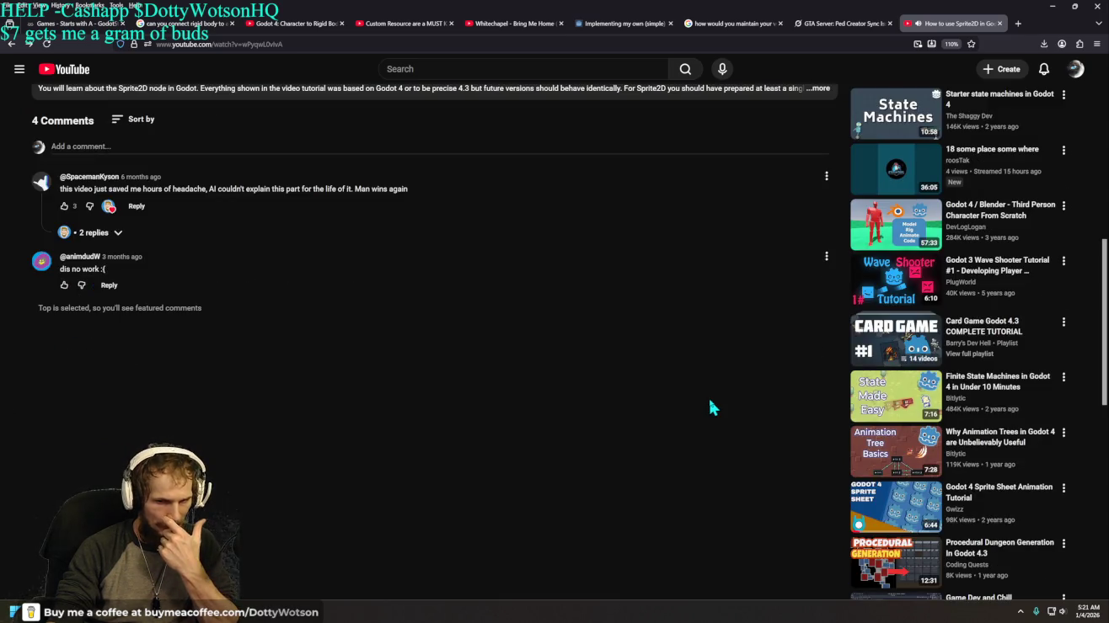
scroll(710, 408, "down", 2)
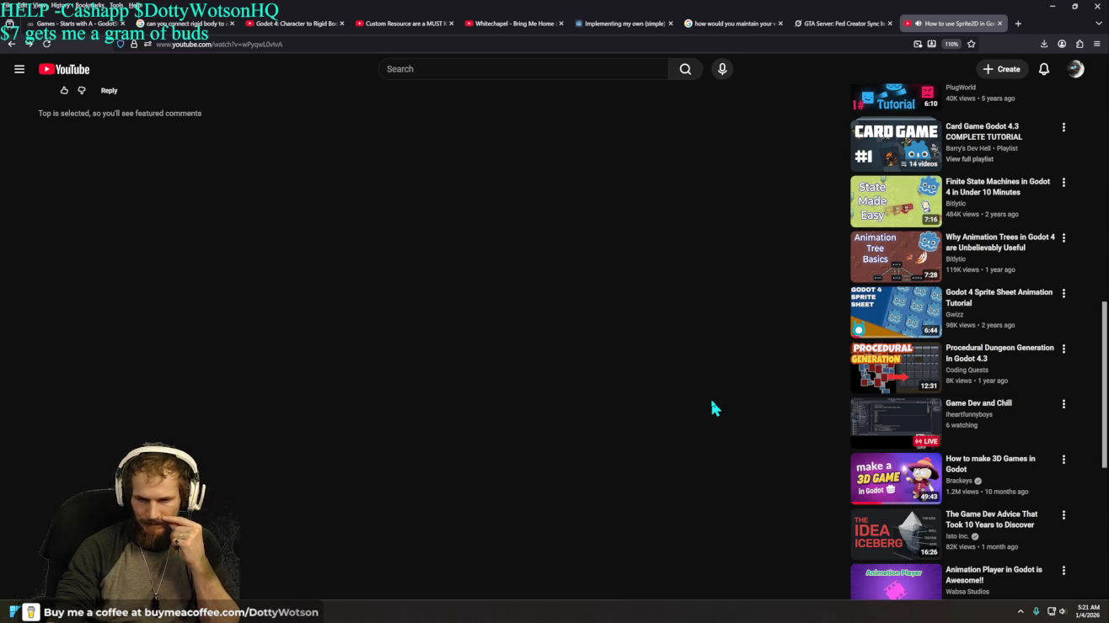
scroll(713, 407, "down", 2)
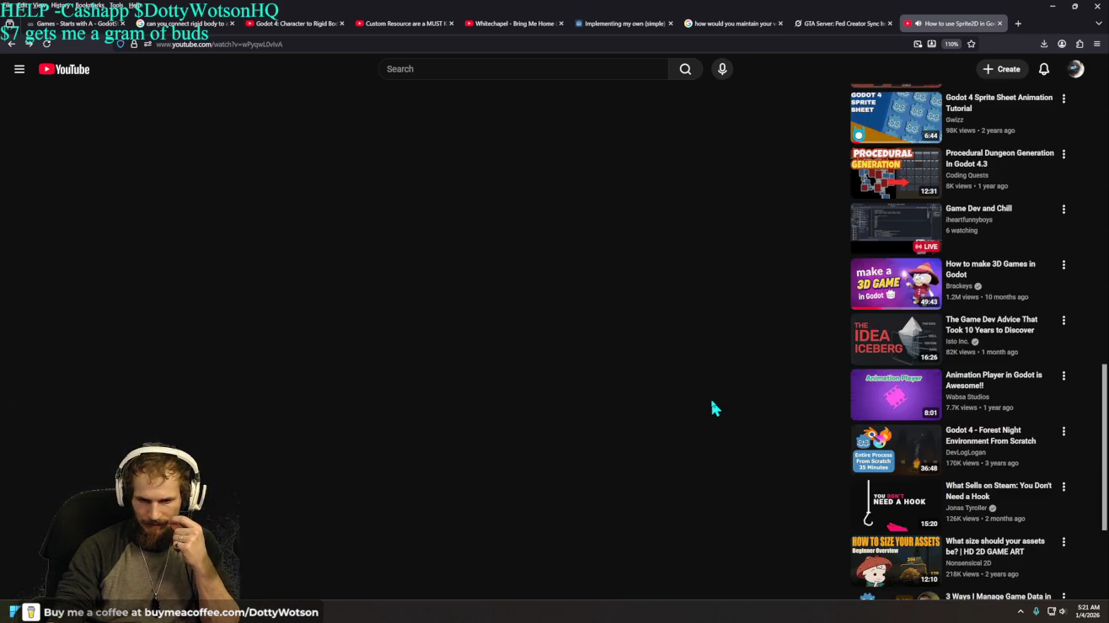
scroll(712, 408, "down", 2)
scroll(712, 408, "down", 3)
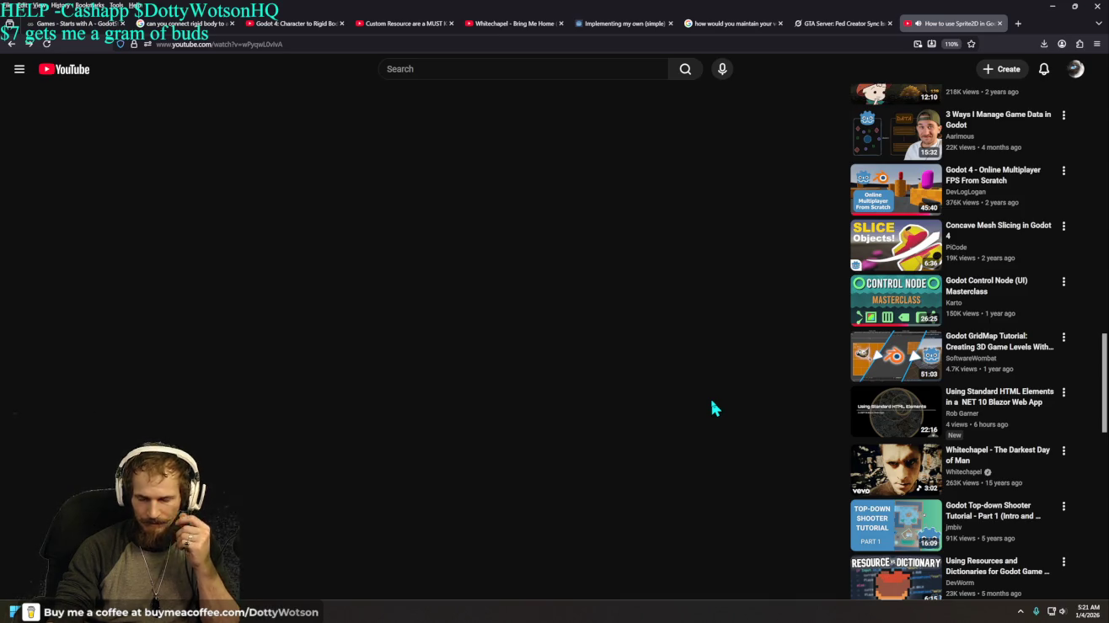
mouse_move(901, 325)
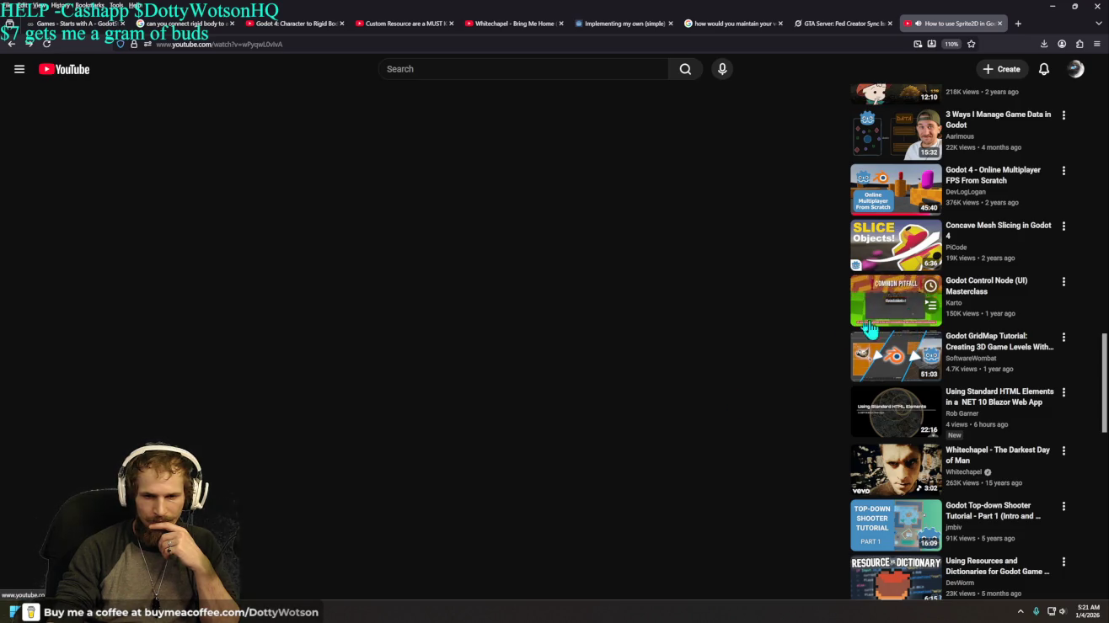
scroll(754, 396, "down", 3)
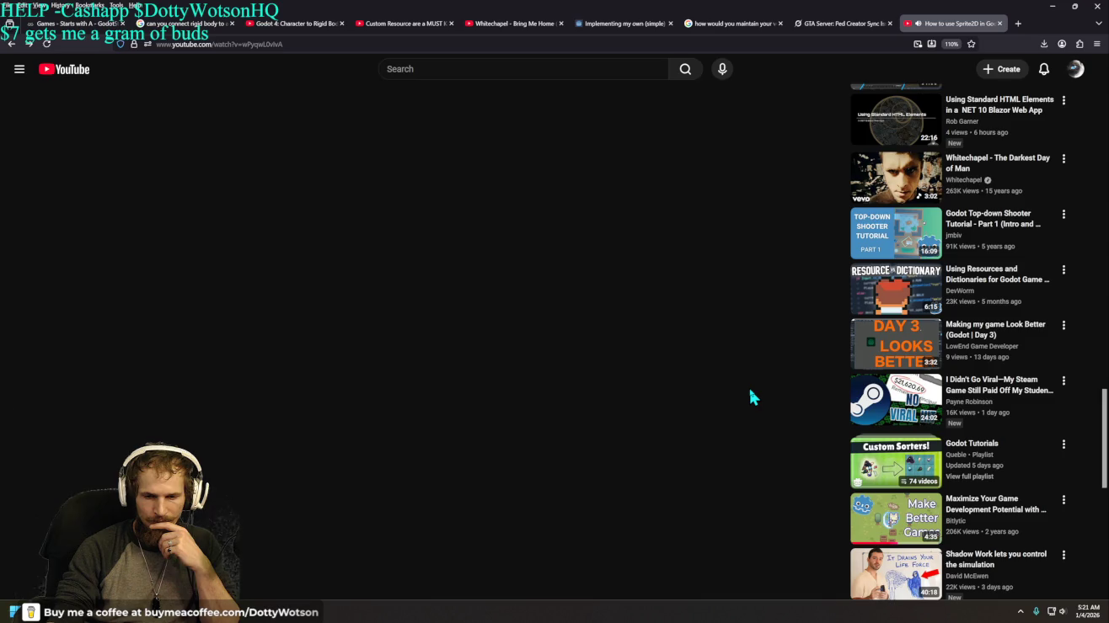
scroll(752, 395, "down", 3)
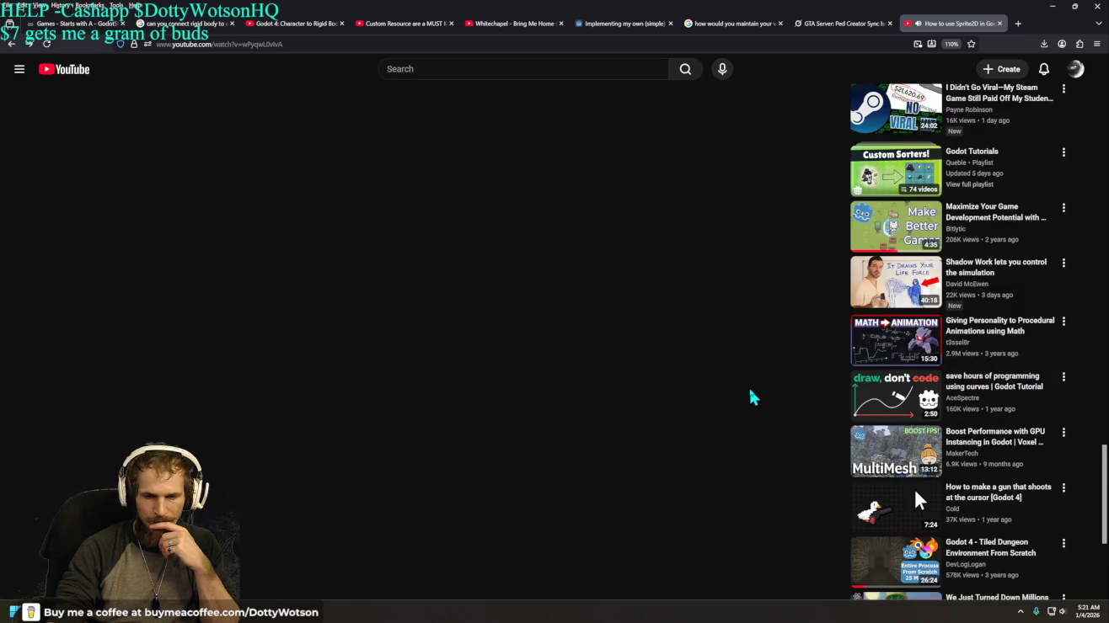
scroll(753, 397, "down", 1)
scroll(753, 397, "up", 10)
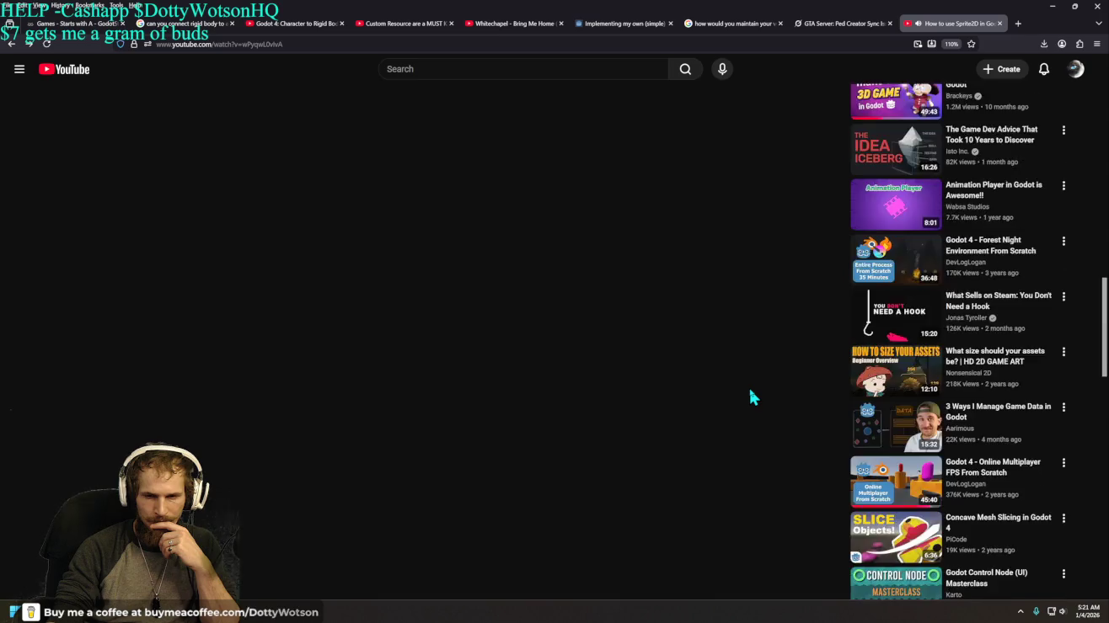
scroll(753, 397, "up", 10)
scroll(749, 389, "down", 2)
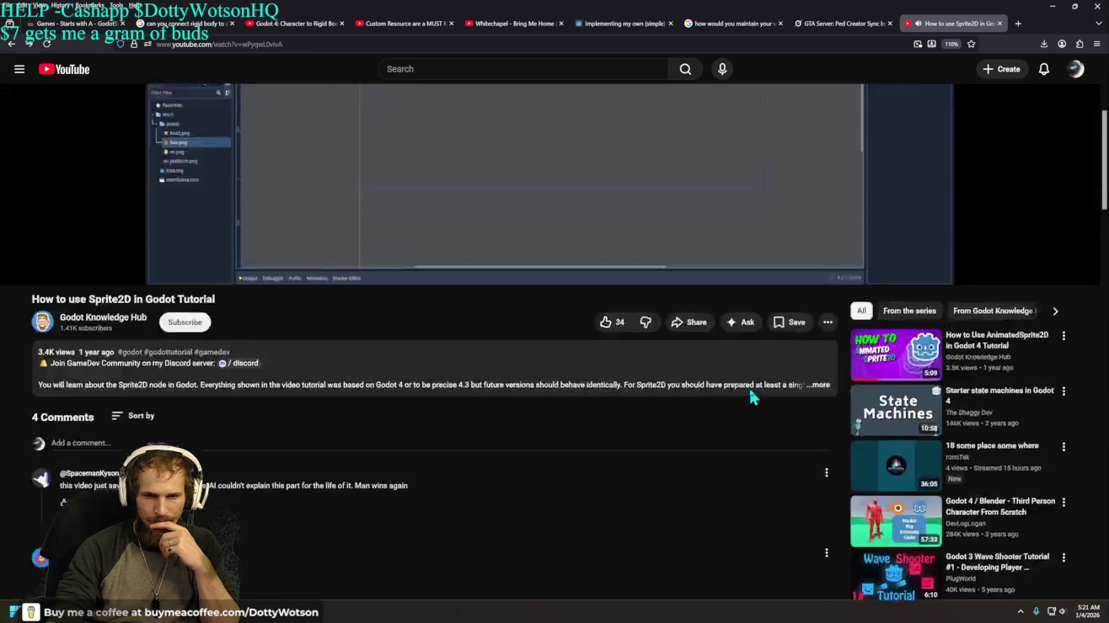
scroll(749, 388, "up", 5)
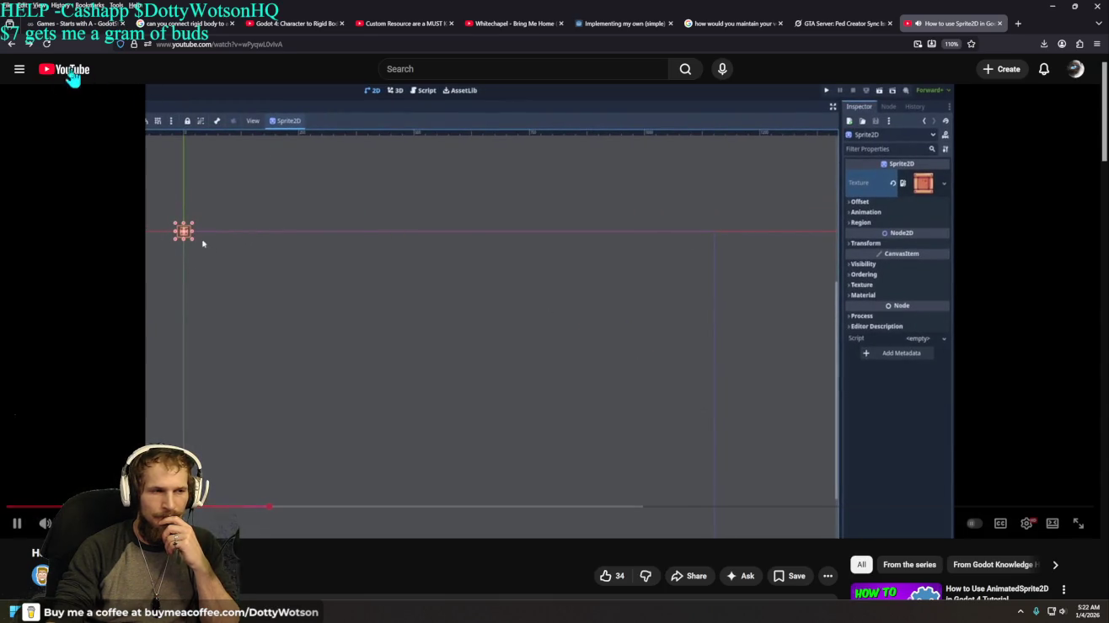
left_click(12, 47)
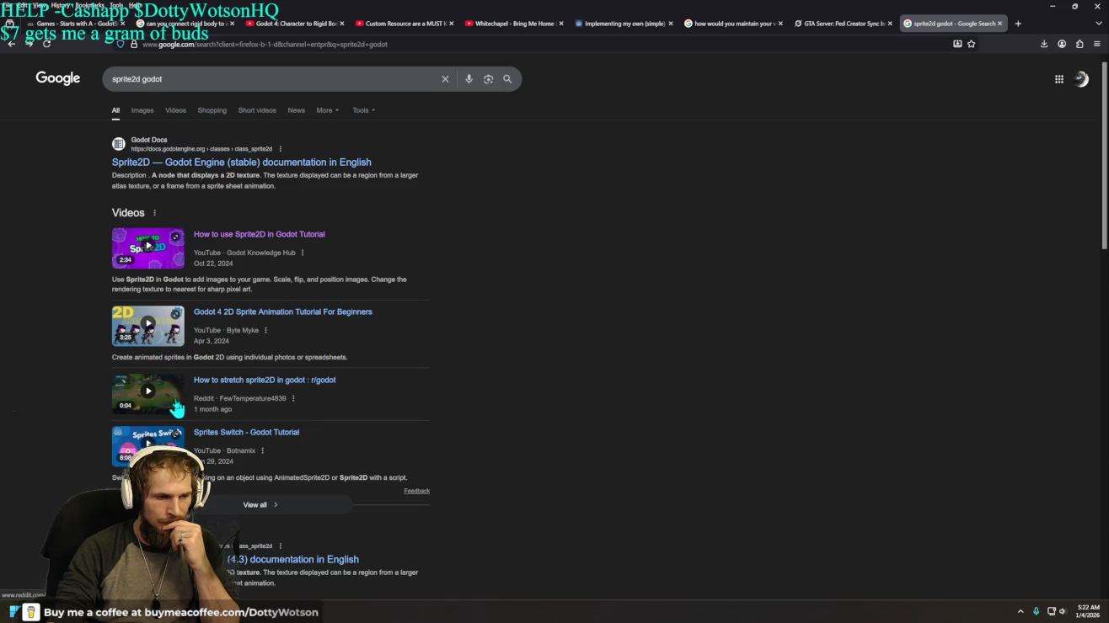
Step: Show all video results, then change the query from 'sprite2d godot' to 'window godot'
left_click(260, 520)
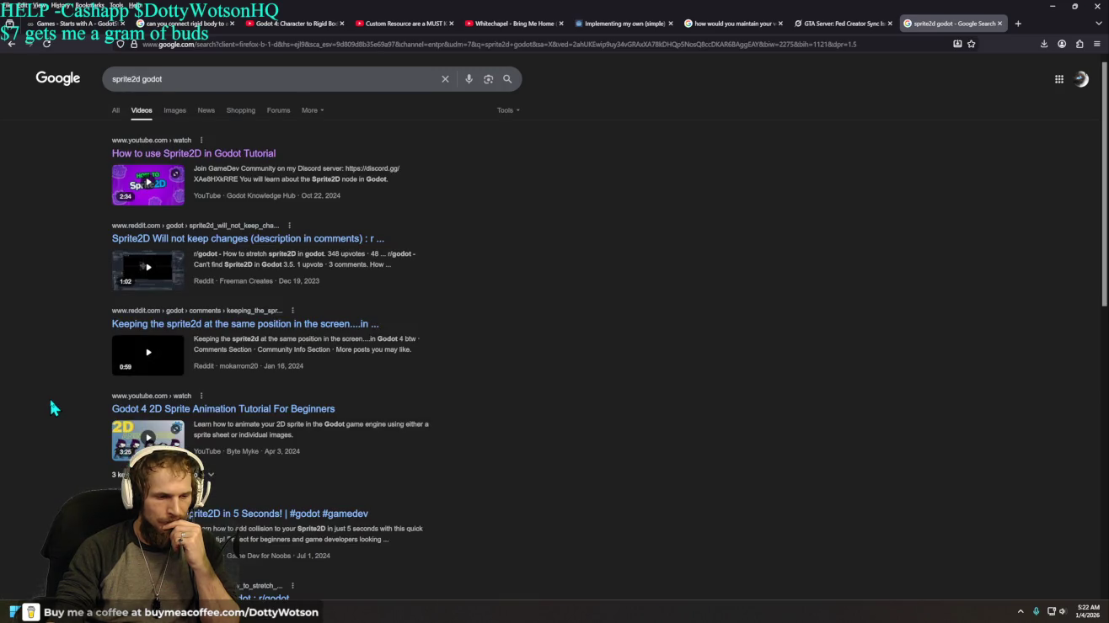
scroll(50, 398, "down", 5)
scroll(54, 402, "down", 3)
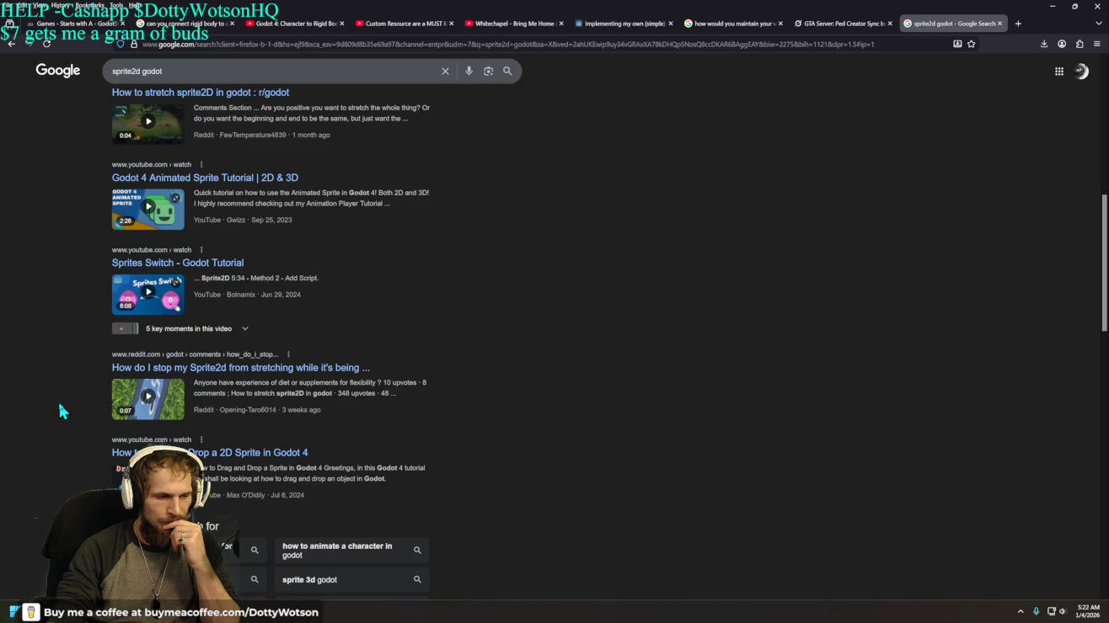
scroll(60, 412, "up", 5)
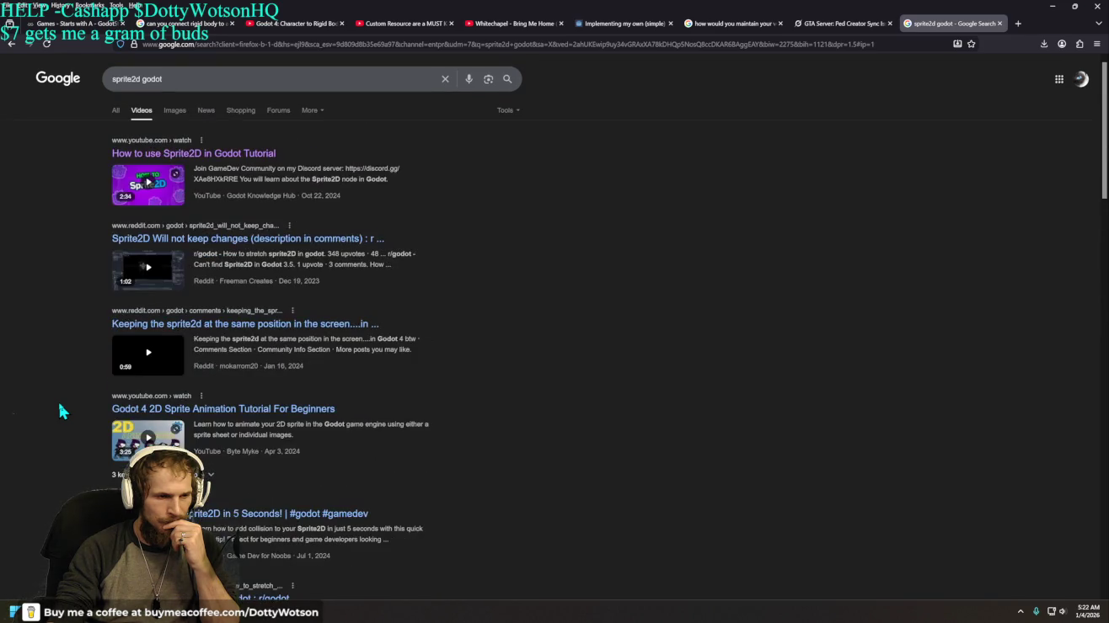
double_click(140, 78)
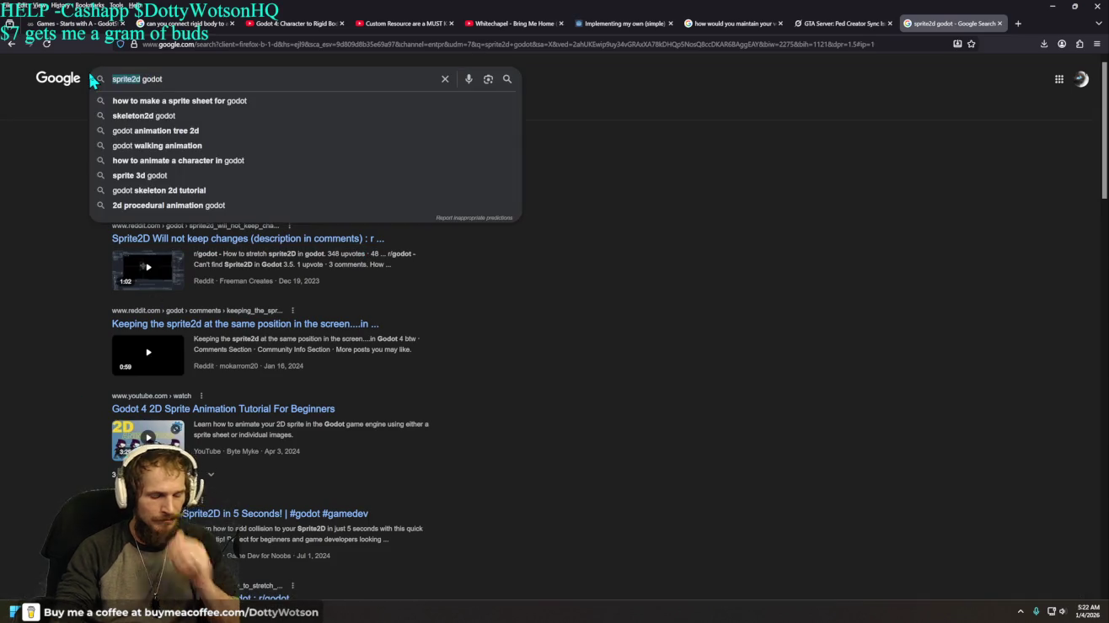
type("window")
key("Return")
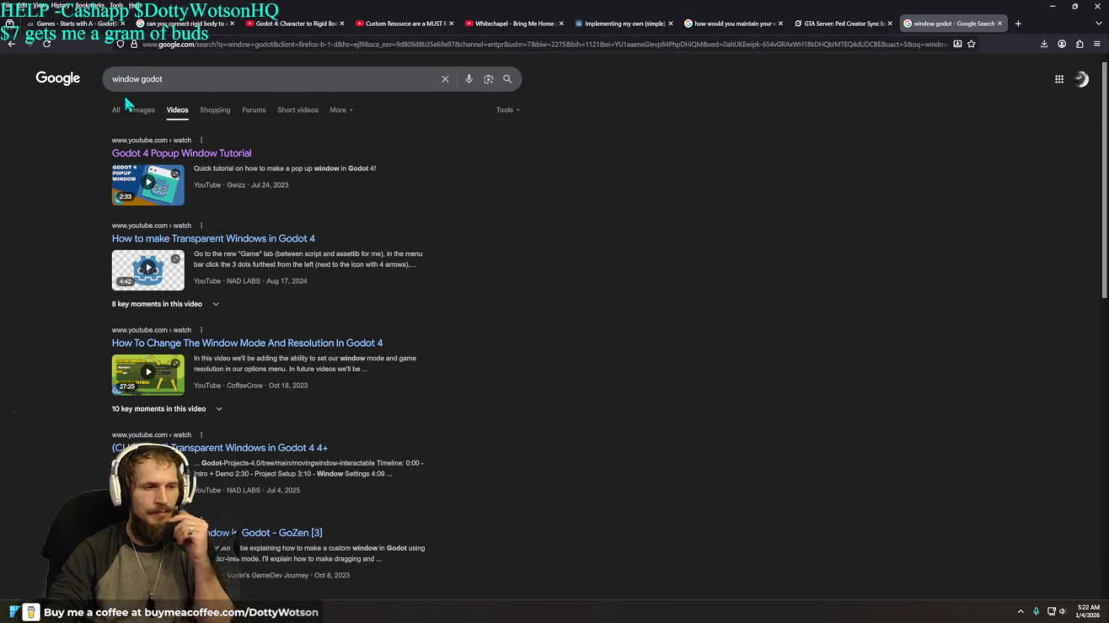
Step: Open the Godot 4 Popup Window Tutorial on YouTube and skip ahead to about 0:59
left_click(139, 189)
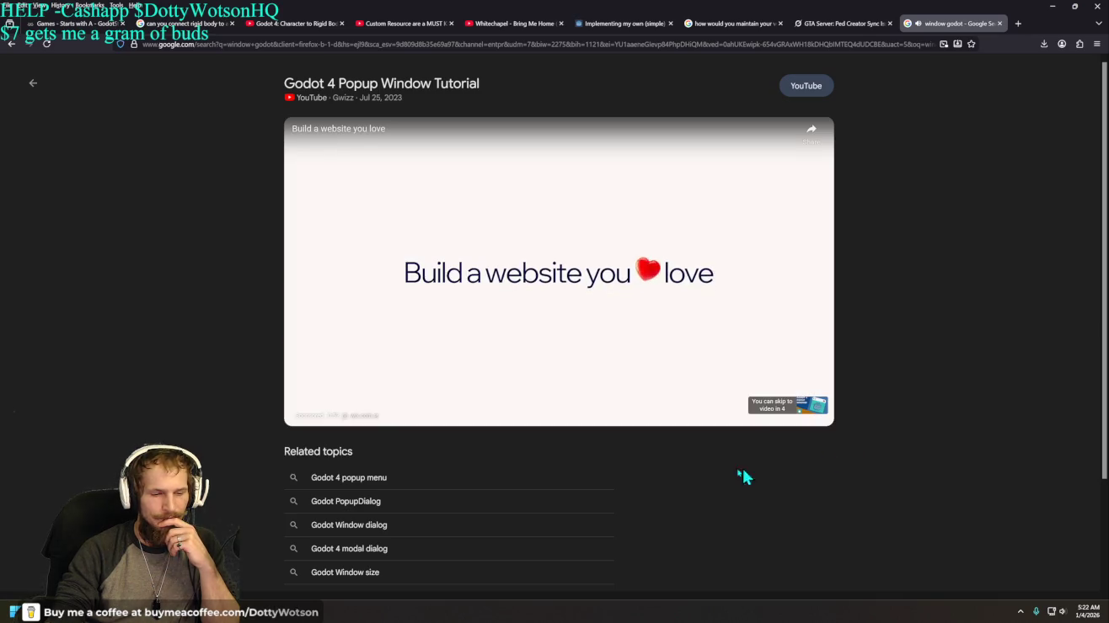
left_click(806, 87)
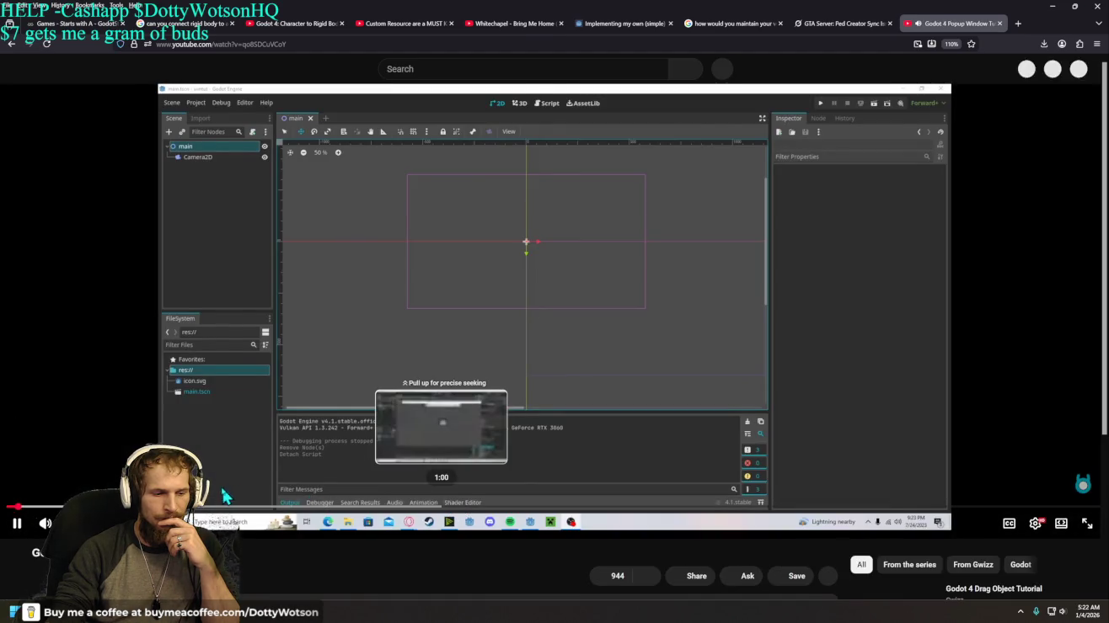
left_click(230, 507)
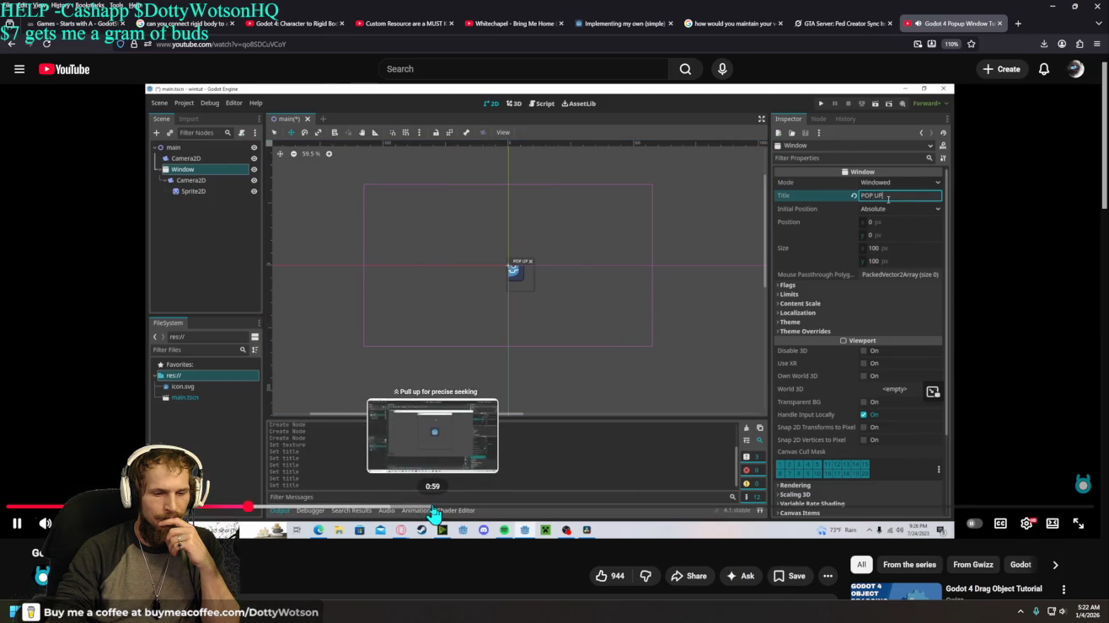
left_click(433, 510)
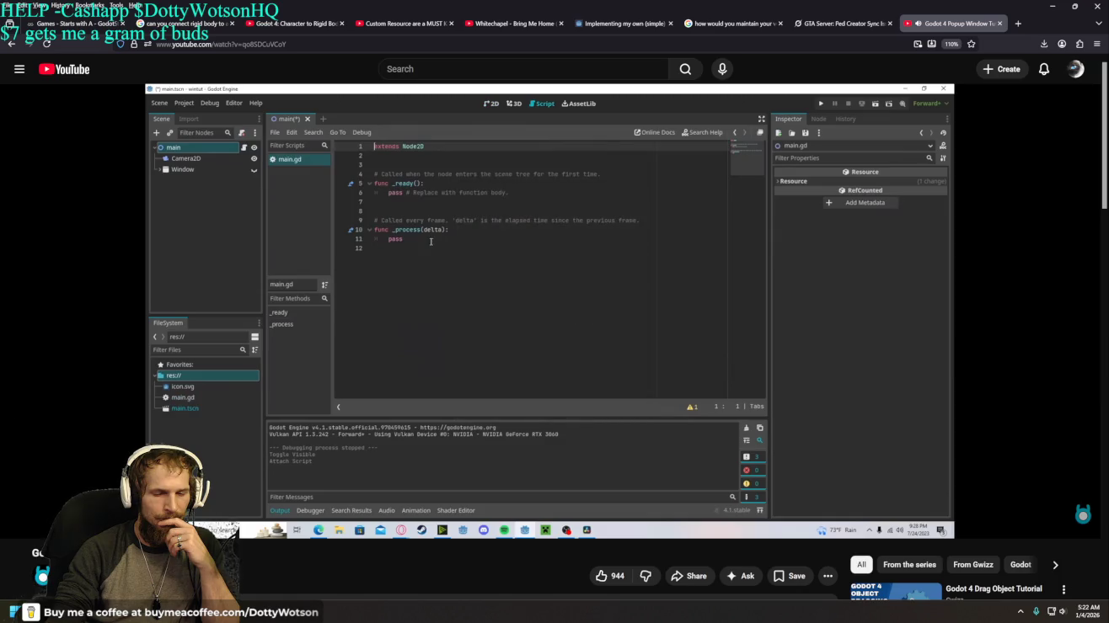
key("Right")
key("Right")
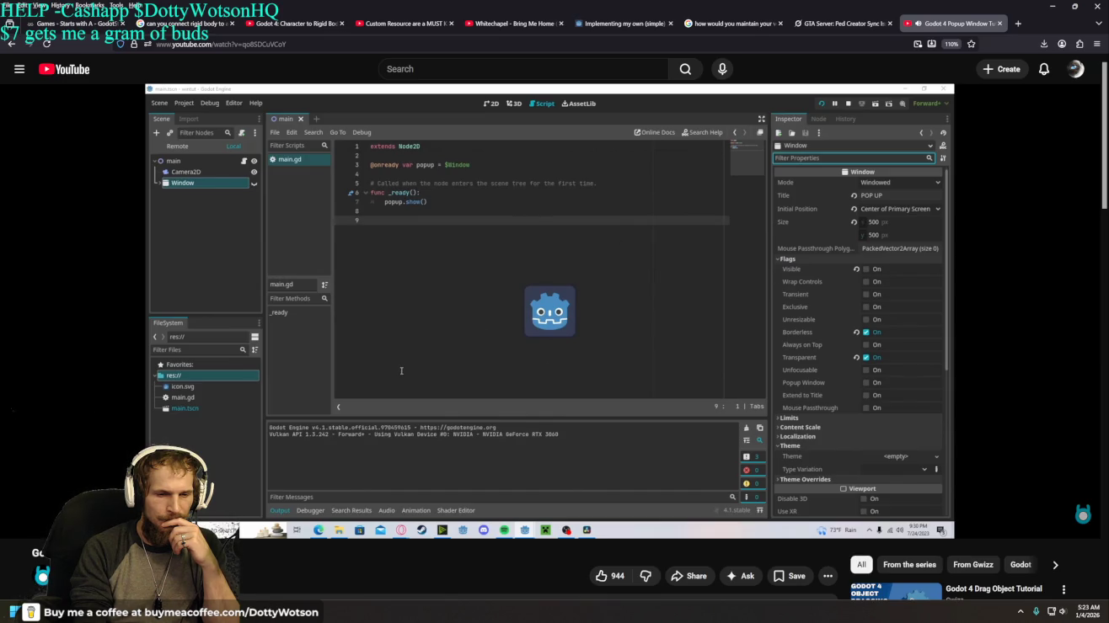
Step: Pause on the finished script, then on the popup window demo, and return to the Godot editor
left_click(556, 477)
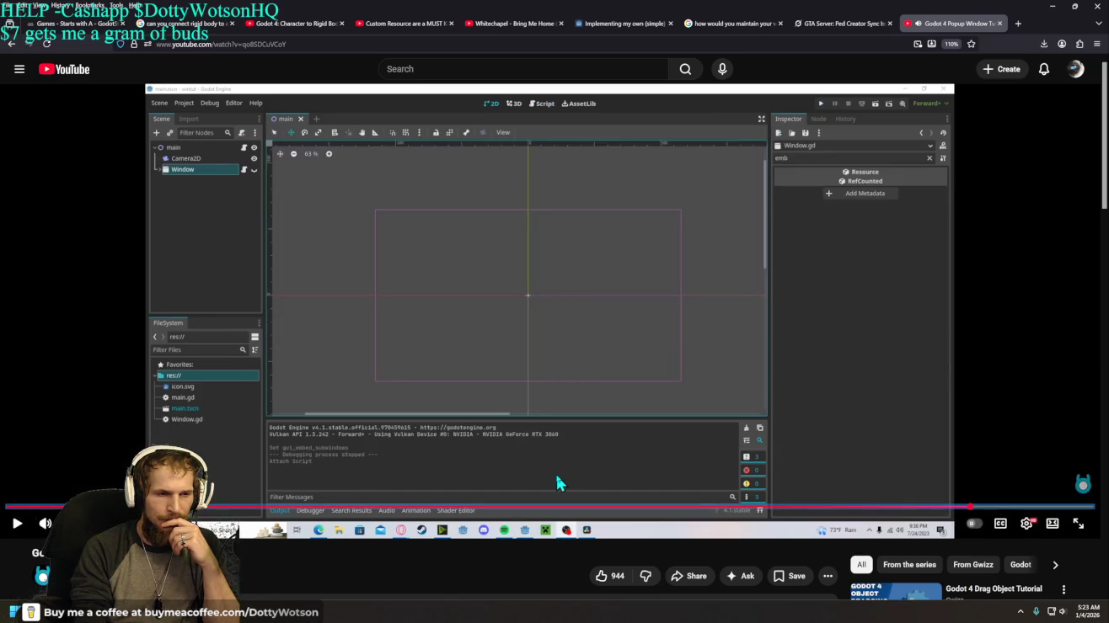
left_click(556, 478)
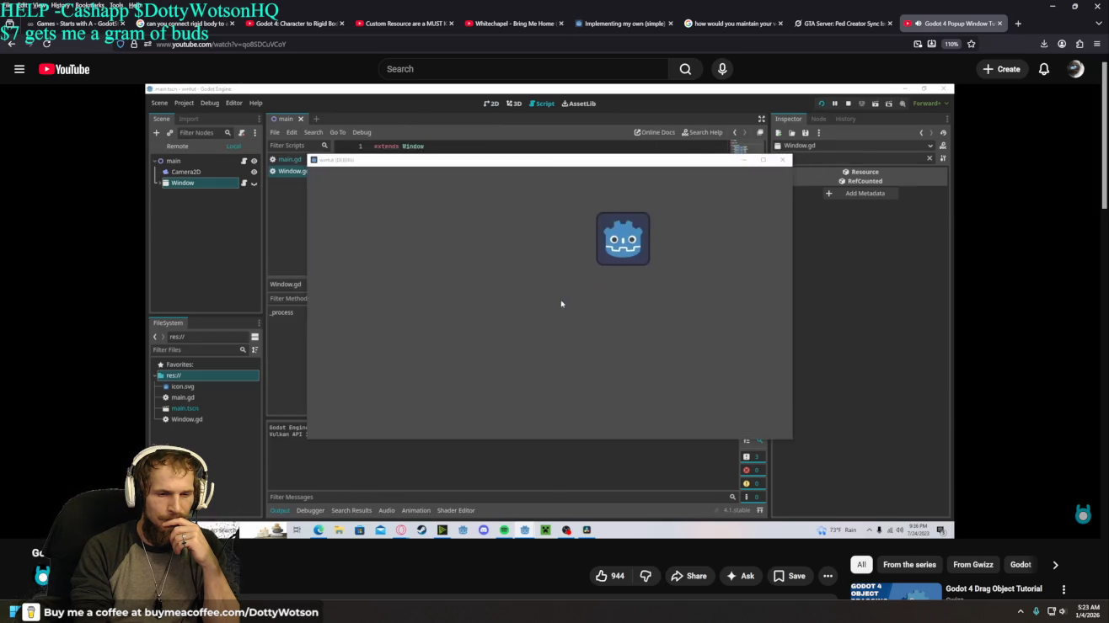
left_click(556, 482)
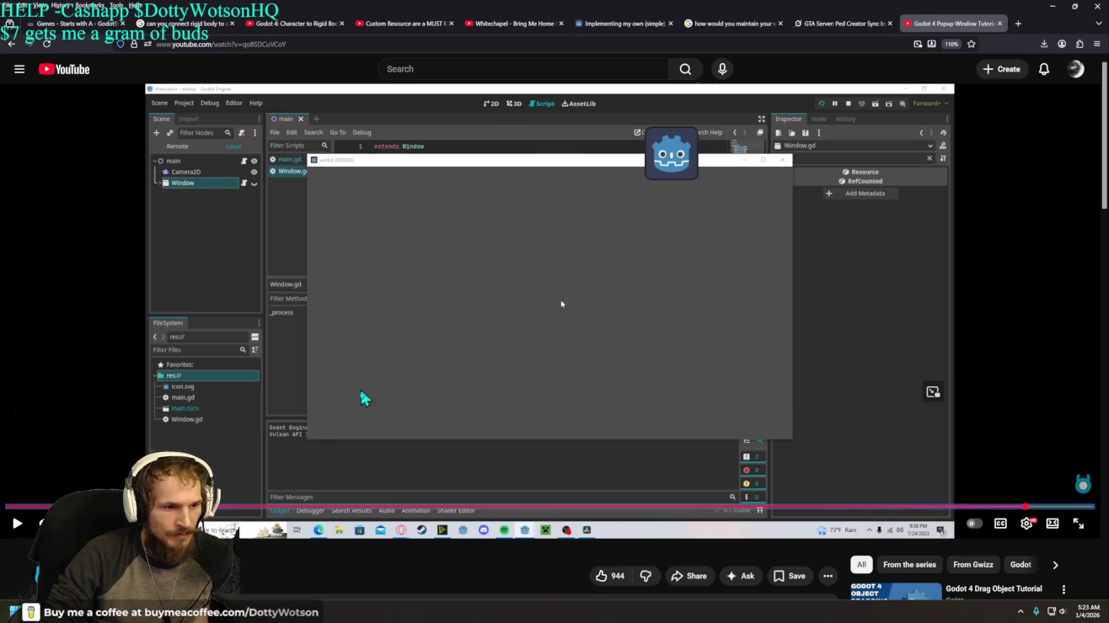
left_click(257, 612)
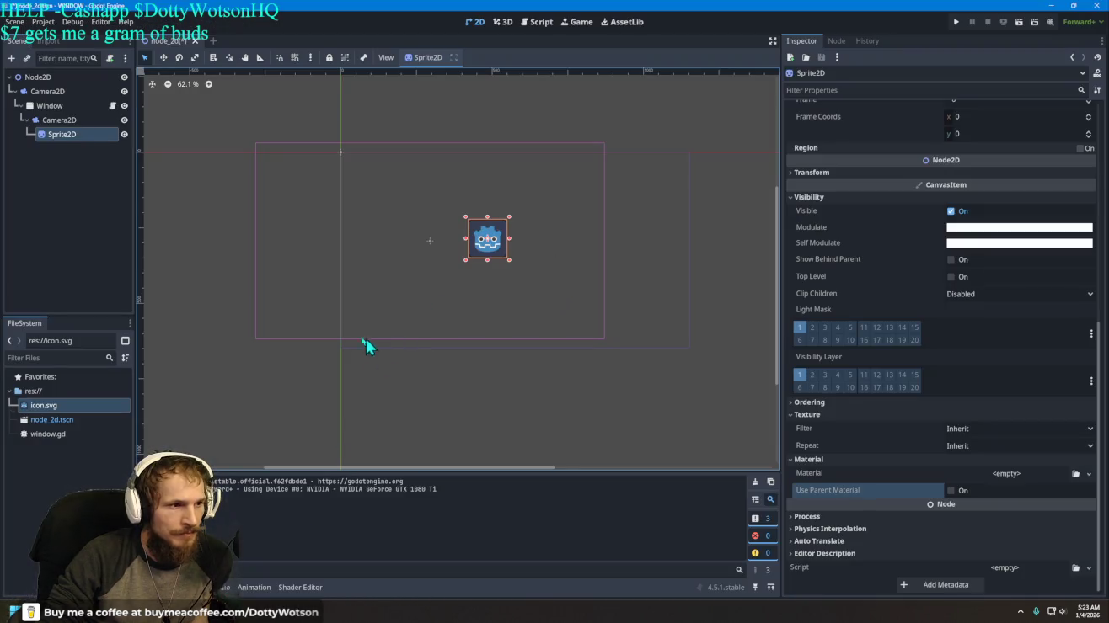
Step: With the Move tool, drag the top-level Camera2D about 100 pixels to the right
left_click(26, 121)
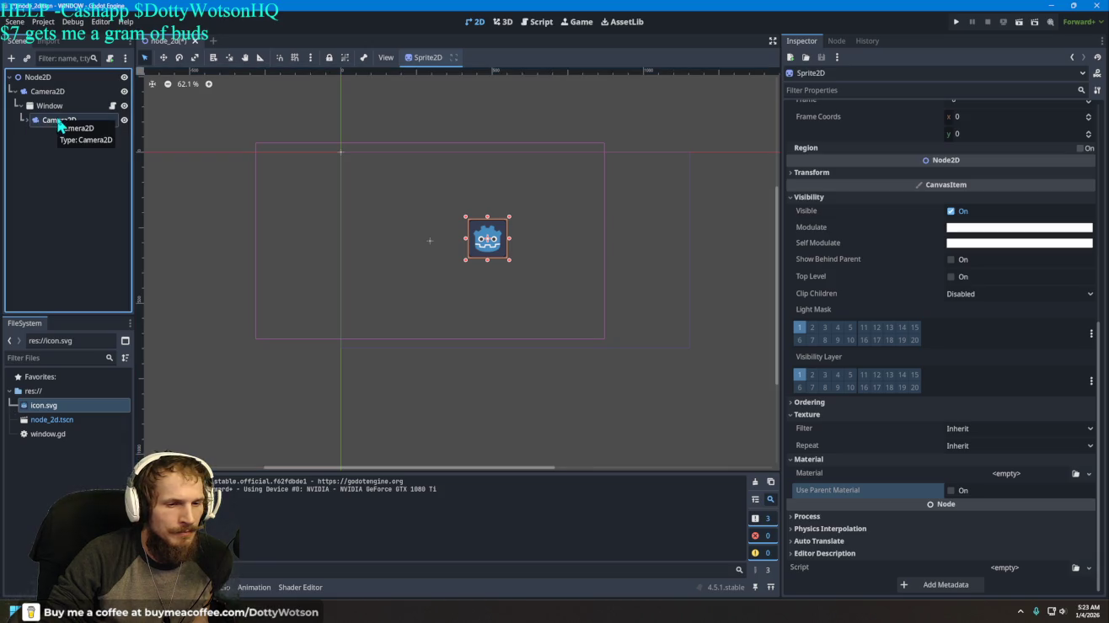
left_click(49, 107)
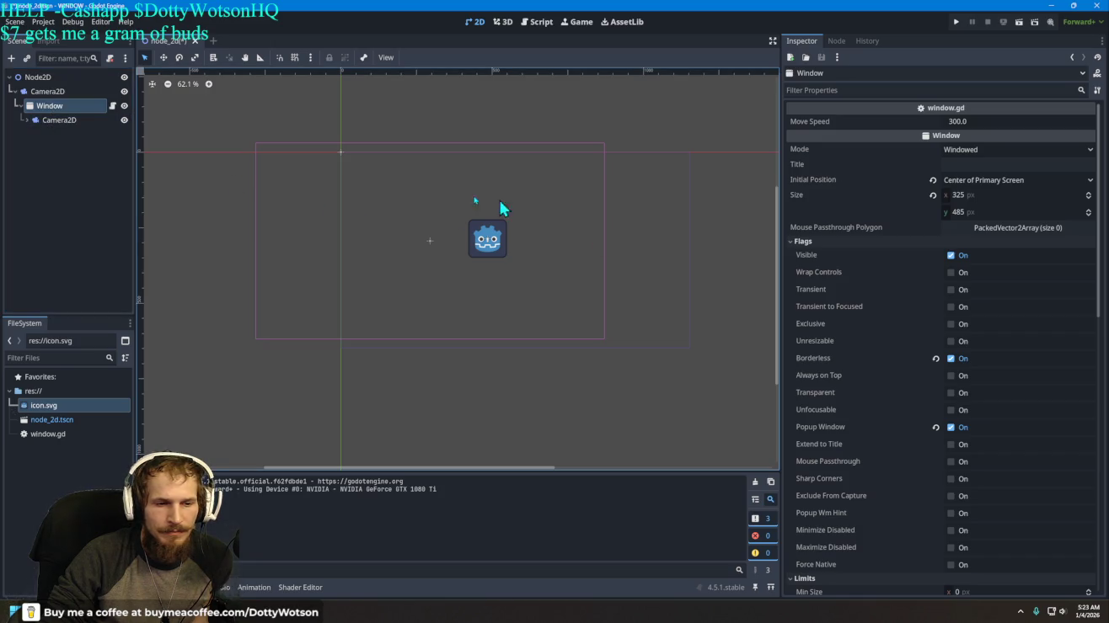
left_click(47, 91)
left_click(163, 57)
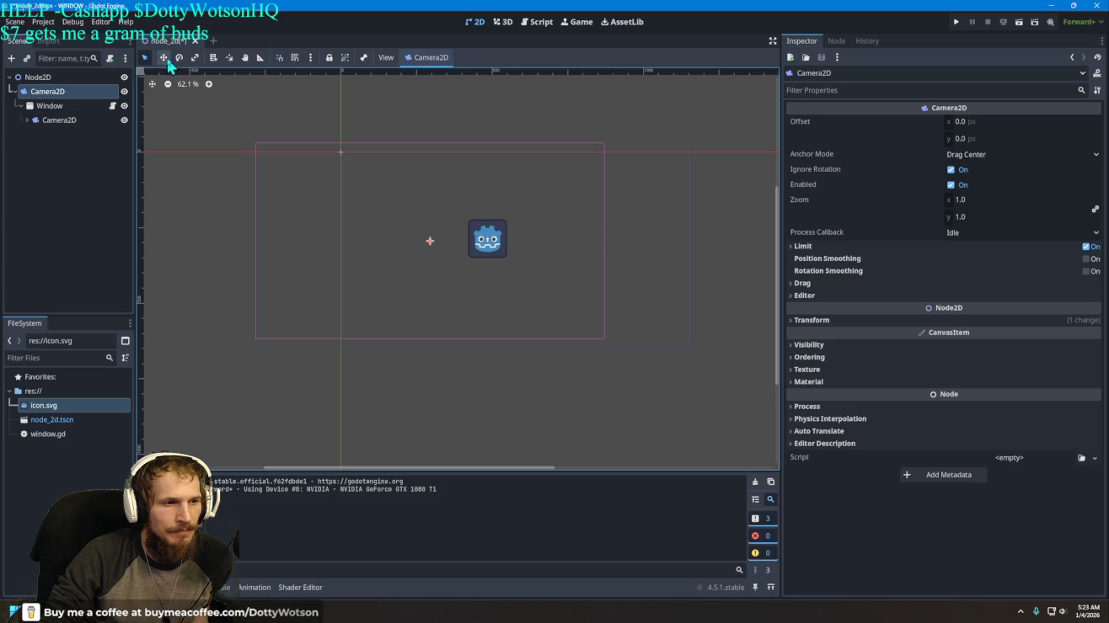
left_click_drag(425, 238, 510, 244)
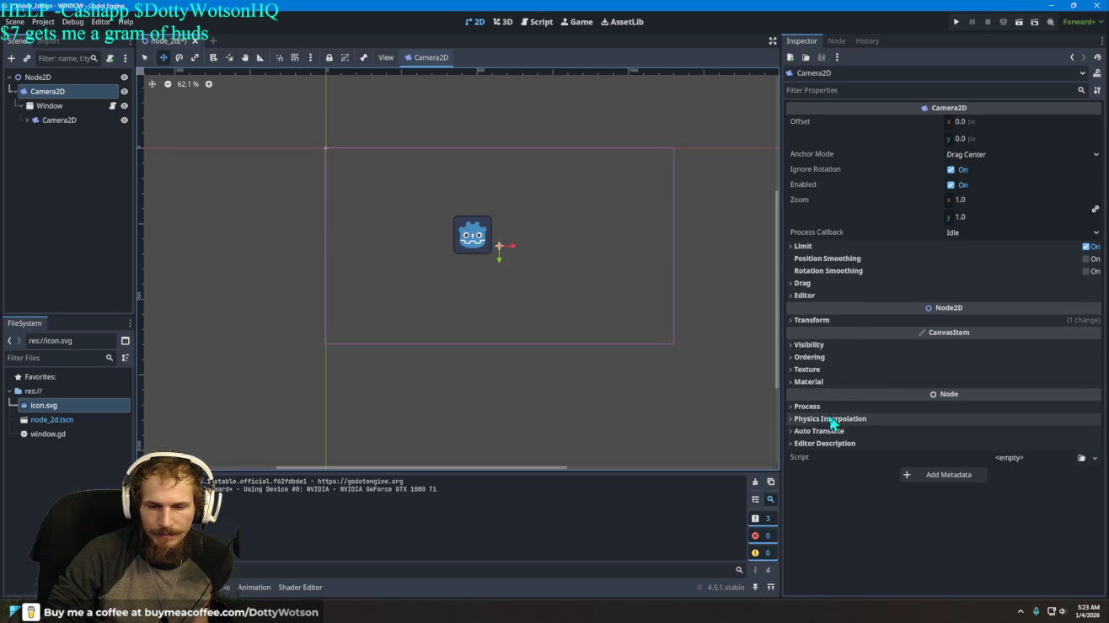
left_click(28, 120)
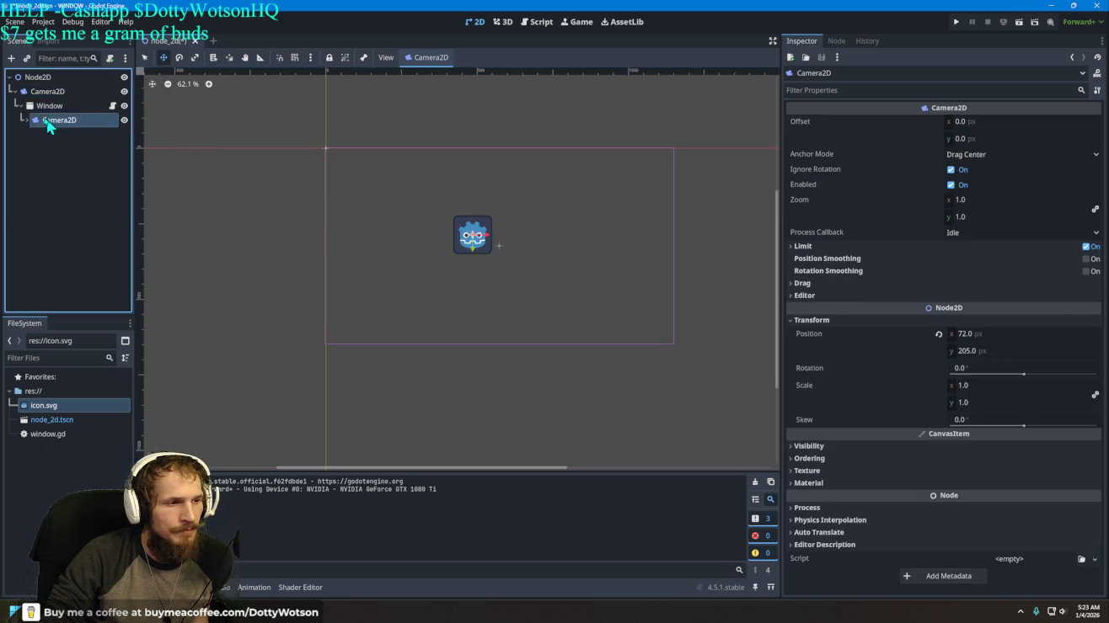
left_click(76, 135)
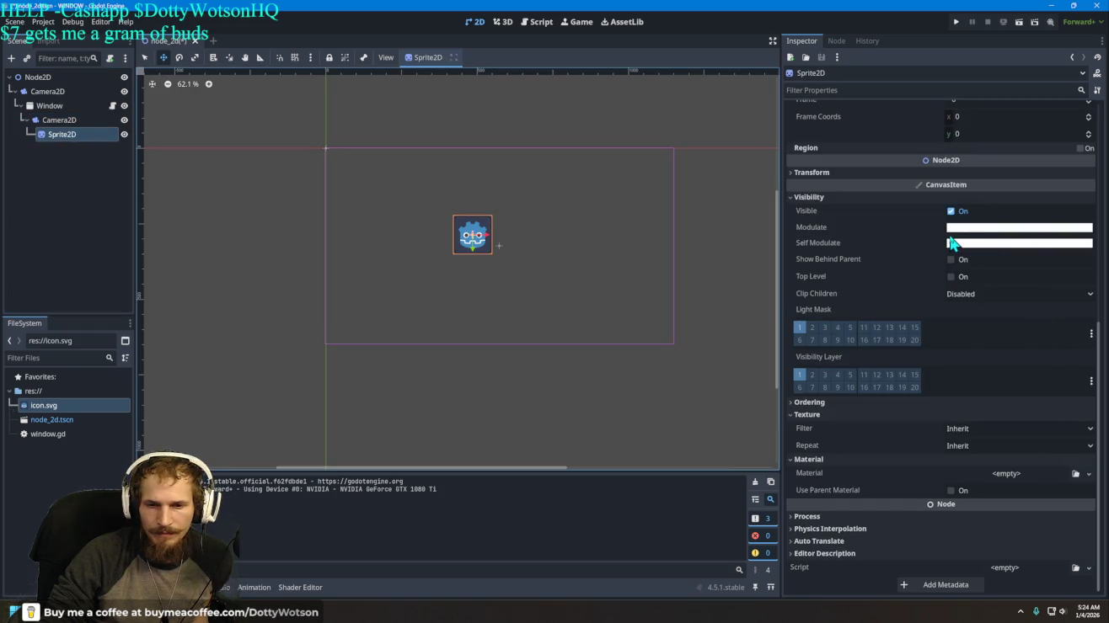
scroll(918, 209, "up", 5)
left_click(947, 131)
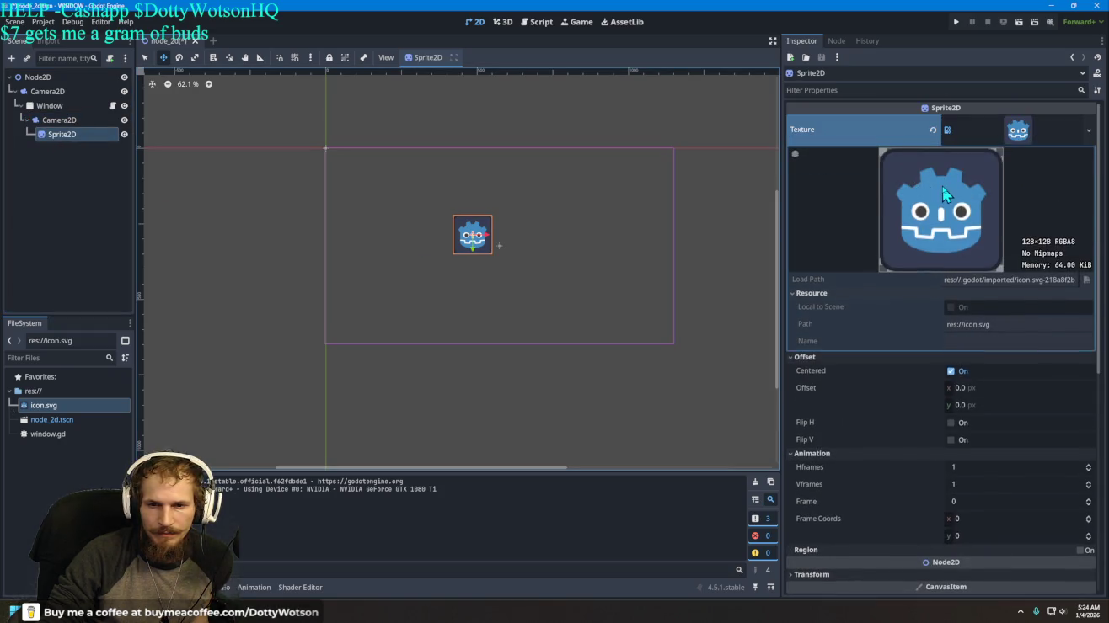
left_click(1073, 58)
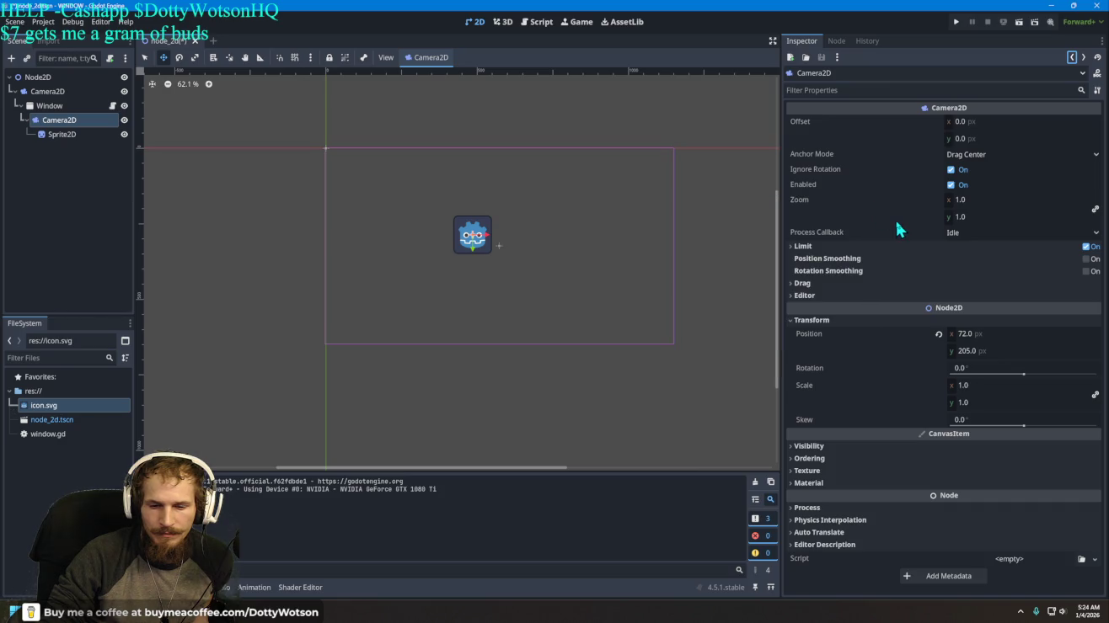
left_click(793, 247)
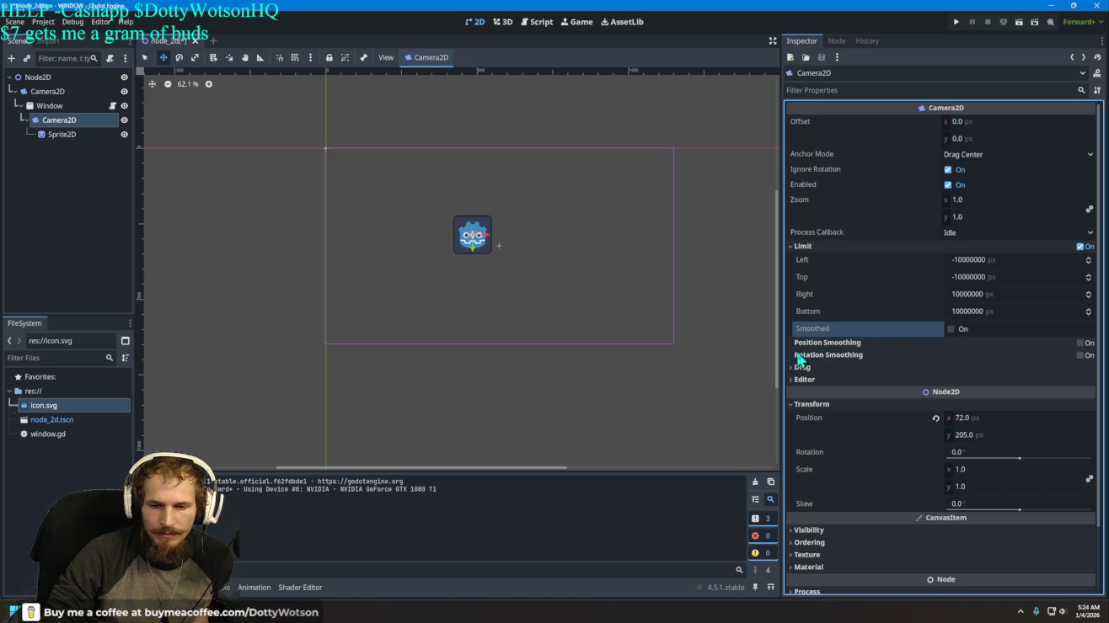
left_click(798, 367)
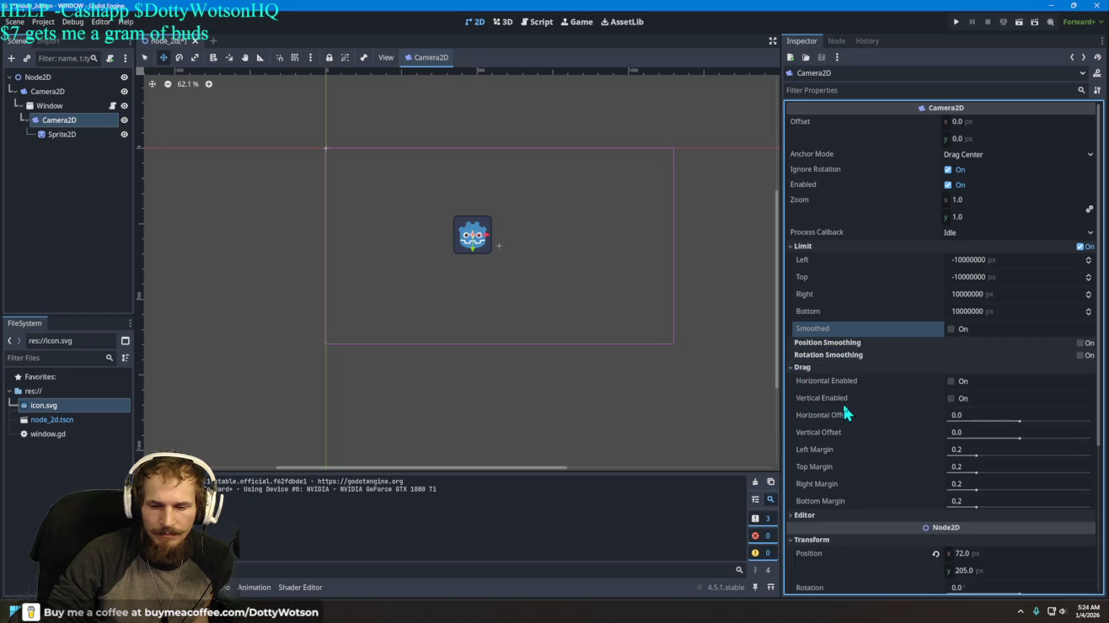
left_click(807, 514)
scroll(860, 443, "down", 2)
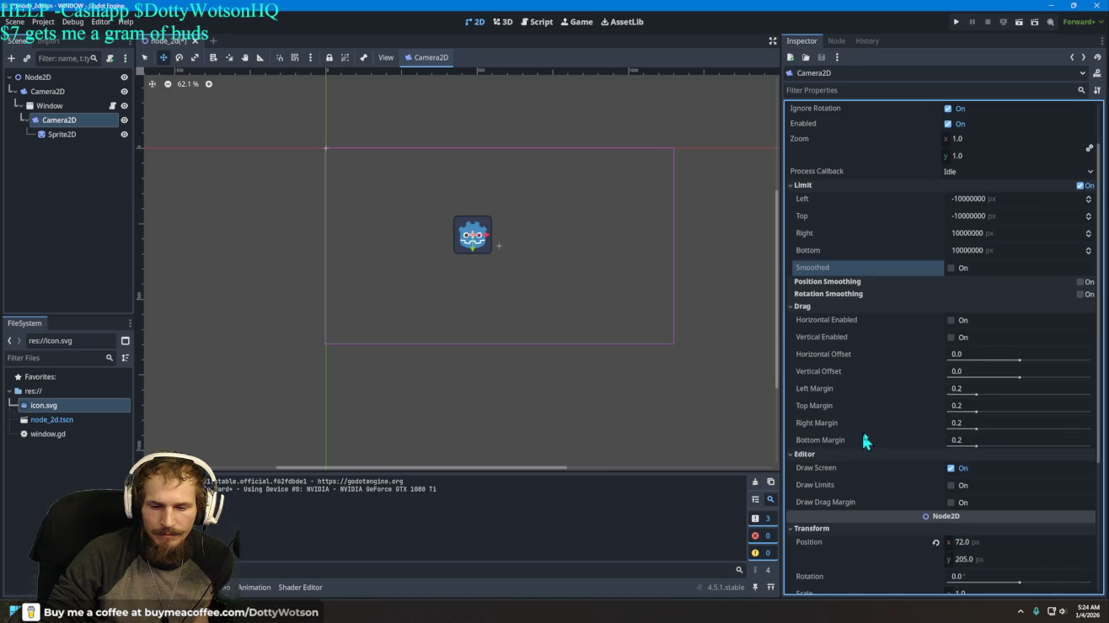
scroll(877, 434, "up", 2)
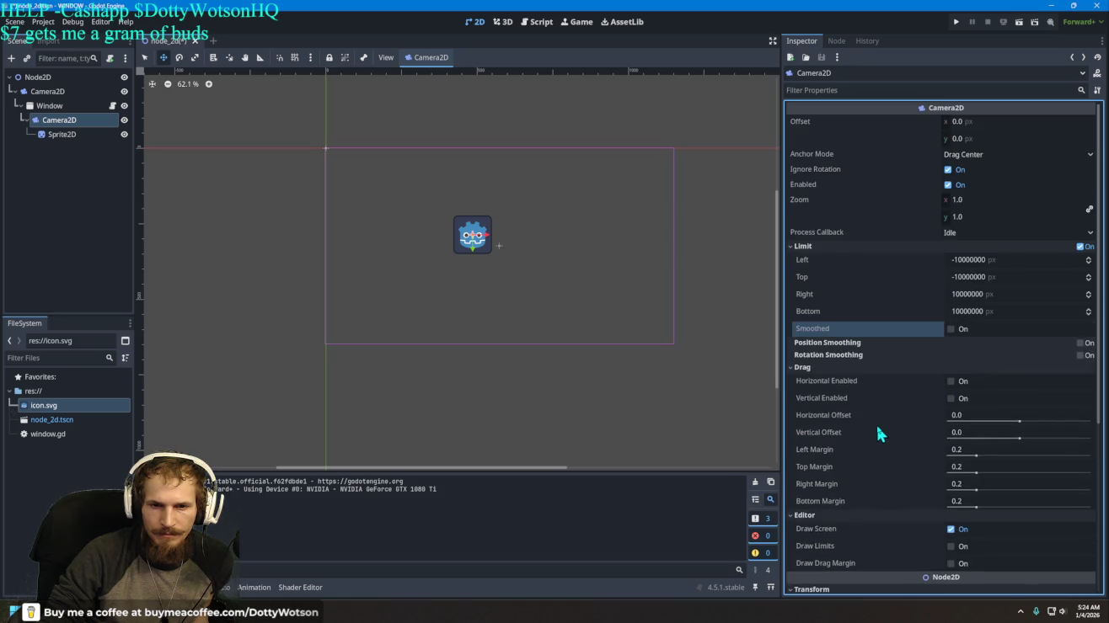
left_click(59, 135)
scroll(925, 298, "down", 6)
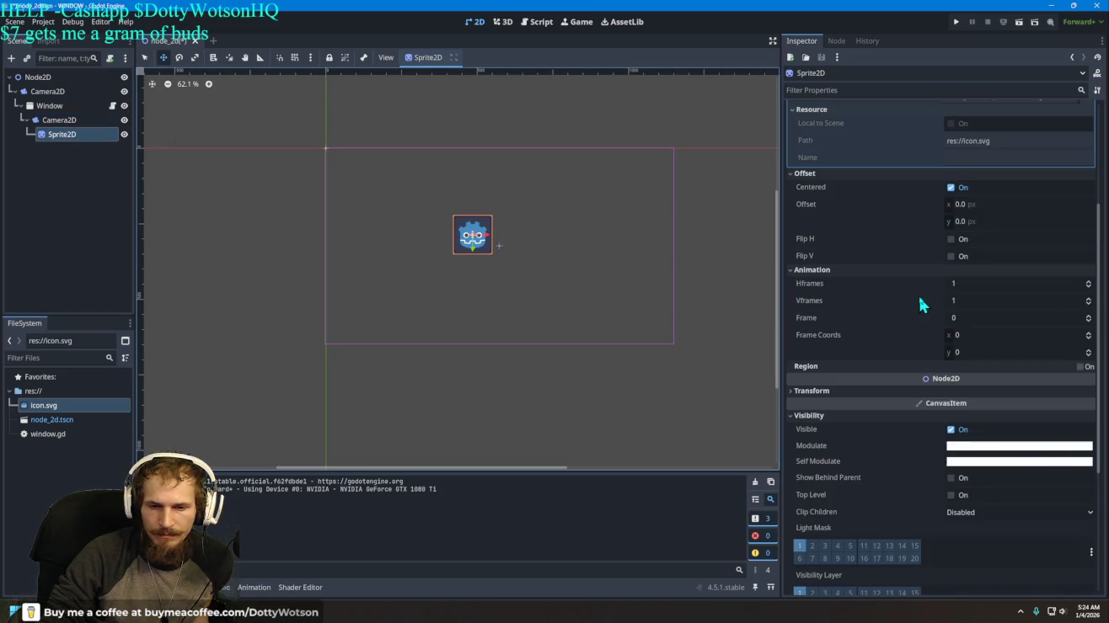
scroll(919, 299, "down", 4)
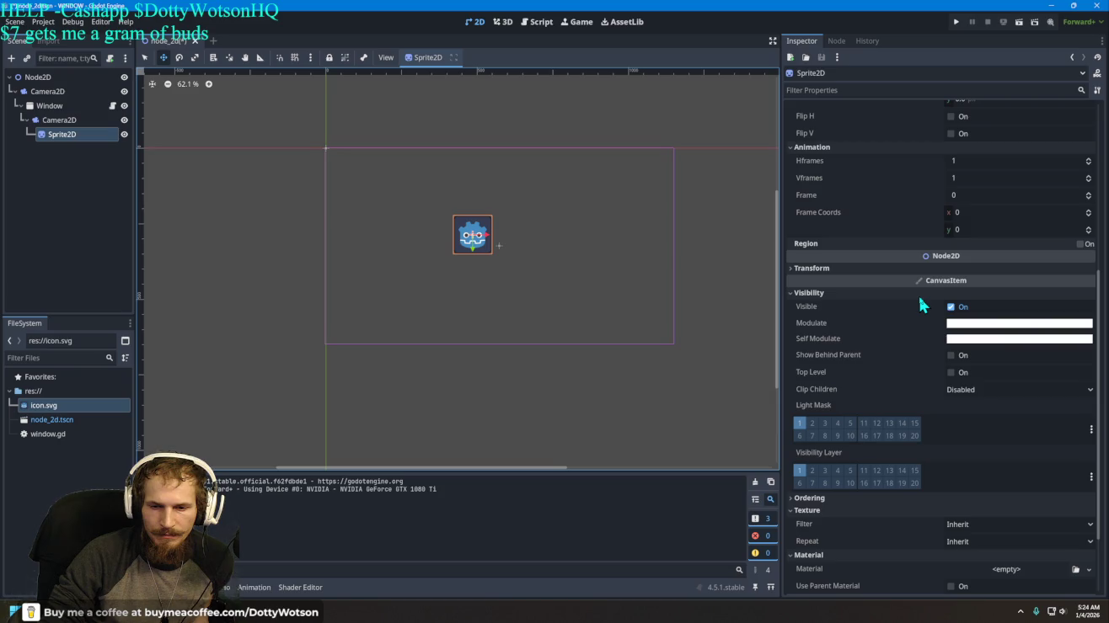
mouse_move(872, 346)
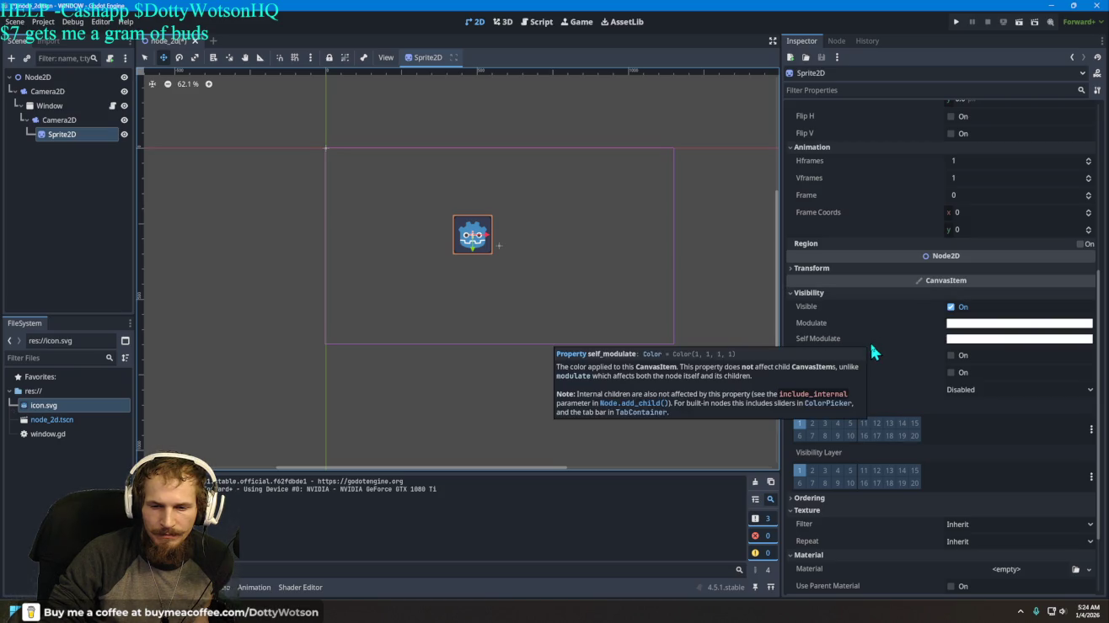
left_click(972, 326)
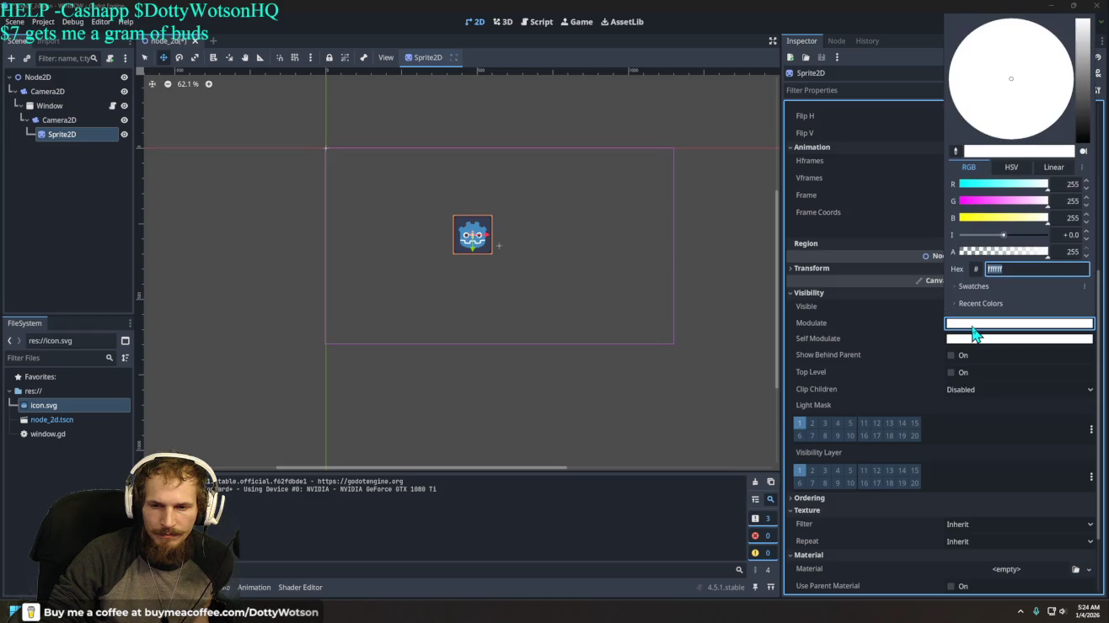
left_click_drag(1024, 250, 921, 250)
left_click(882, 253)
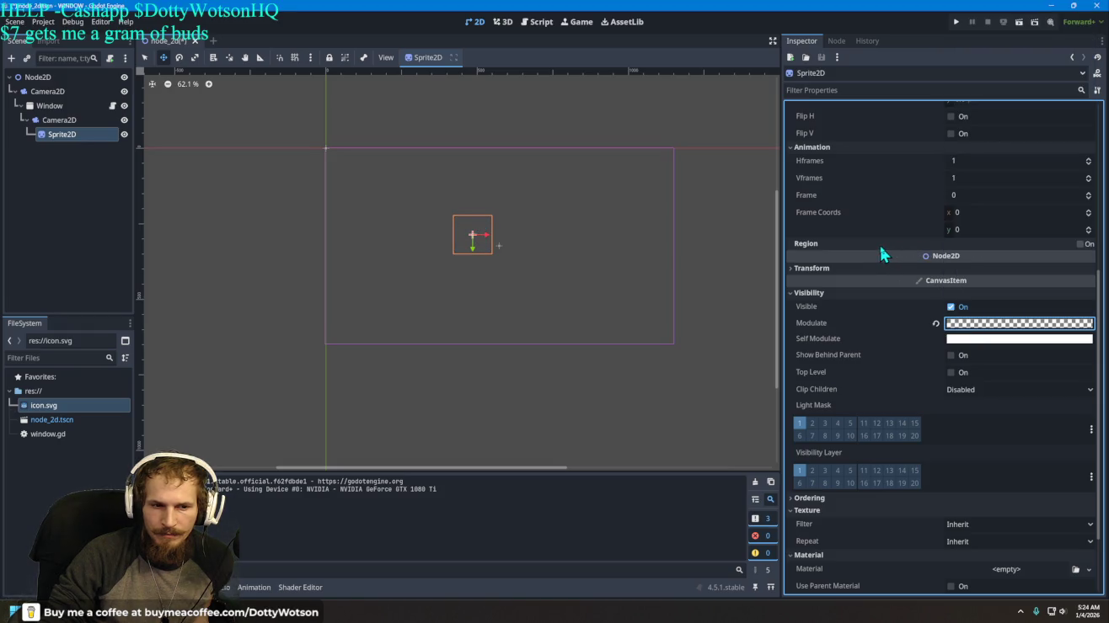
left_click(978, 328)
left_click(1015, 251)
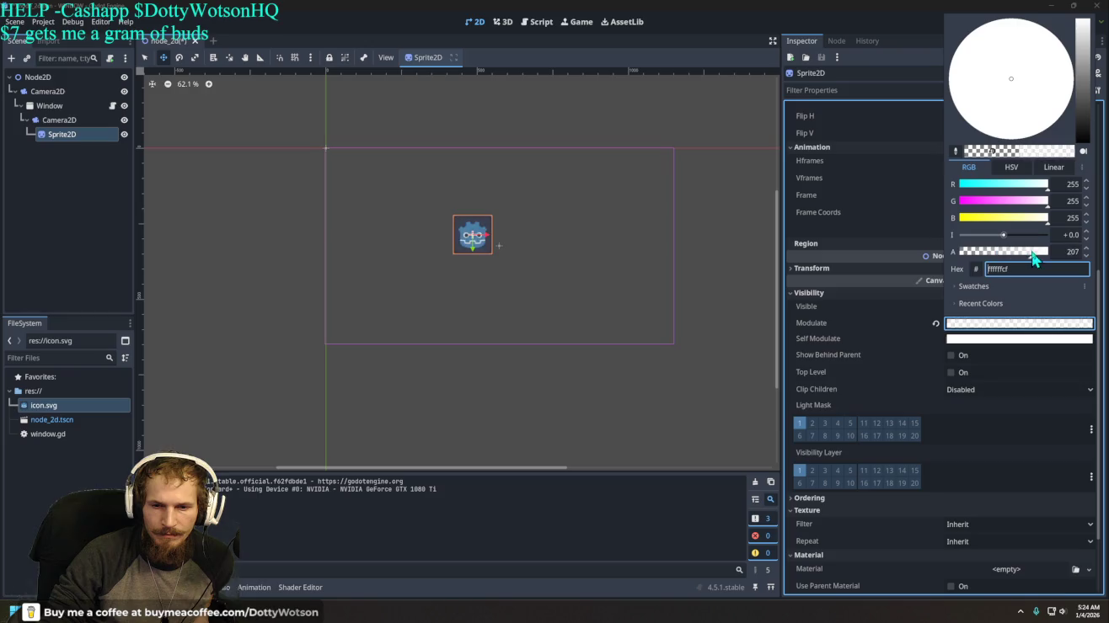
left_click_drag(1014, 252, 1085, 258)
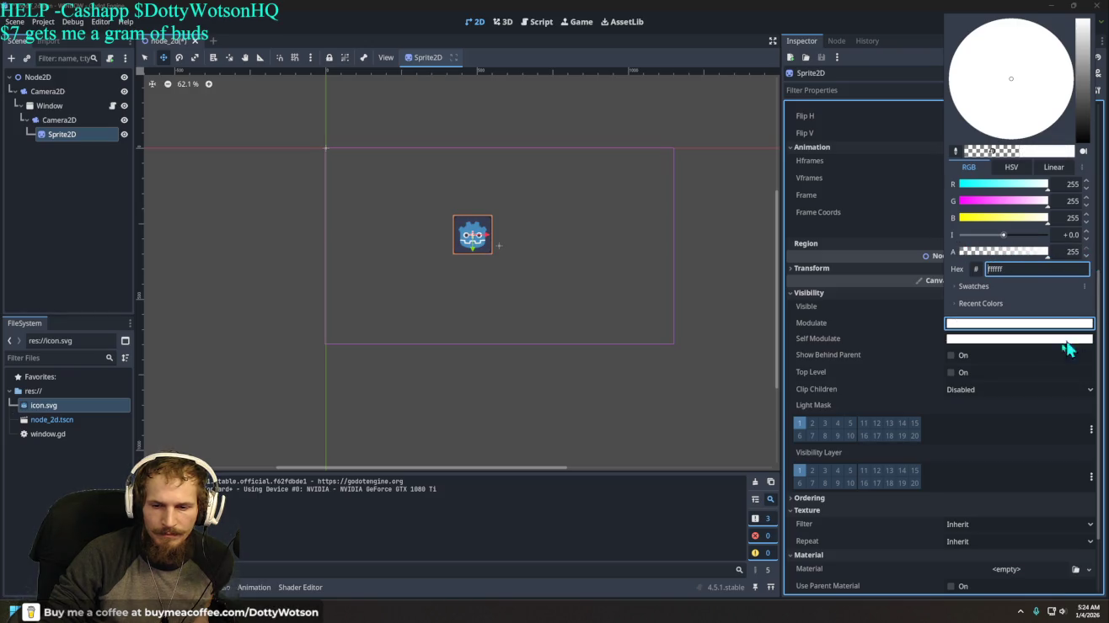
left_click(899, 337)
left_click(956, 339)
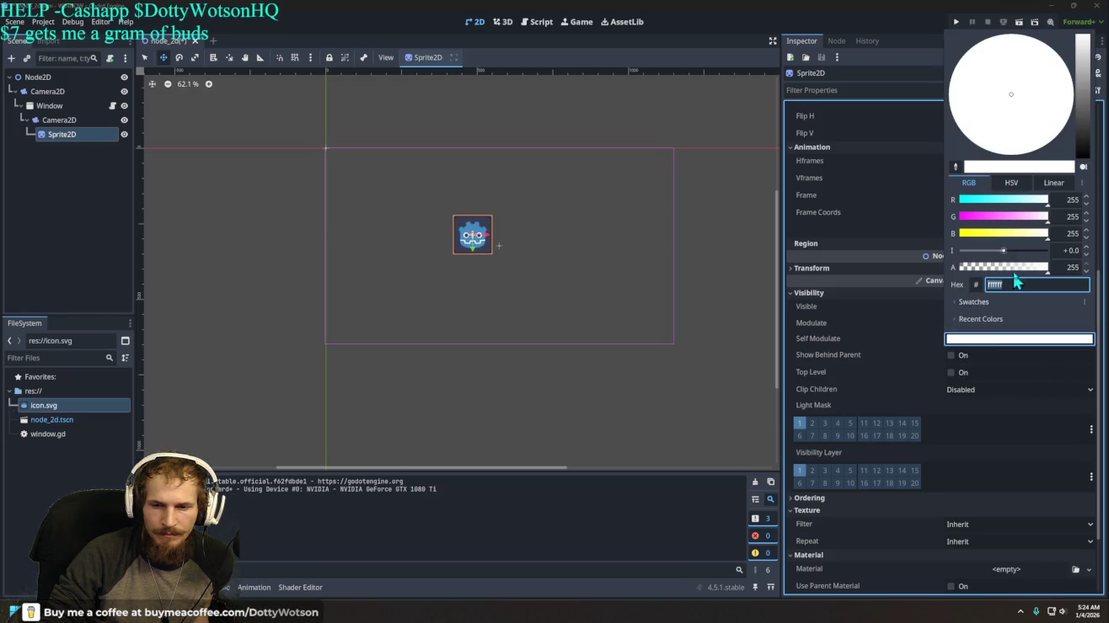
mouse_move(1029, 278)
left_mouse_down()
mouse_move(950, 280)
mouse_move(1061, 277)
left_mouse_up()
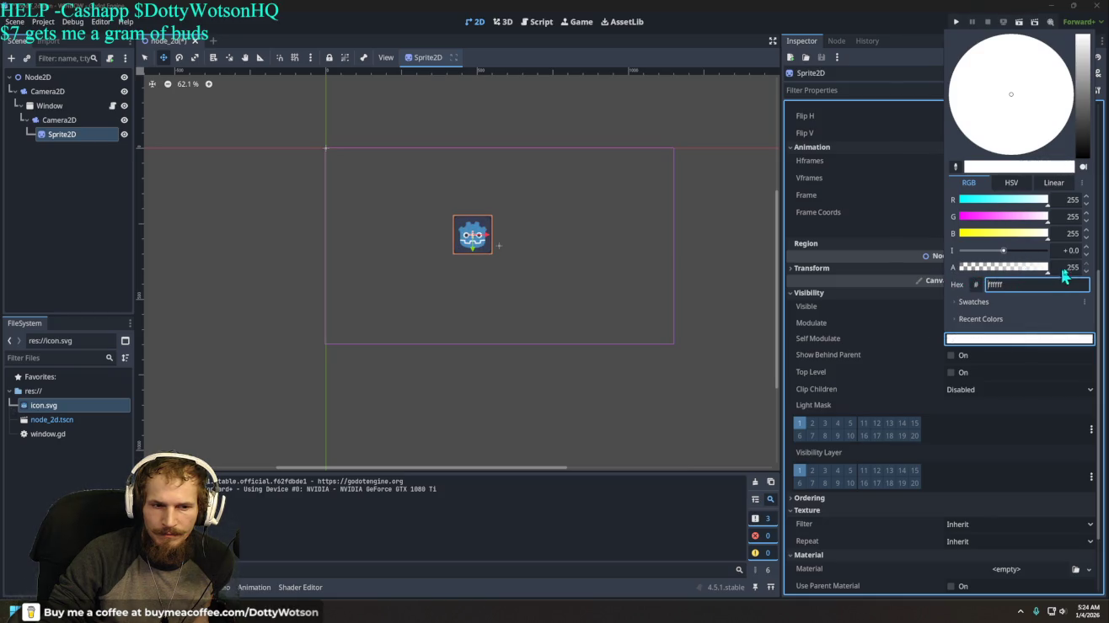
left_click(890, 320)
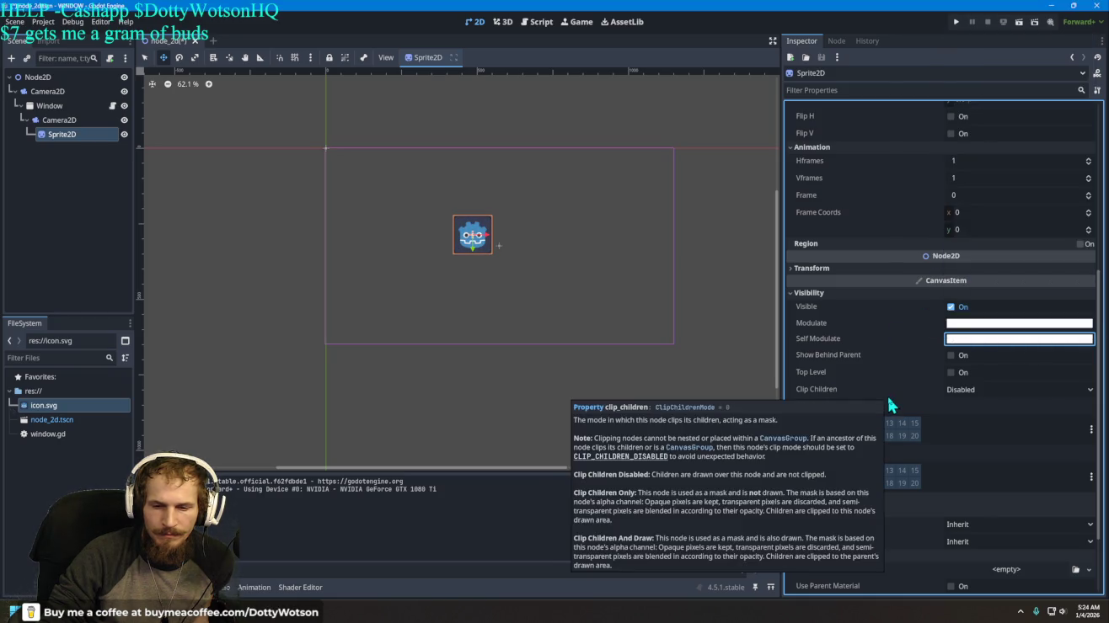
scroll(880, 362, "down", 3)
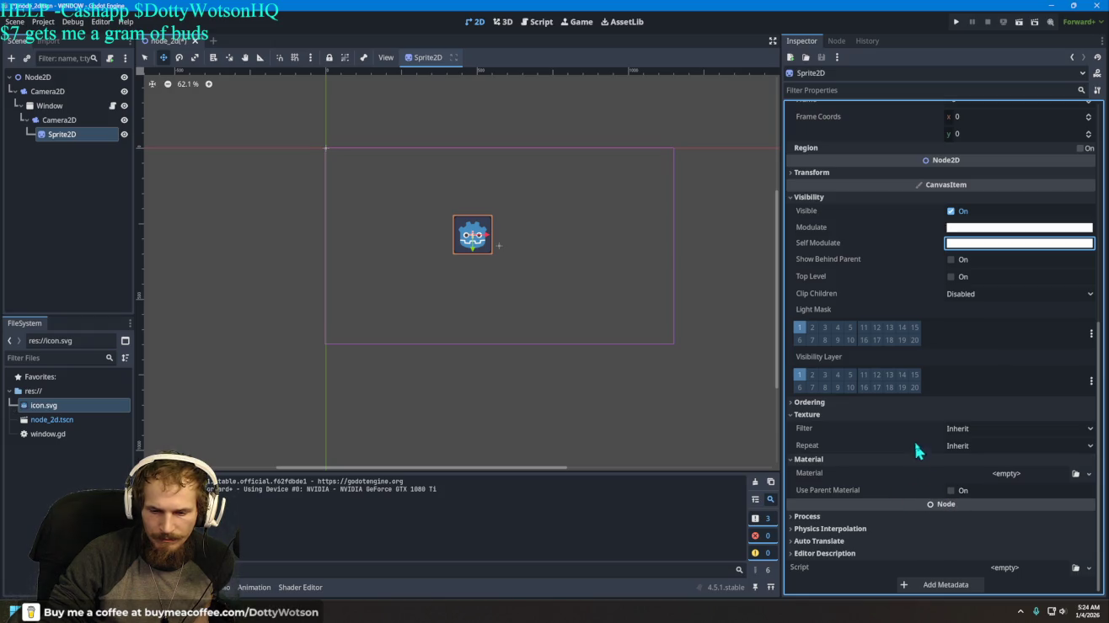
left_click(834, 402)
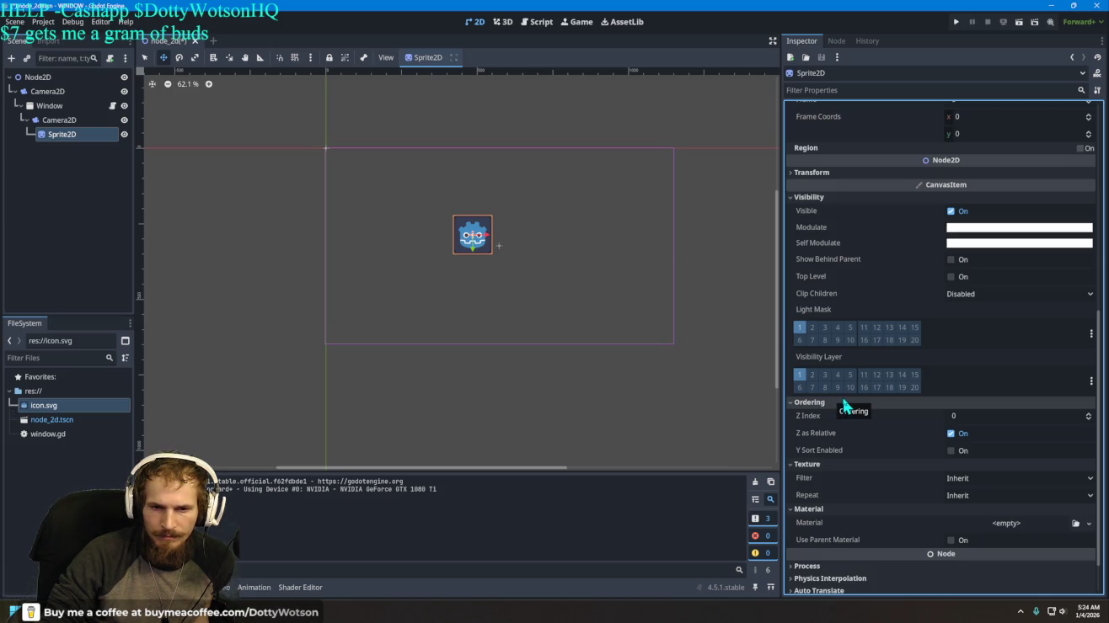
Step: Collapse the texture resource details in the Inspector and select the Window node
scroll(845, 406, "up", 5)
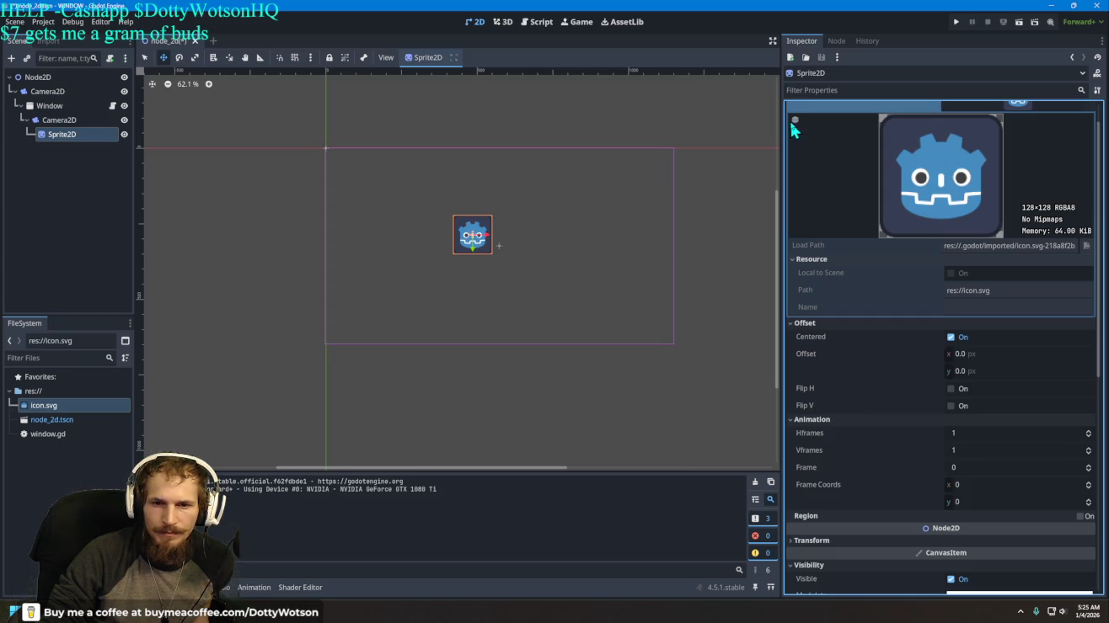
scroll(895, 207, "up", 1)
left_click(1021, 132)
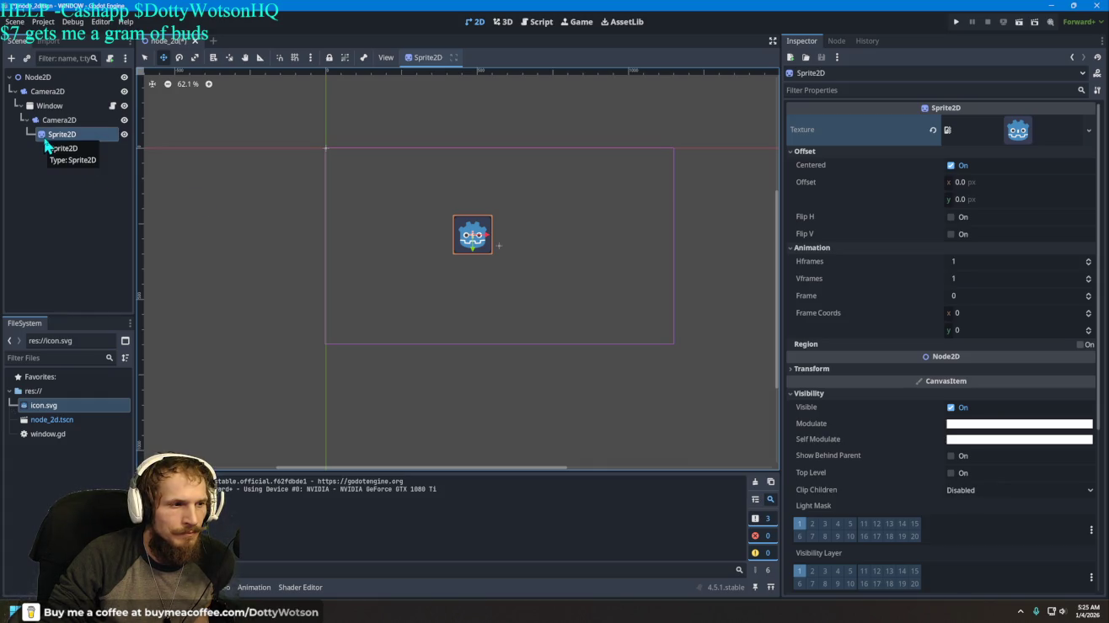
left_click(49, 106)
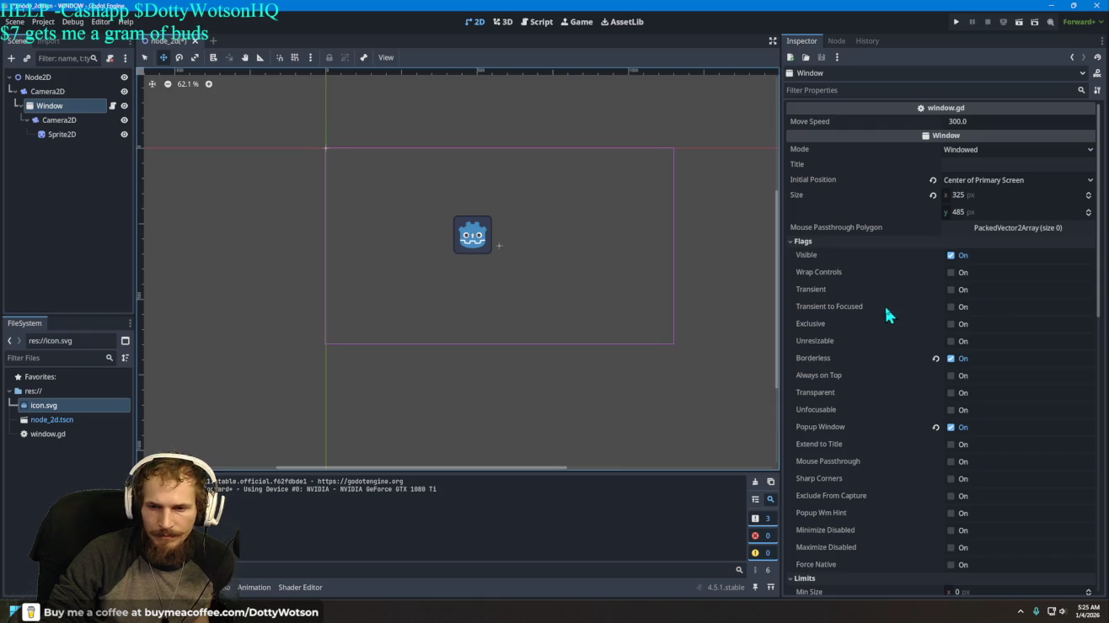
left_click(1002, 147)
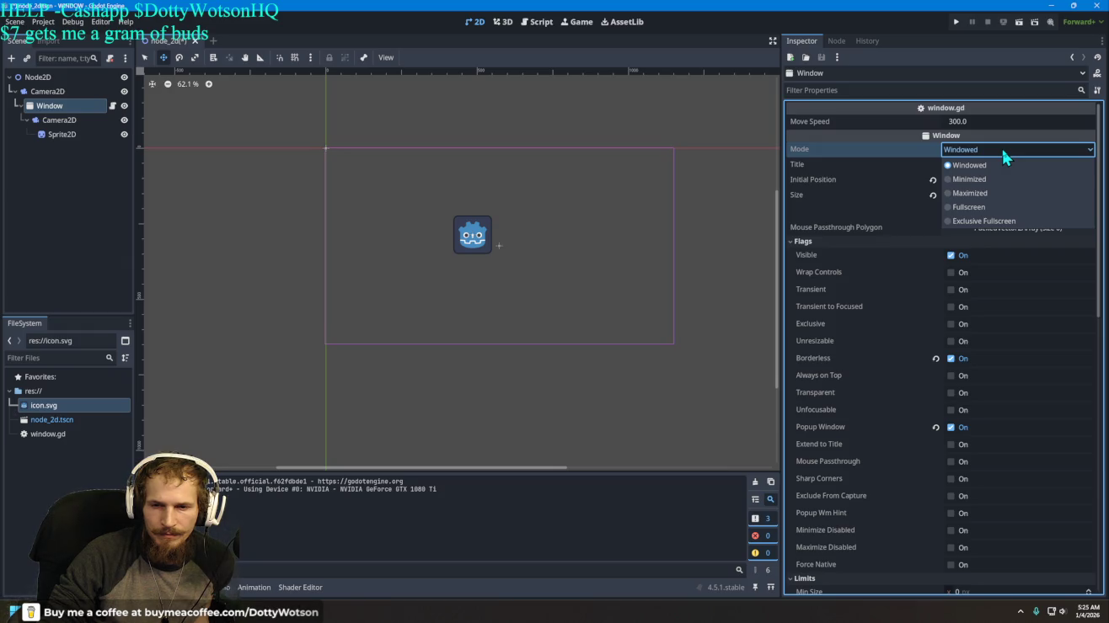
left_click(1002, 149)
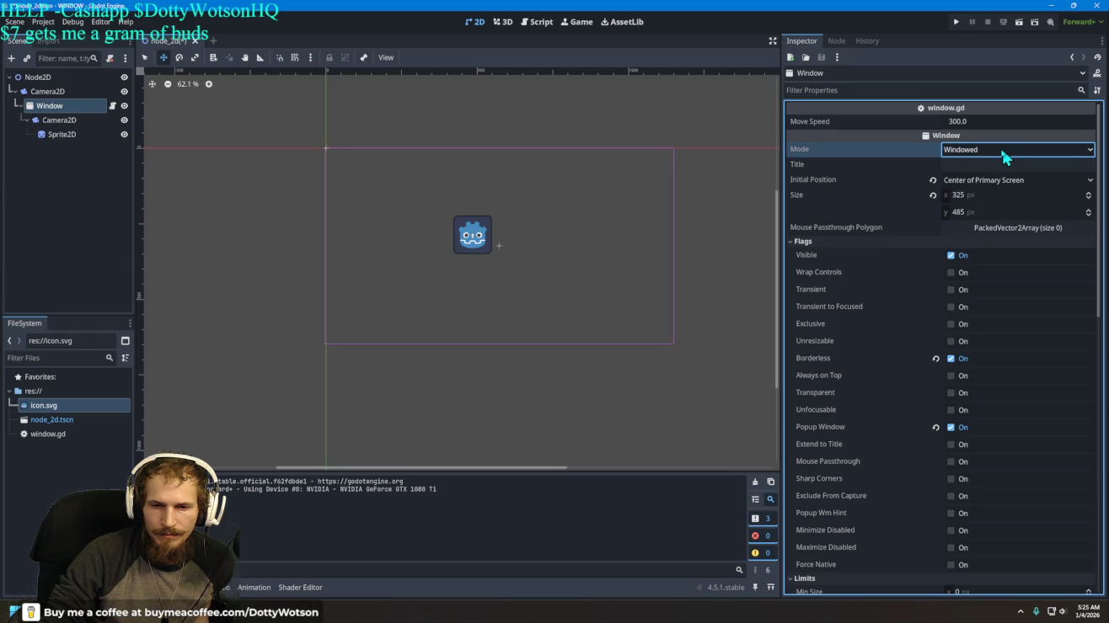
mouse_move(880, 289)
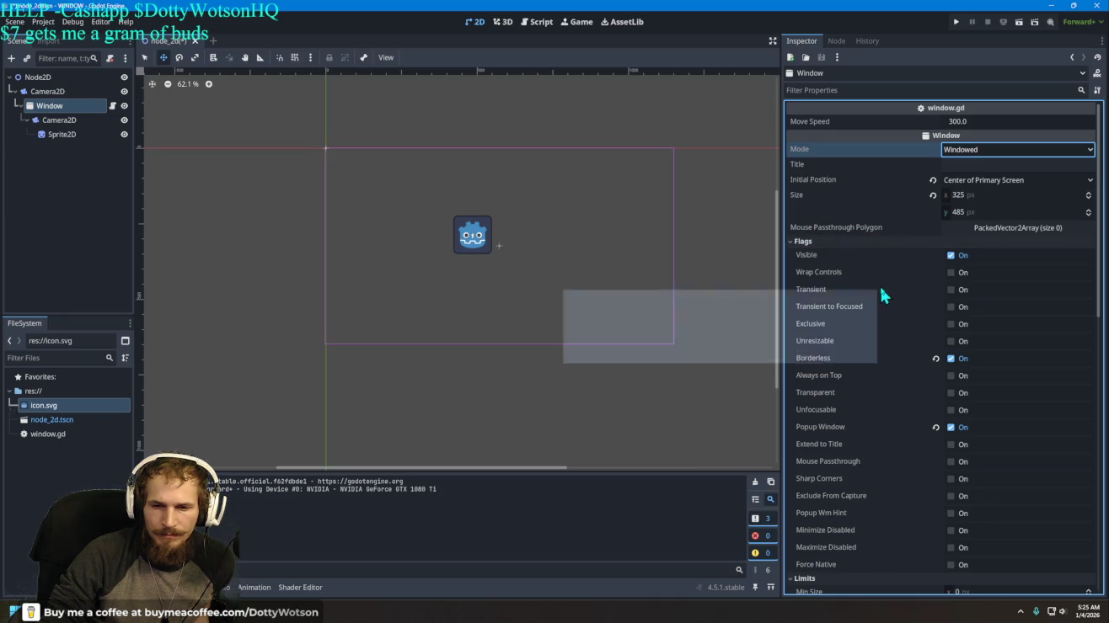
left_click(951, 255)
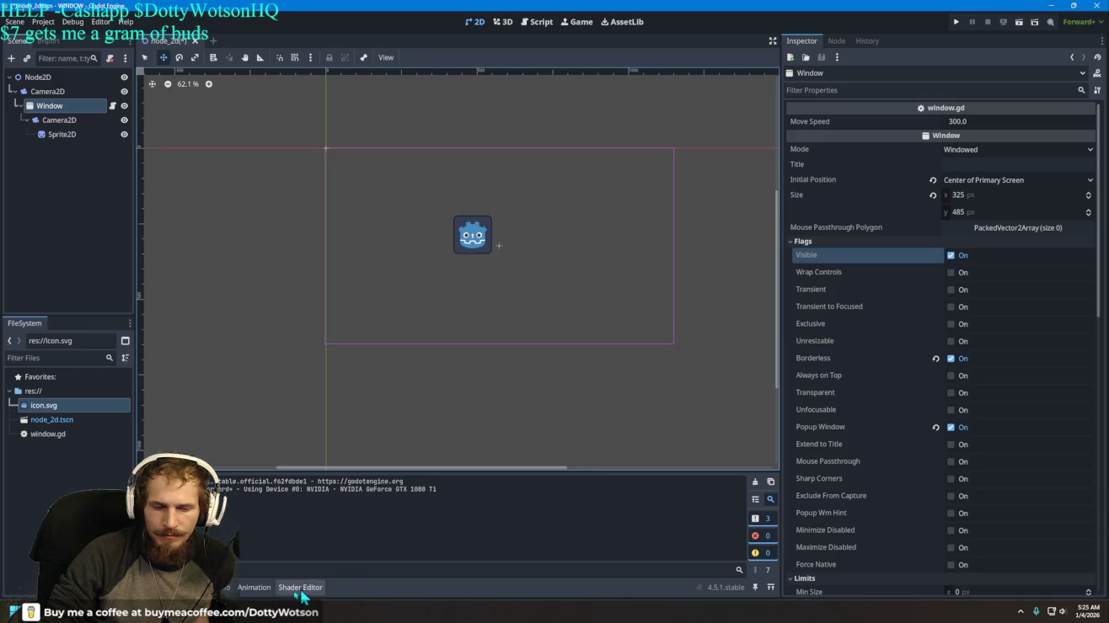
key("alt+Tab")
Step: Rewind the popup window tutorial back to its earlier script code
left_click(403, 294)
key("Left")
key("Left")
key("Left")
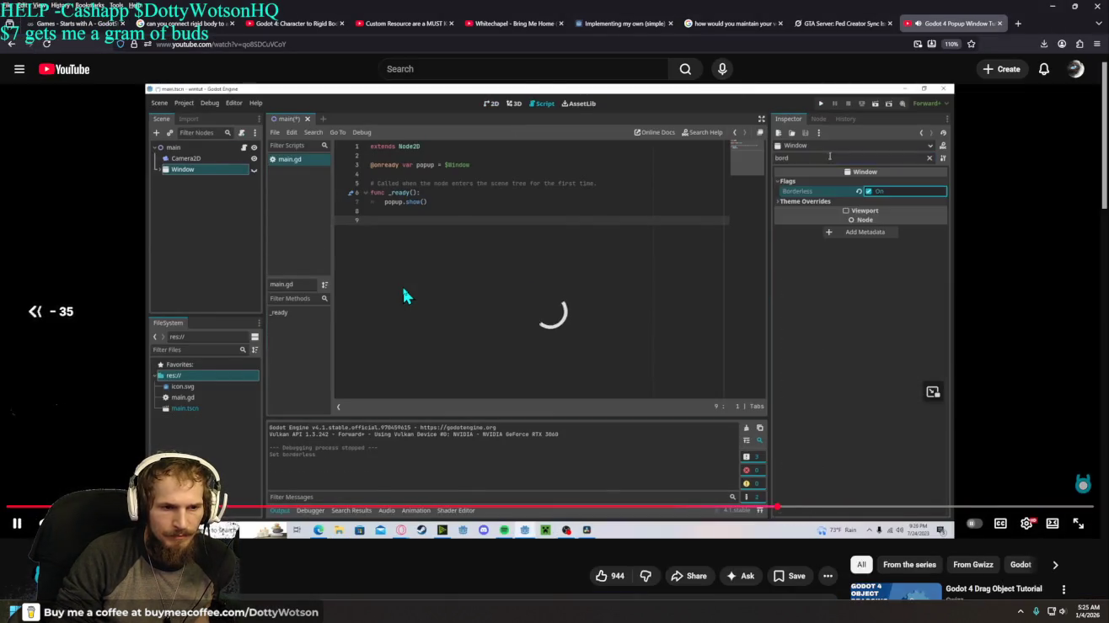
key("Left")
key("Left")
key("Left")
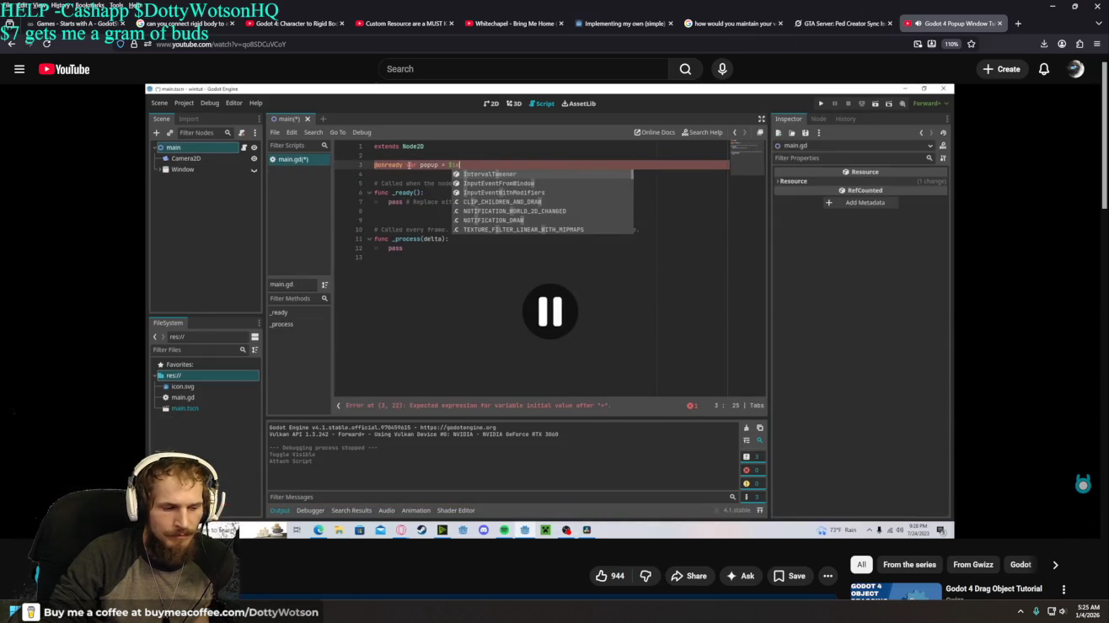
Step: Back in Godot, uncheck the Window's Popup Window flag and run the scene
key("alt+Tab")
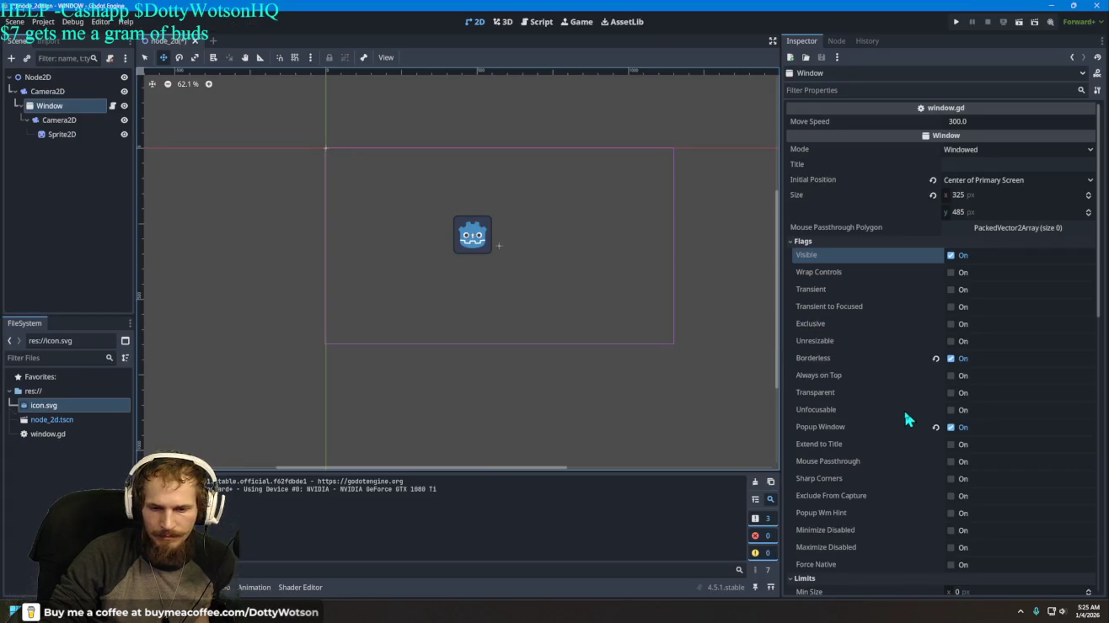
left_click(952, 431)
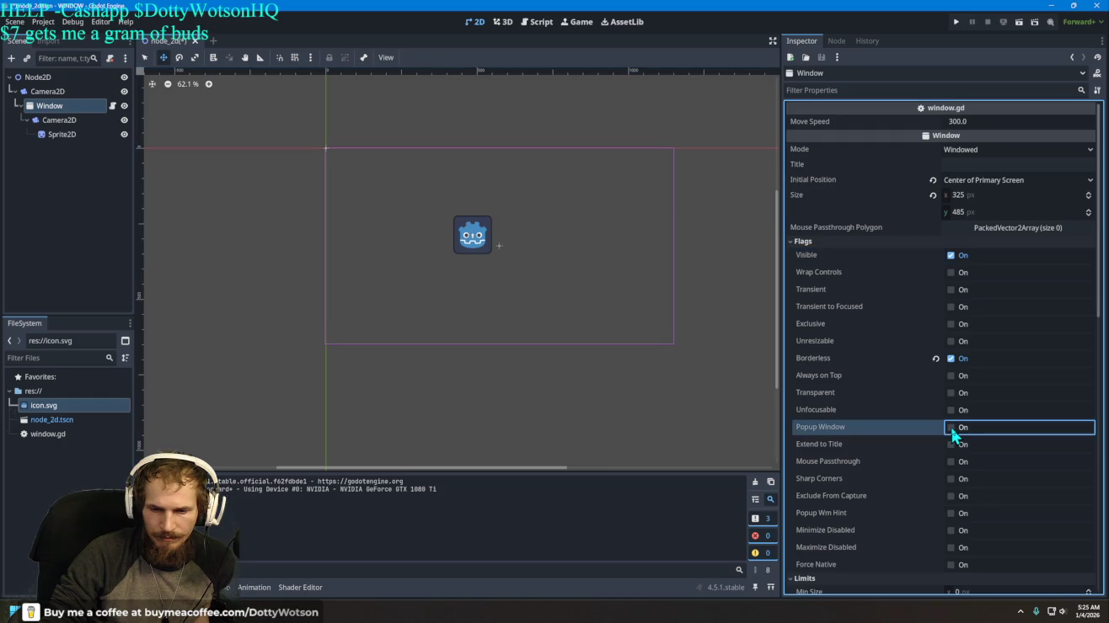
left_click(952, 23)
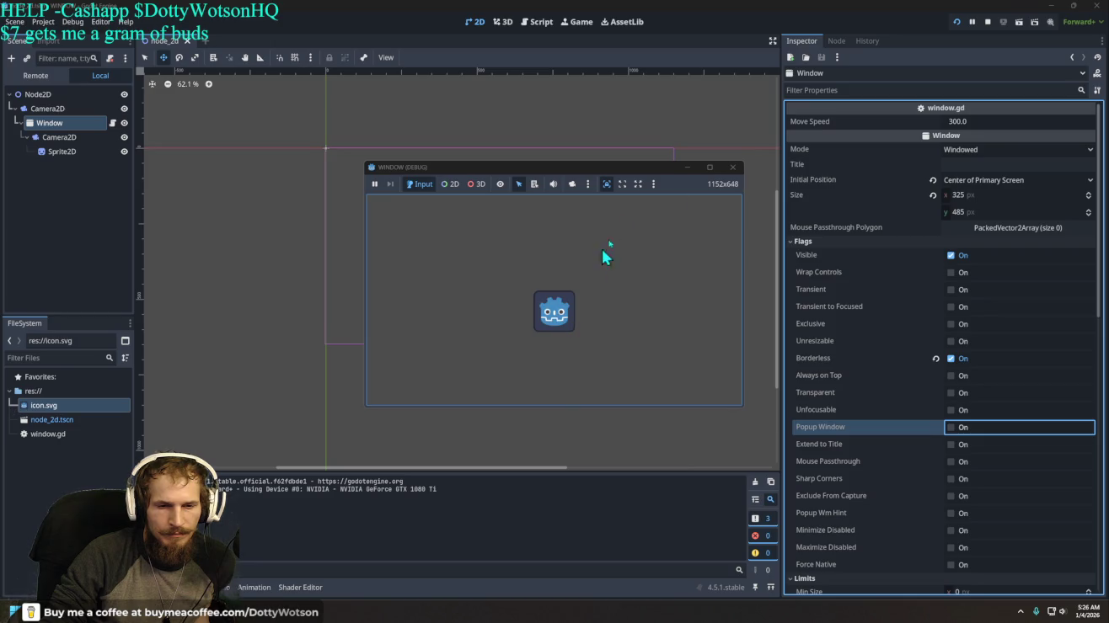
Step: Nudge the test window with the Right arrow, then stop the running game
key("Right")
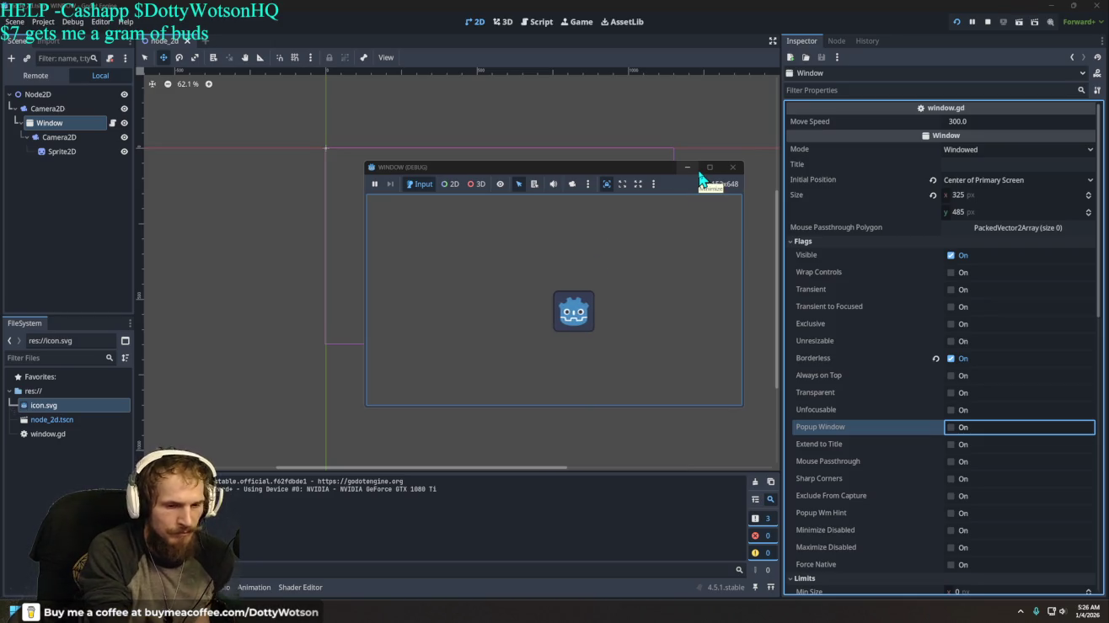
key("Right")
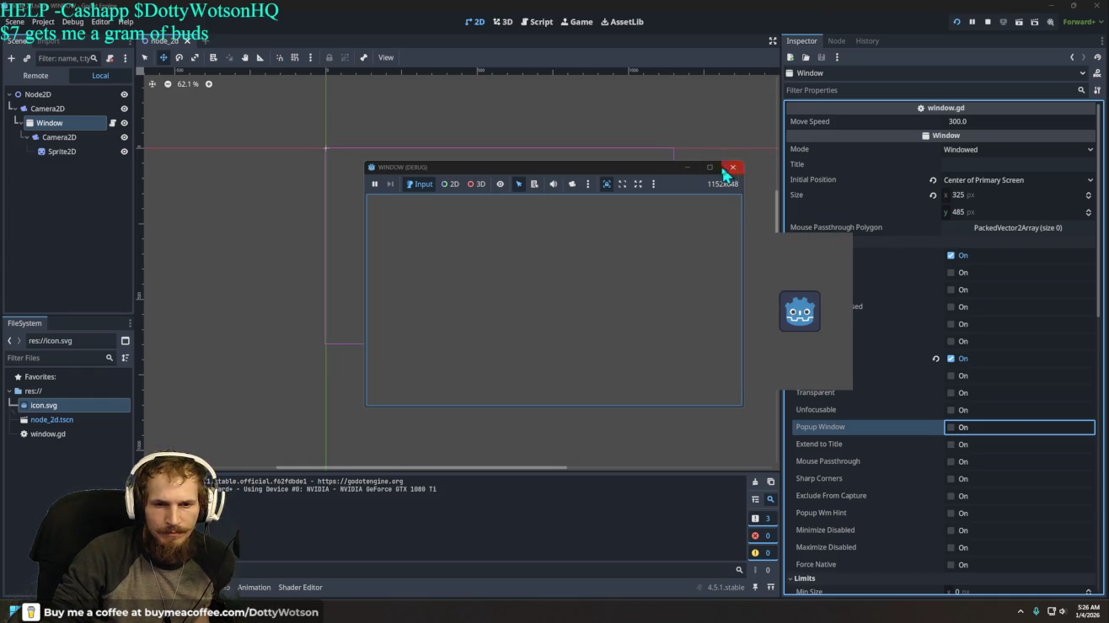
left_click(731, 170)
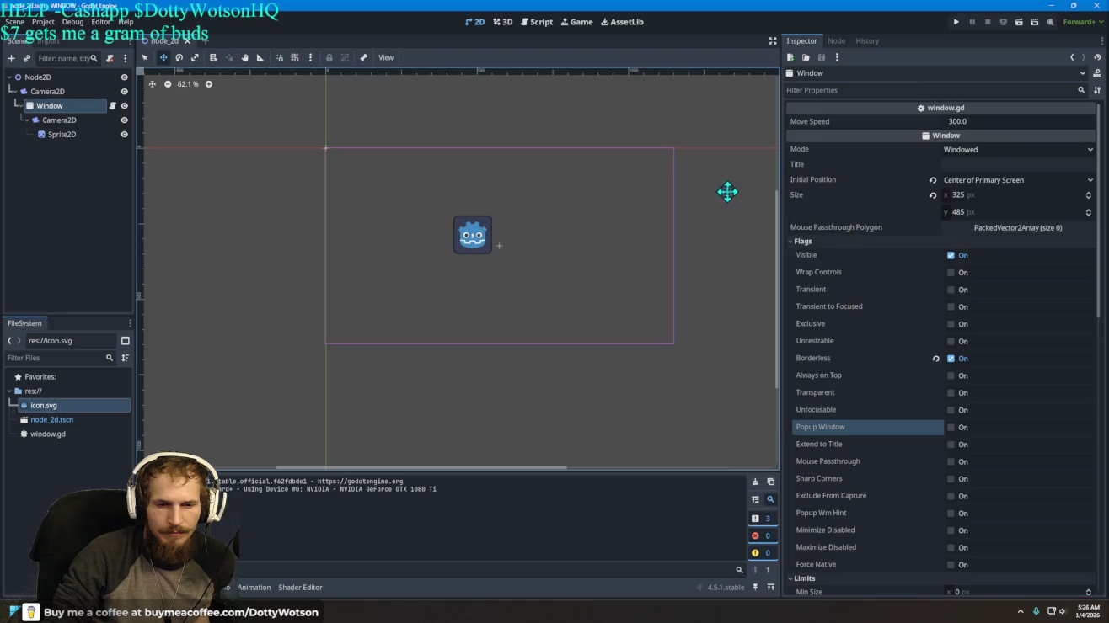
Step: Turn Popup Window back on and Visible off for the Window node
left_click(952, 428)
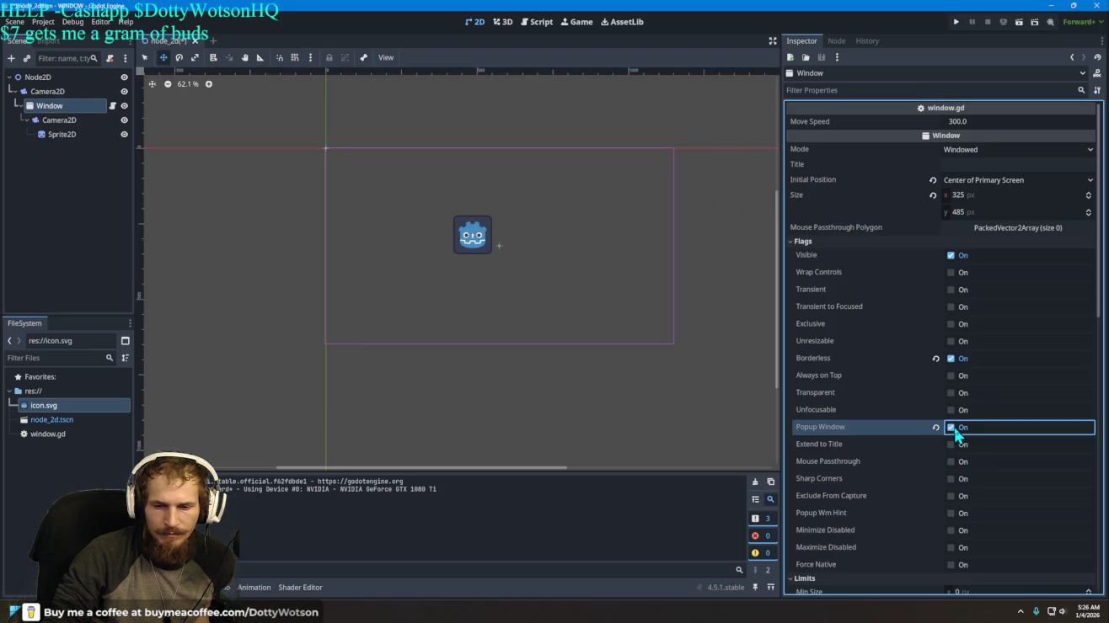
left_click(951, 256)
left_click(323, 205)
left_click(112, 108)
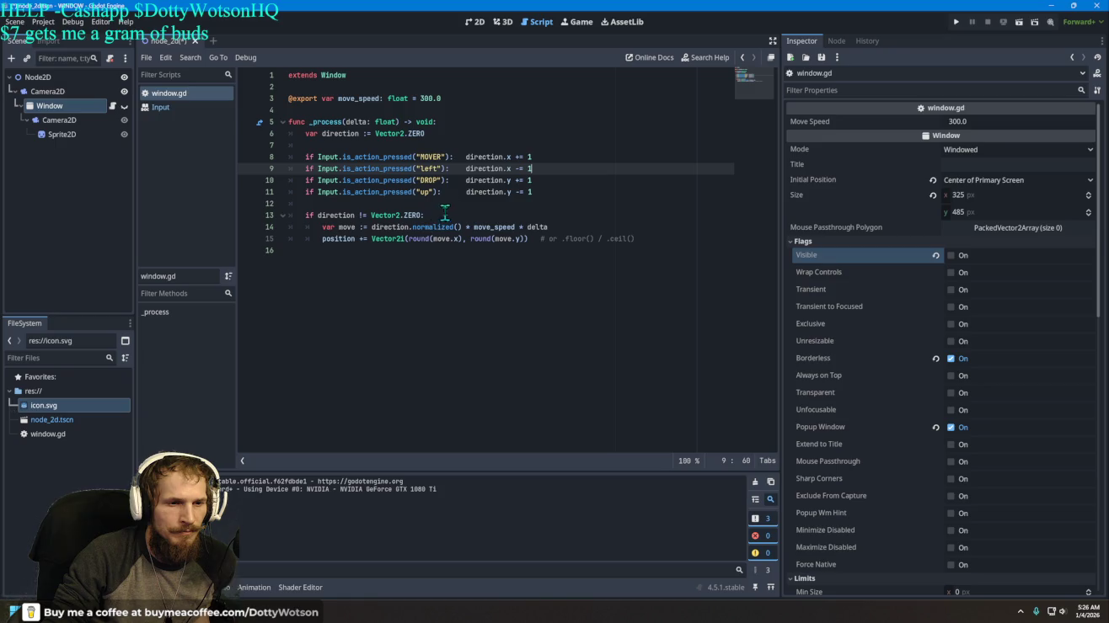
Step: Add an indented '.popup()' call on a new line under the MOVER check in window.gd
left_click(537, 159)
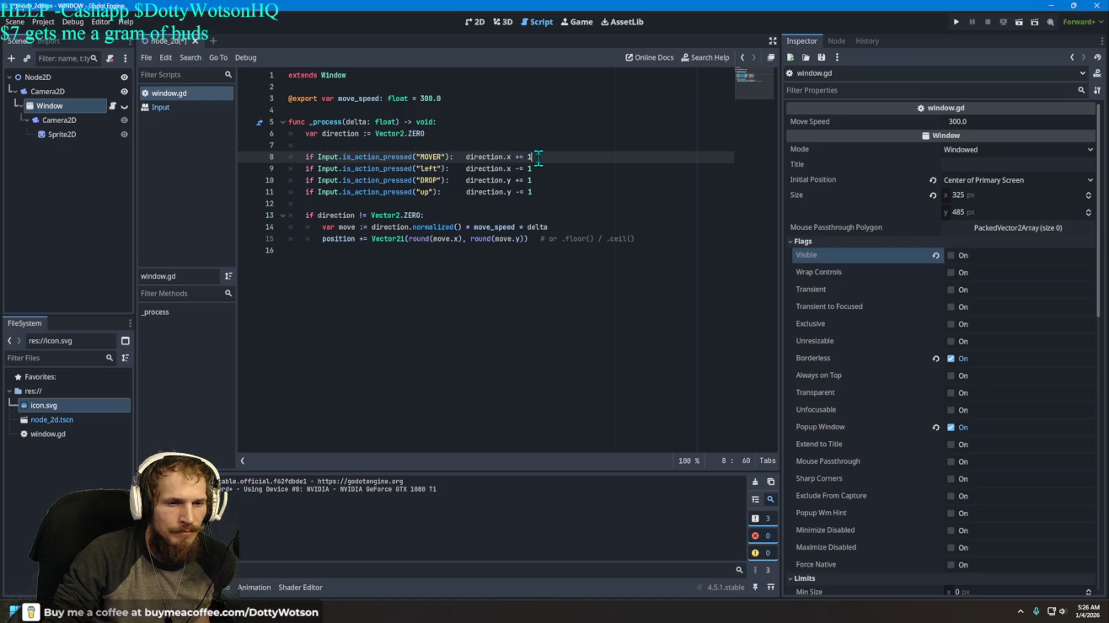
key("Return")
key("Tab")
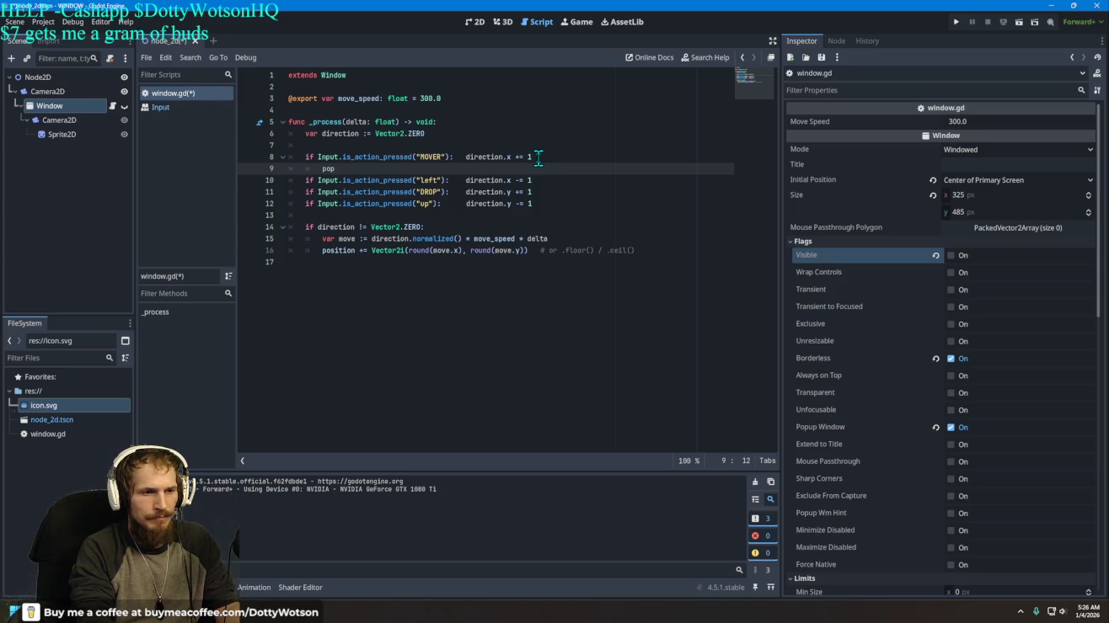
type(".popup()")
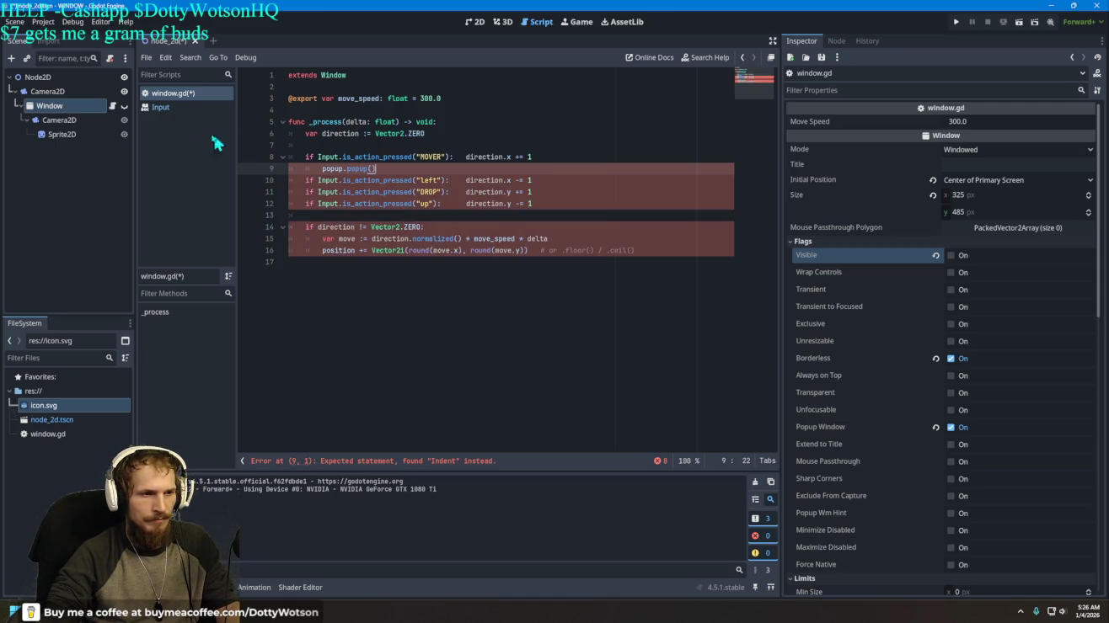
left_click(59, 138)
right_click(60, 140)
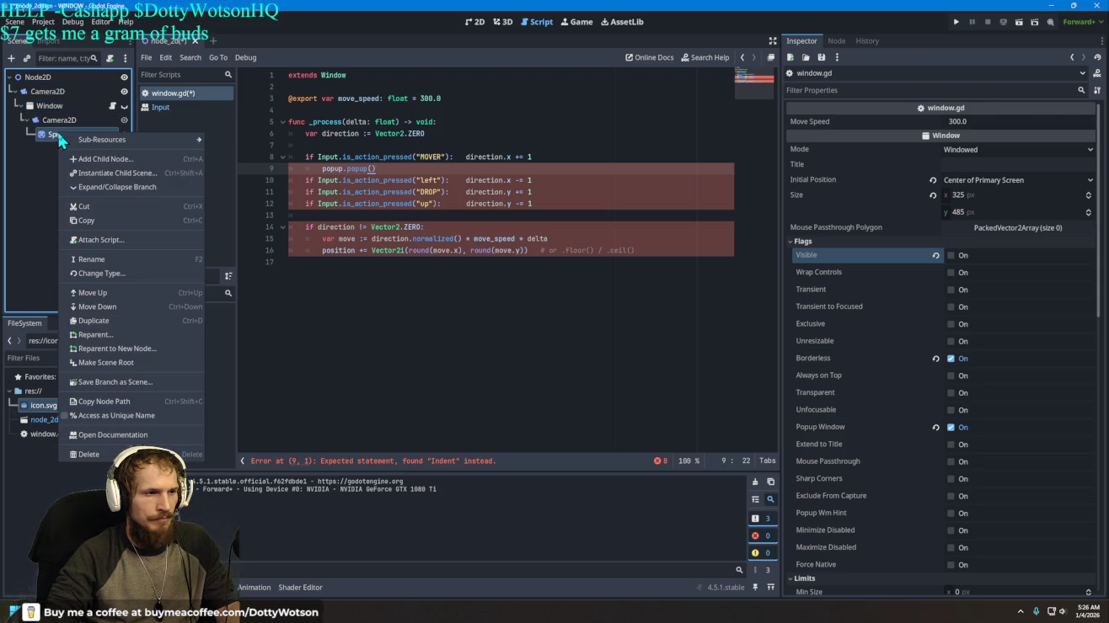
key("Escape")
left_click(45, 107)
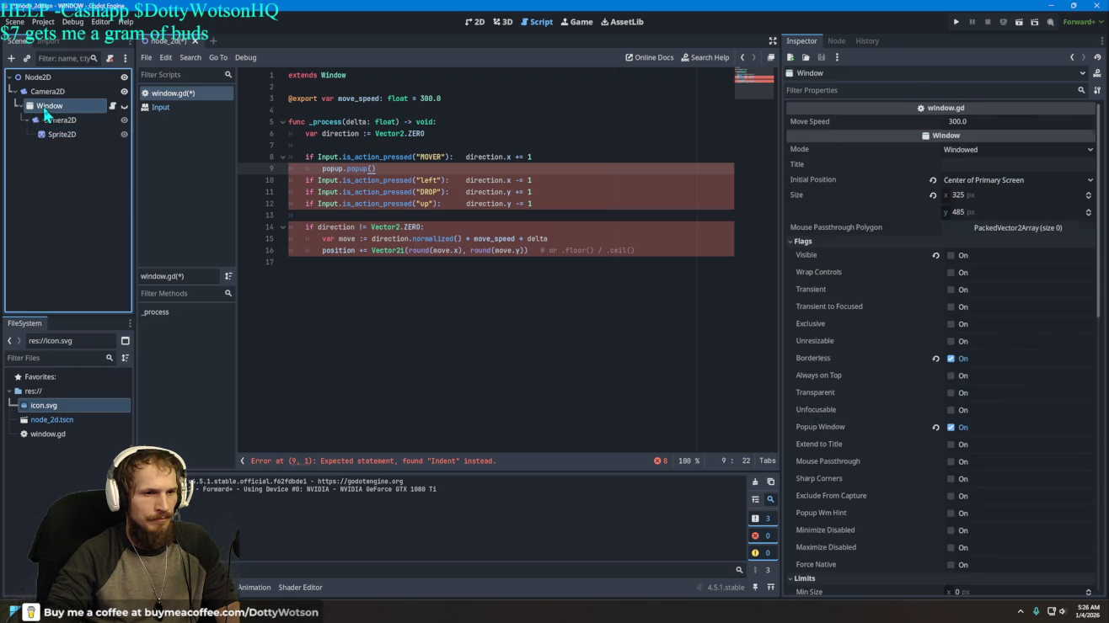
left_click_drag(48, 107, 328, 118)
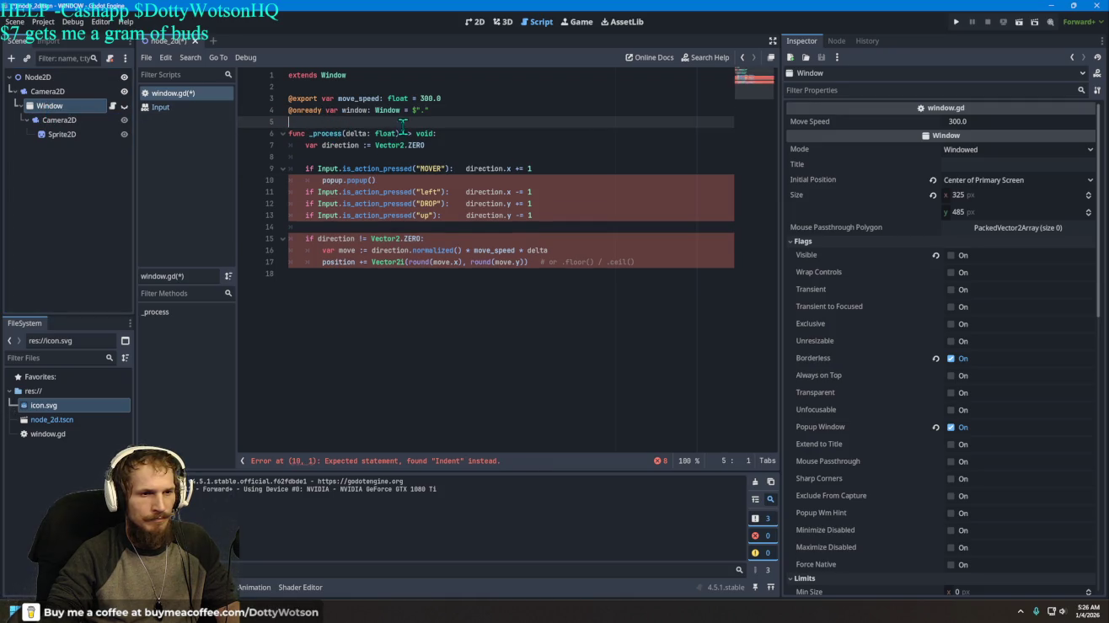
left_click(368, 112)
key("BackSpace")
key("BackSpace")
key("BackSpace")
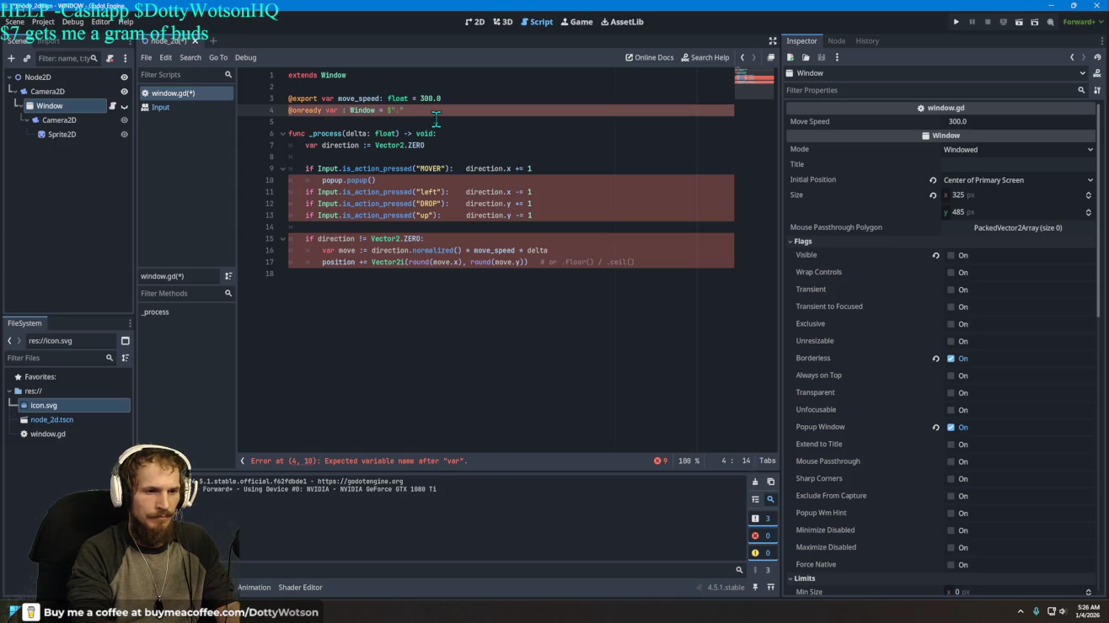
type("popup")
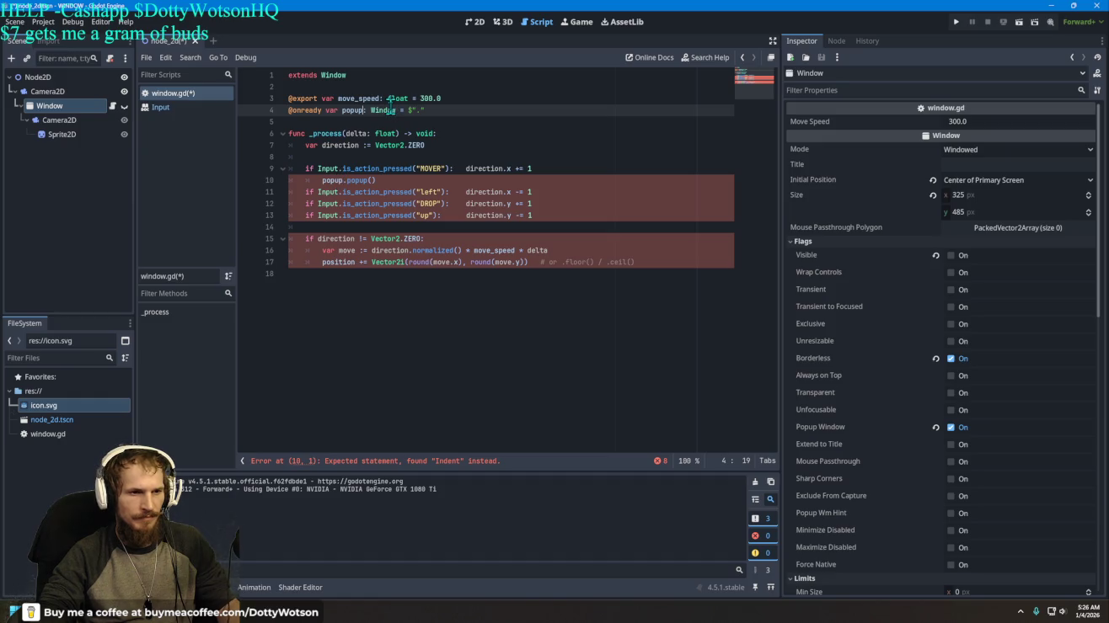
key("BackSpace")
key("BackSpace")
key("BackSpace")
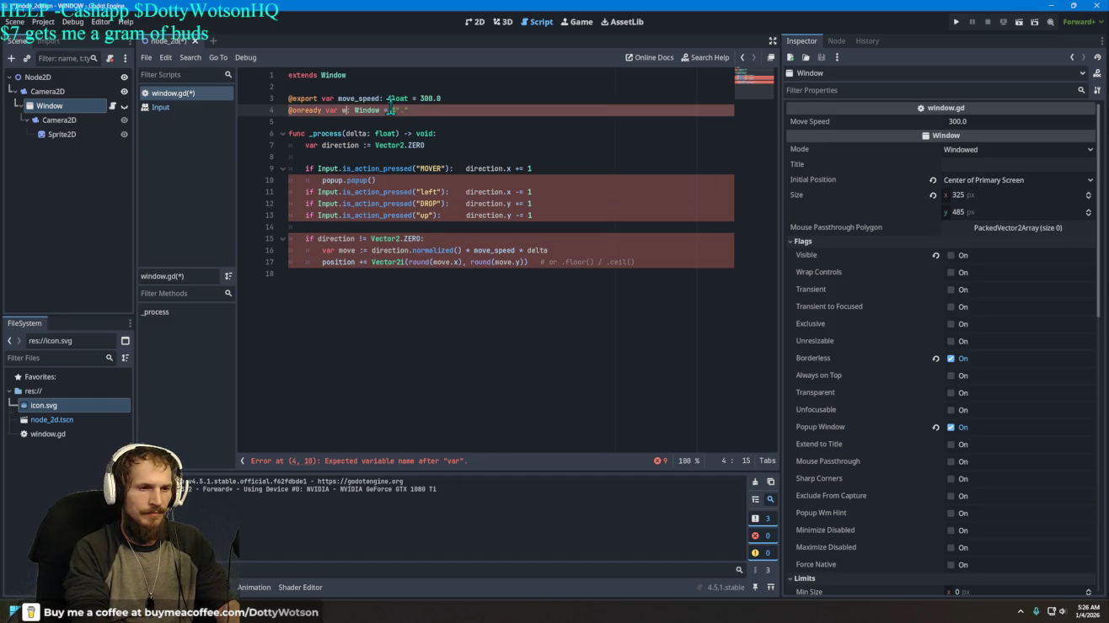
type("indo")
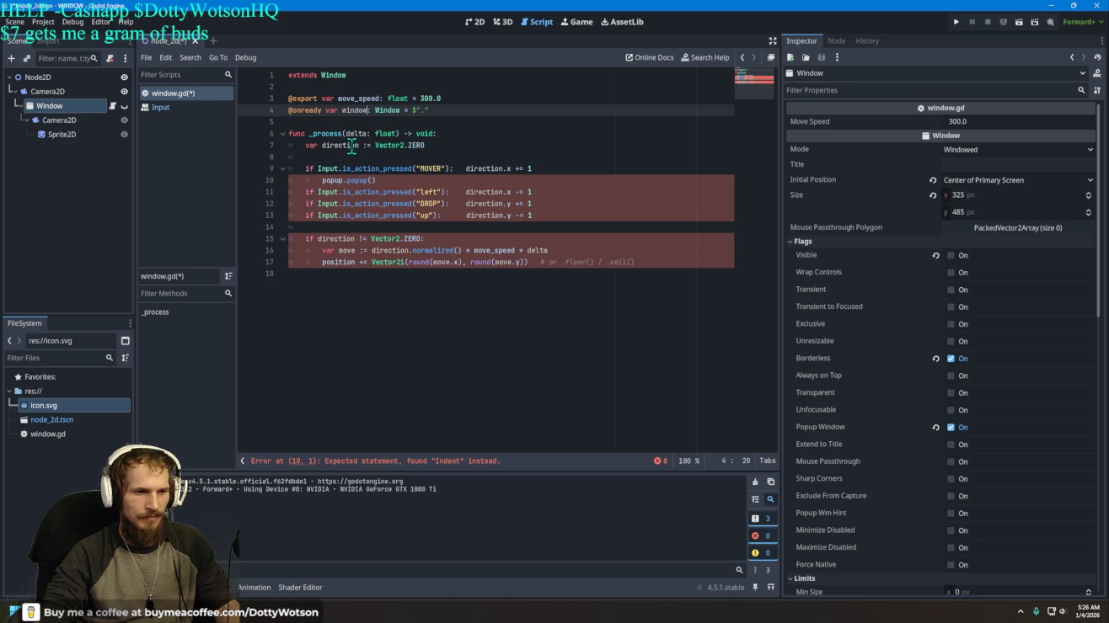
left_click_drag(342, 180, 324, 181)
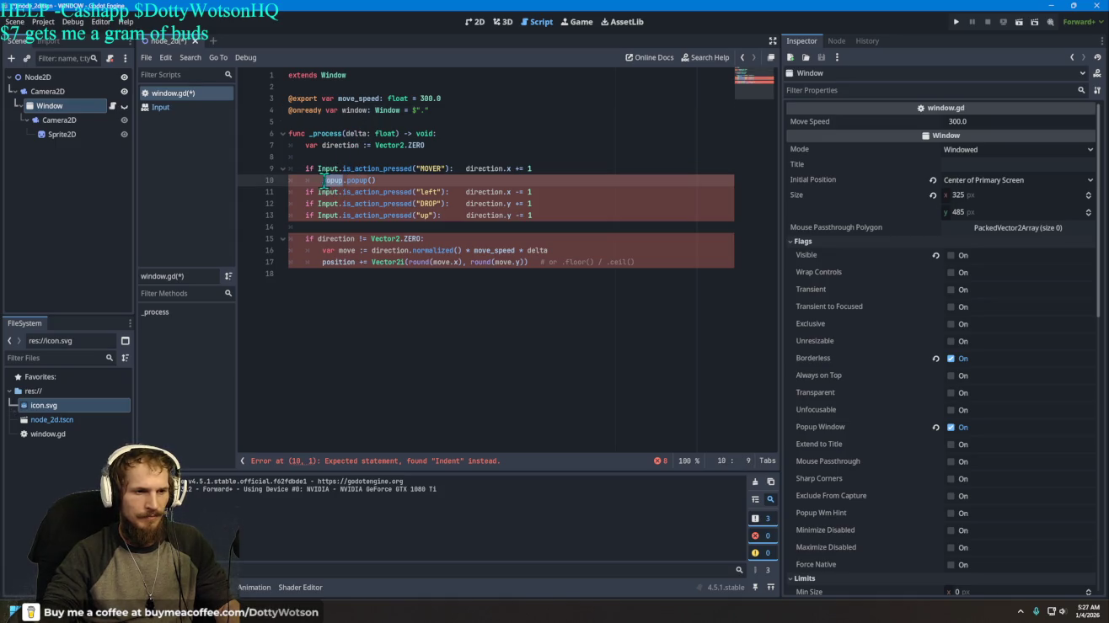
type("window")
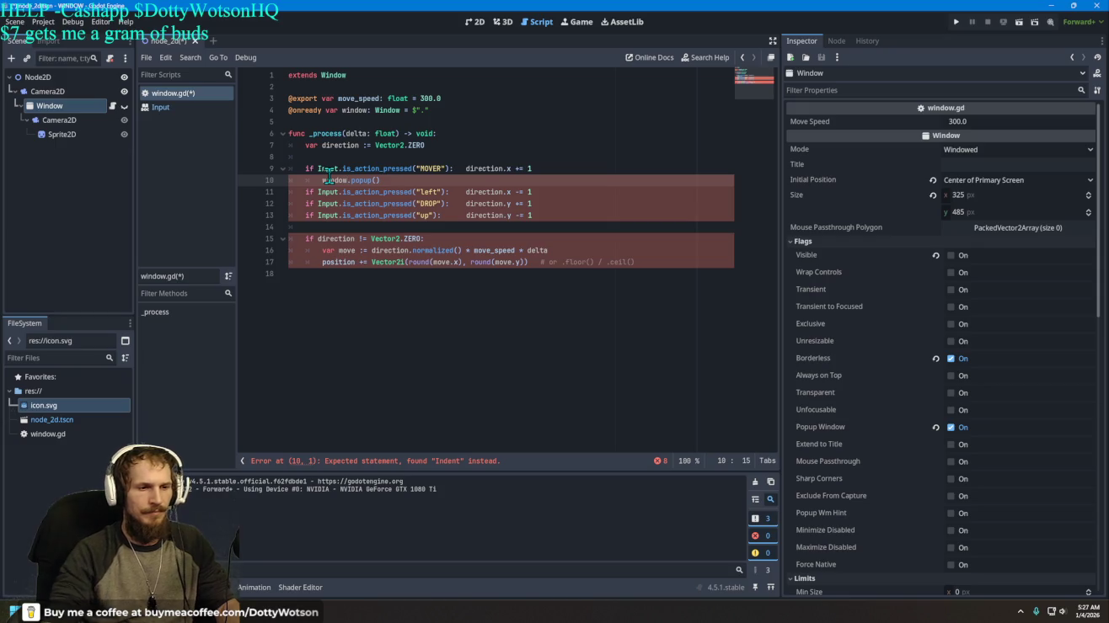
key("Return")
key("Return")
key("Return")
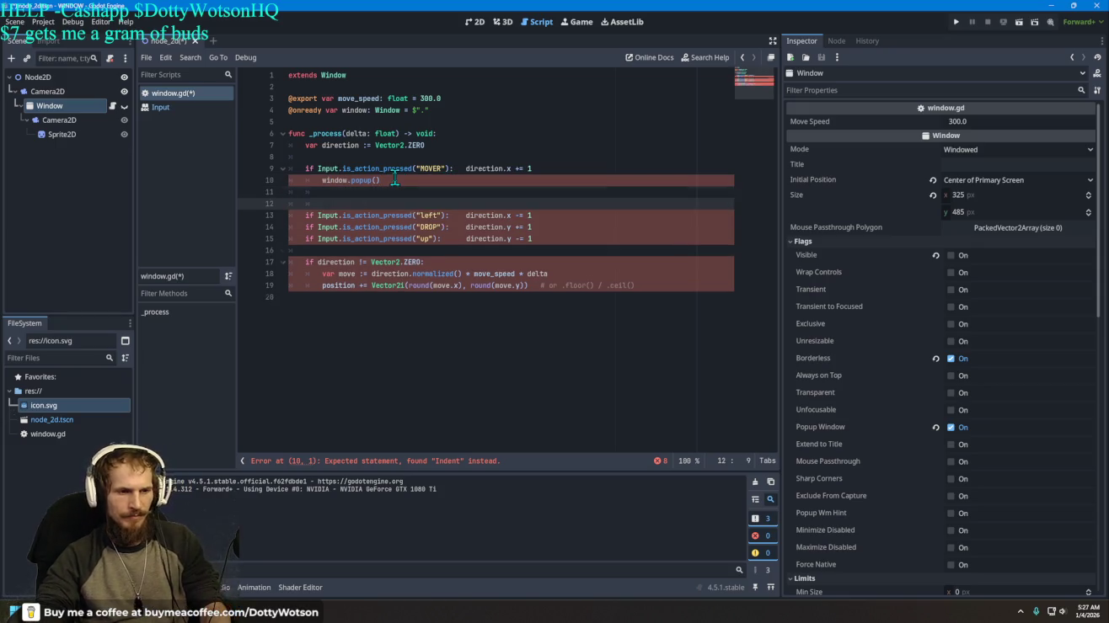
left_click(406, 180)
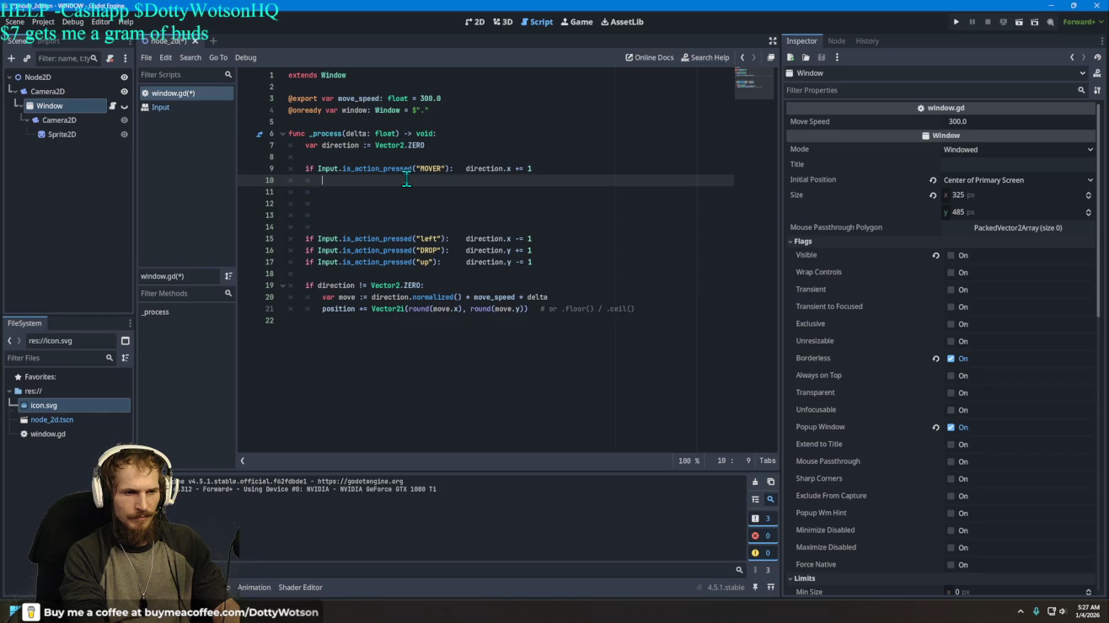
Step: Move direction.x += 1 onto its own indented line under MOVER and delete the stray popup() call
left_click(466, 168)
key("Return")
key("Tab")
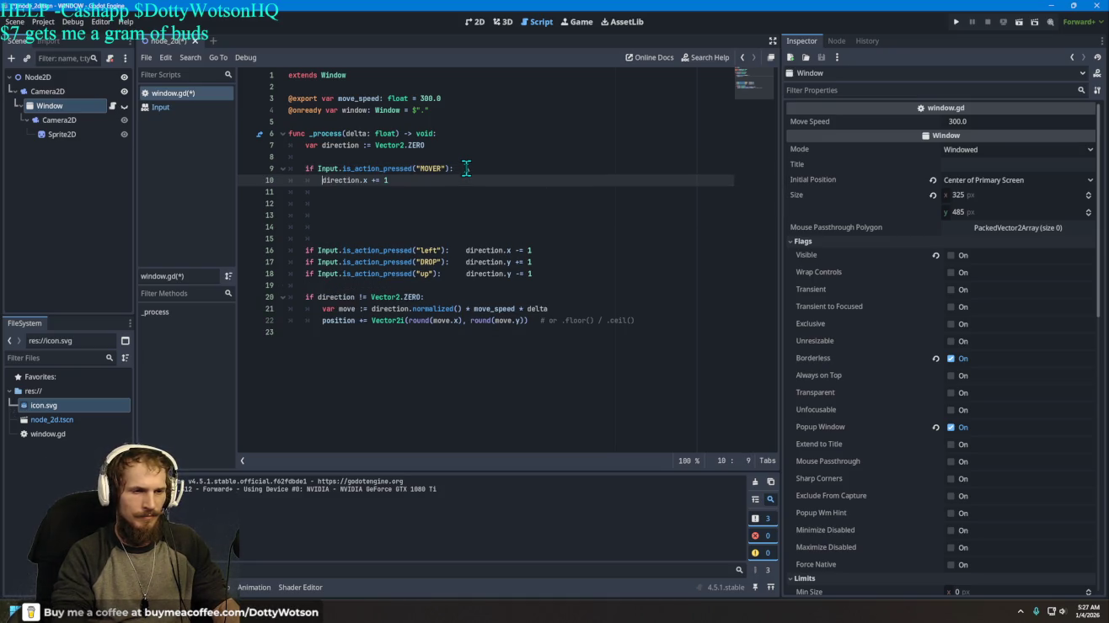
key("Down")
type("pop")
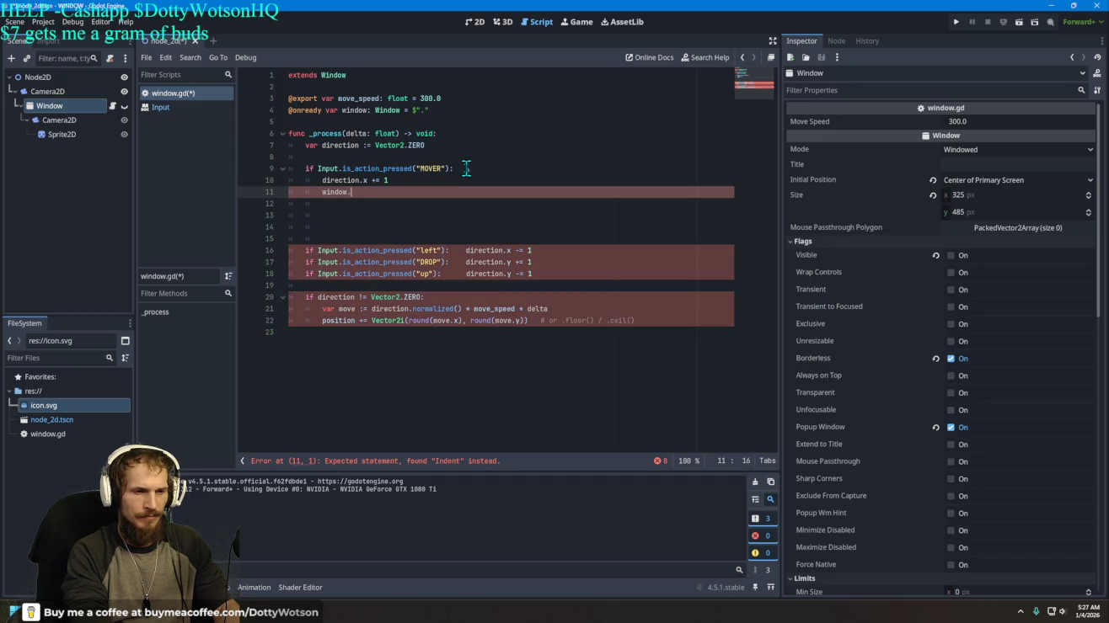
key("BackSpace")
key("BackSpace")
key("BackSpace")
type("self.popup")
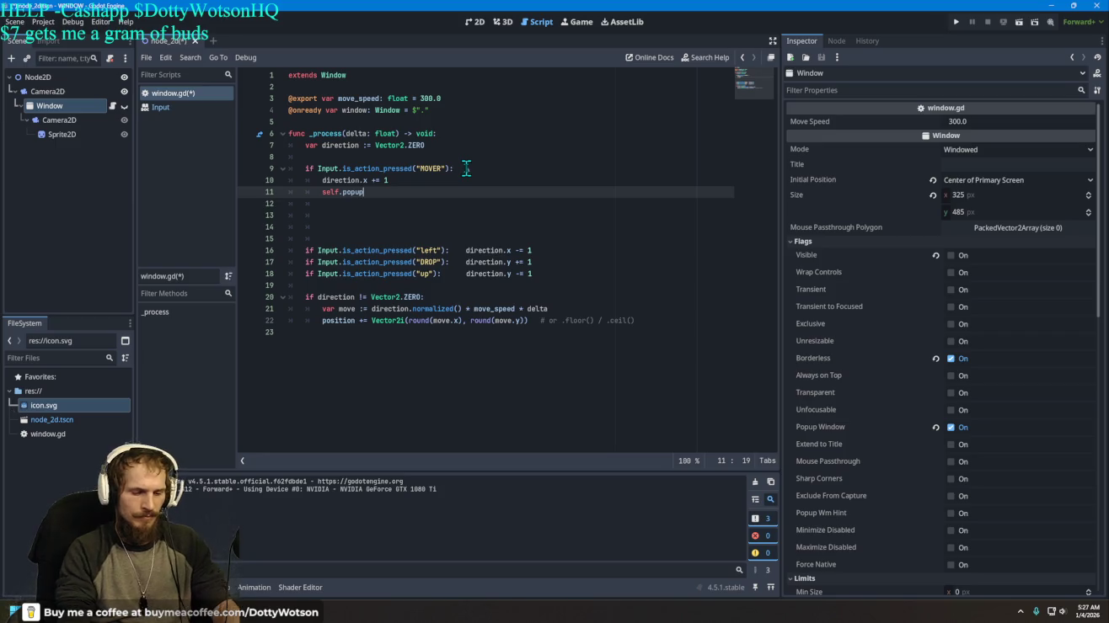
type("()")
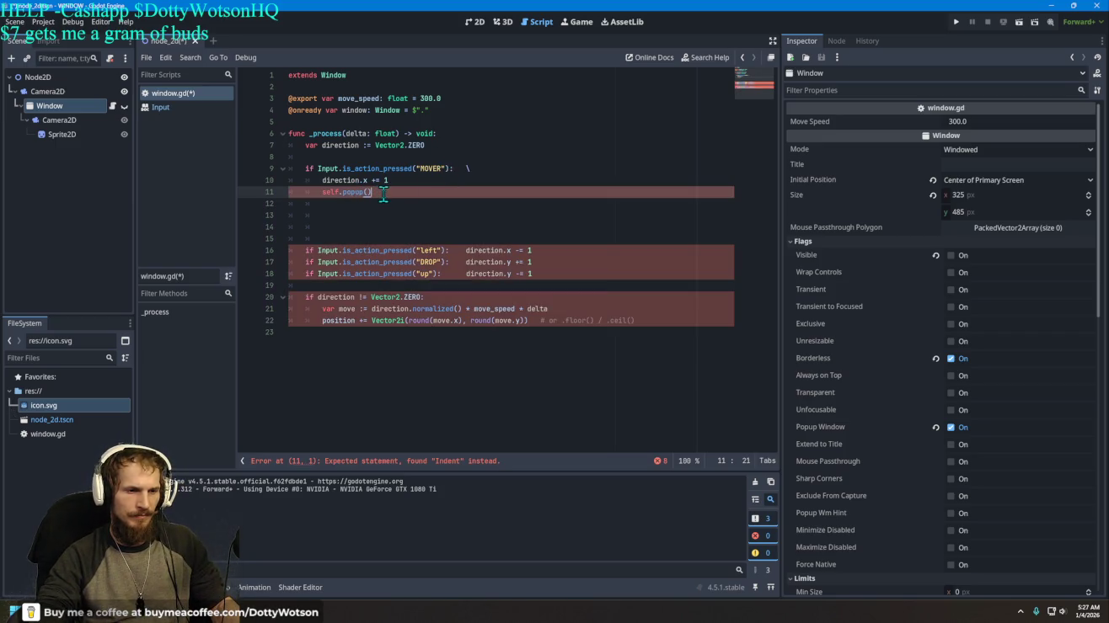
left_click_drag(372, 192, 318, 193)
key("BackSpace")
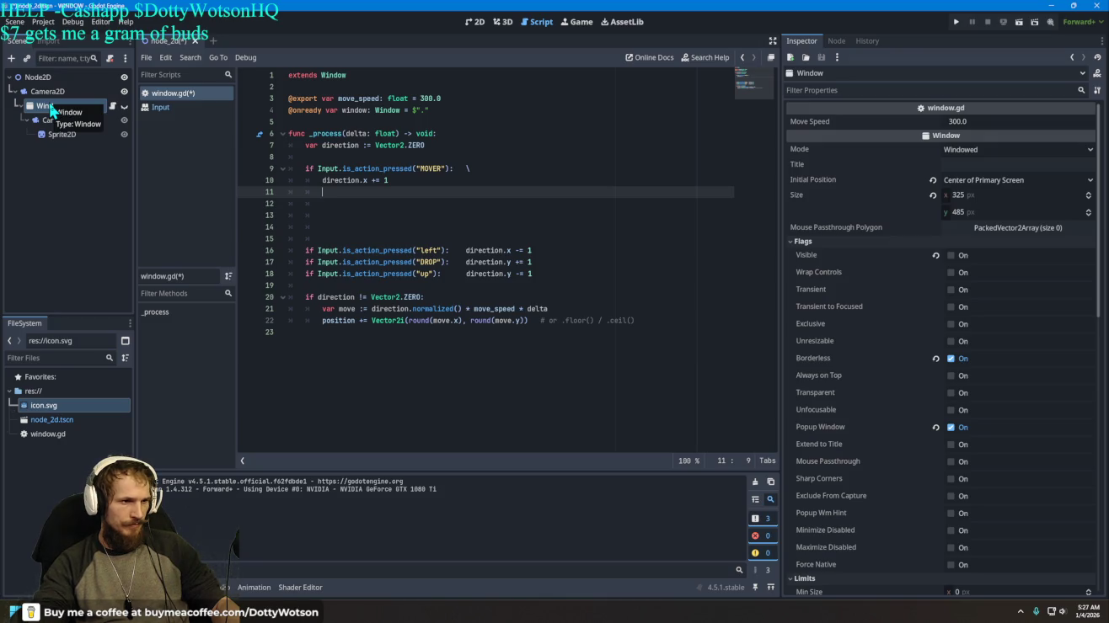
Step: Select the Window node, watch a few seconds of the YouTube tutorial, then come back to window.gd
left_click(47, 107)
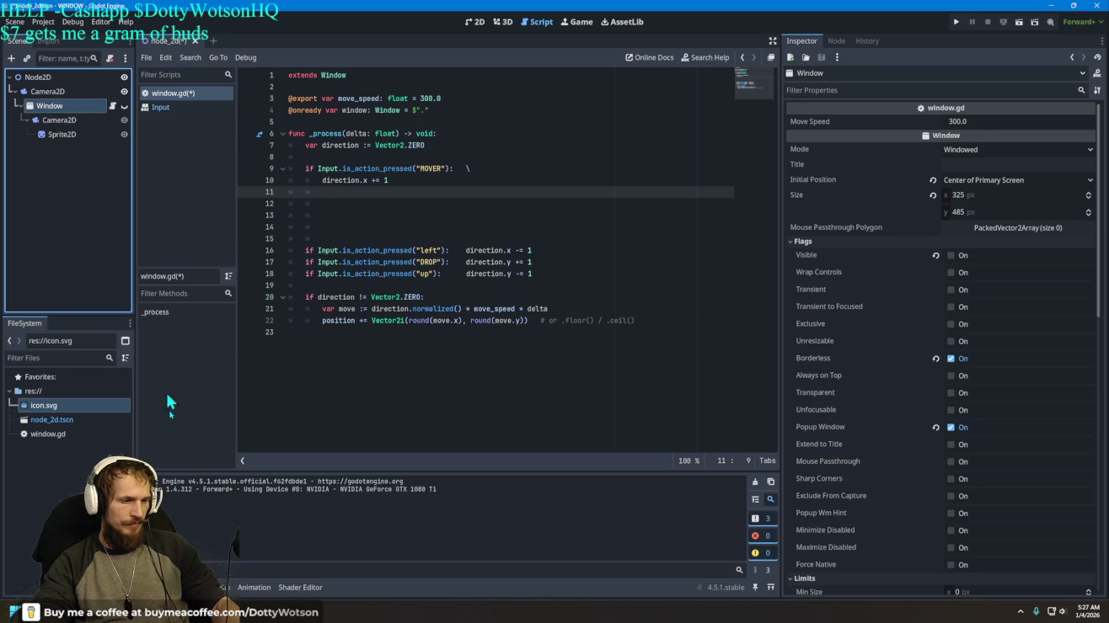
key("alt+Tab")
left_click(523, 293)
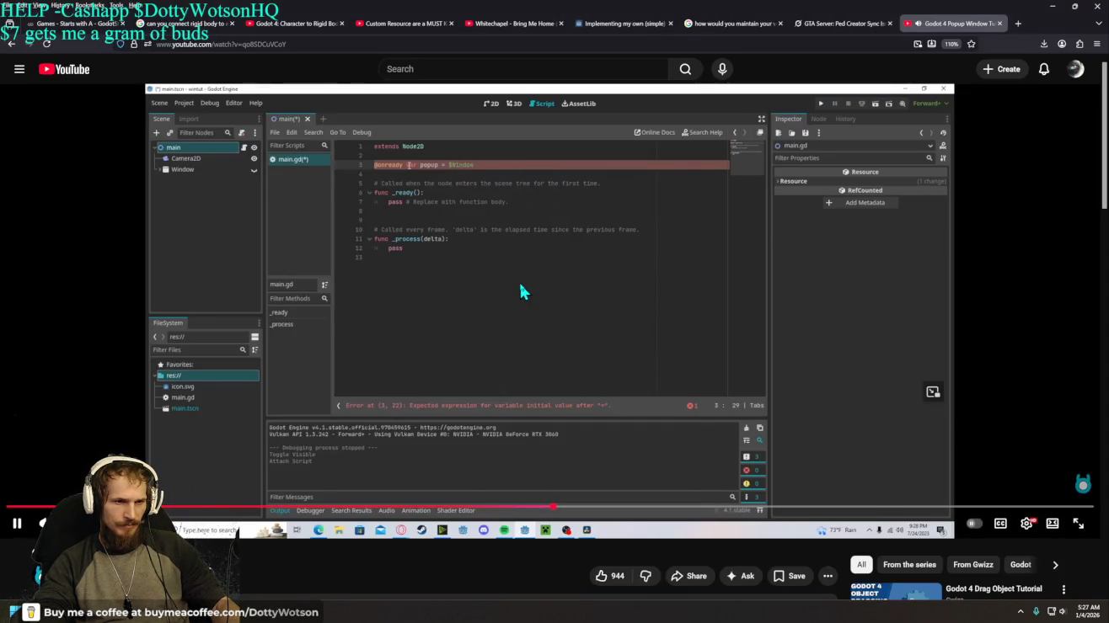
left_click(520, 291)
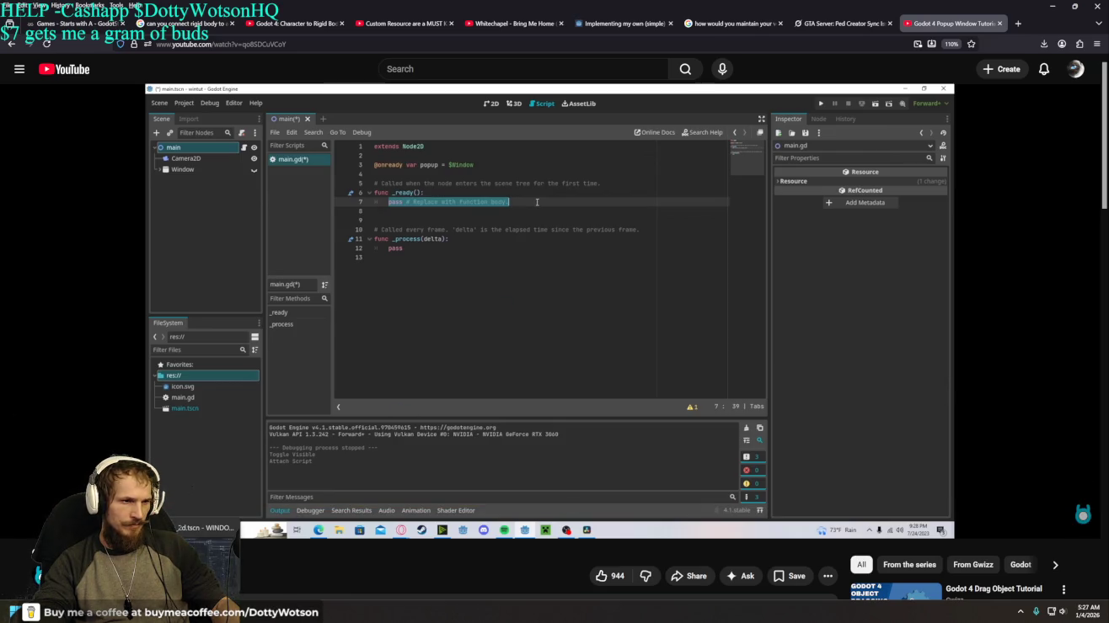
key("alt+Tab")
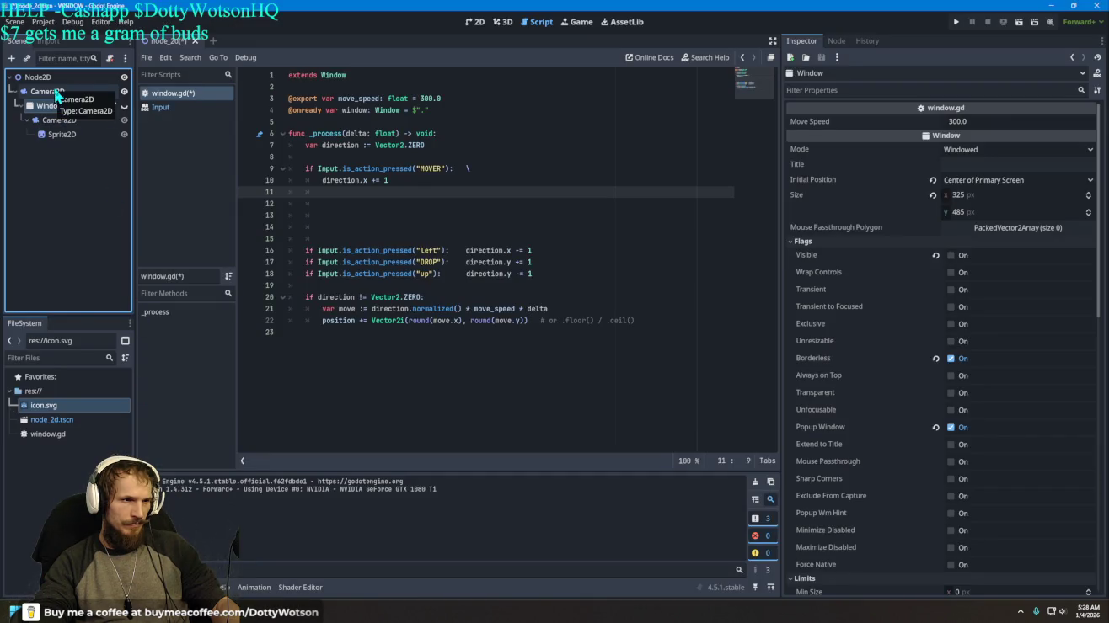
key("alt+Tab")
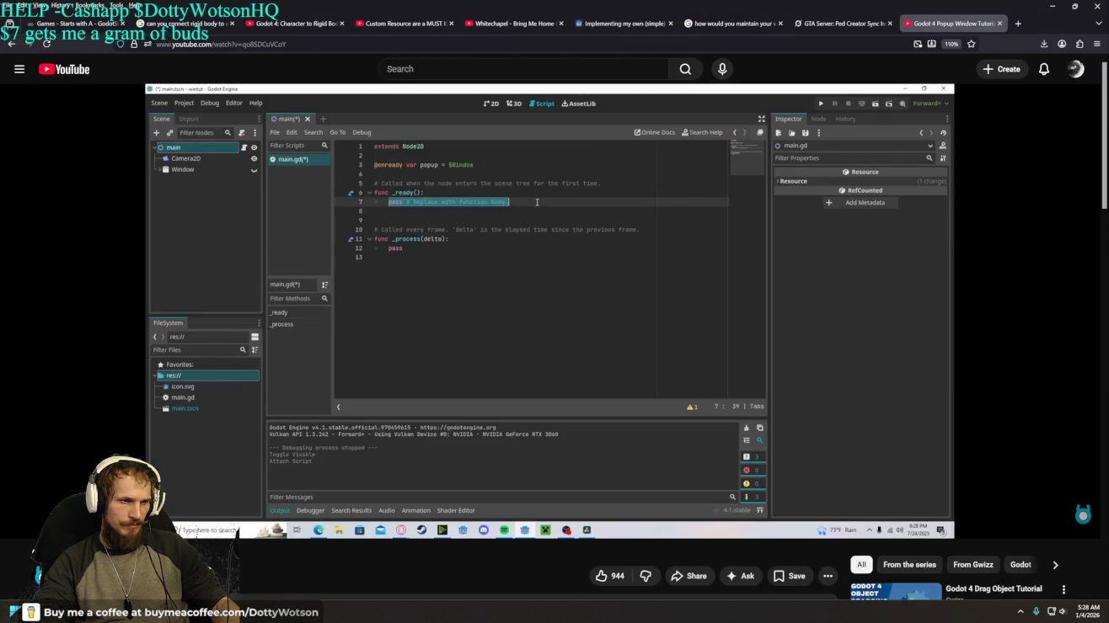
key("alt+Tab")
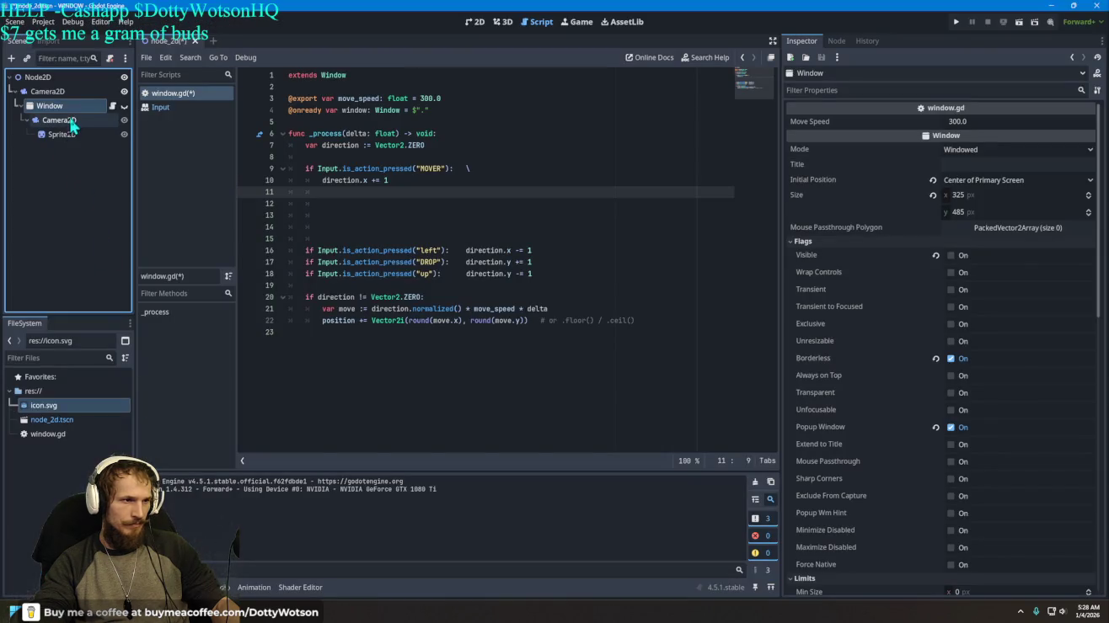
Step: Move the Window node directly under Node2D and delete the top-level Camera2D
left_click_drag(50, 112, 45, 98)
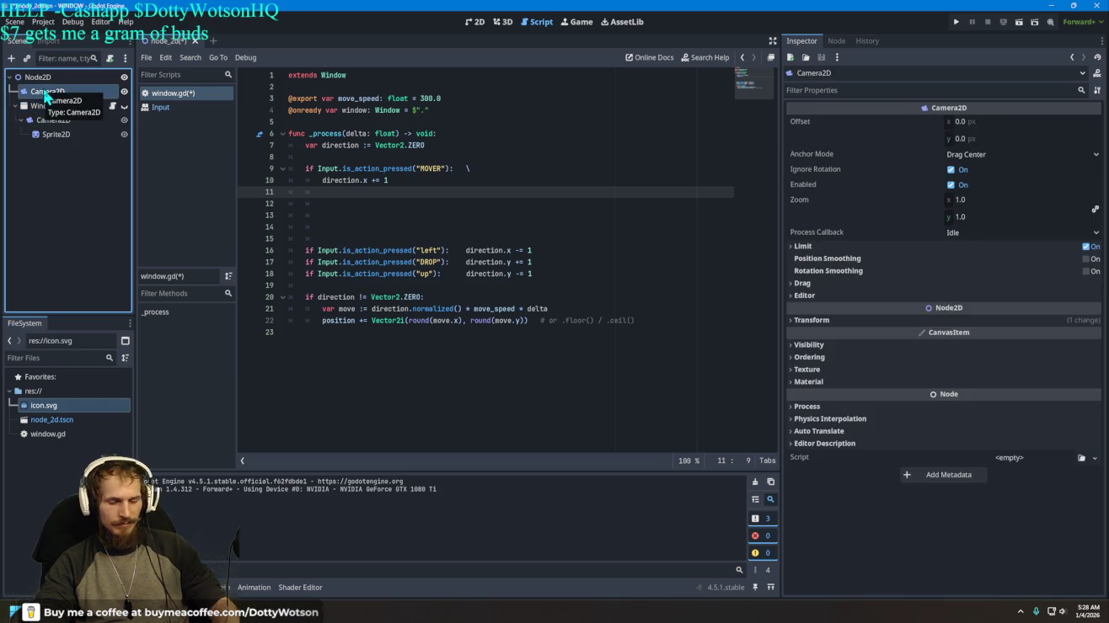
key("Delete")
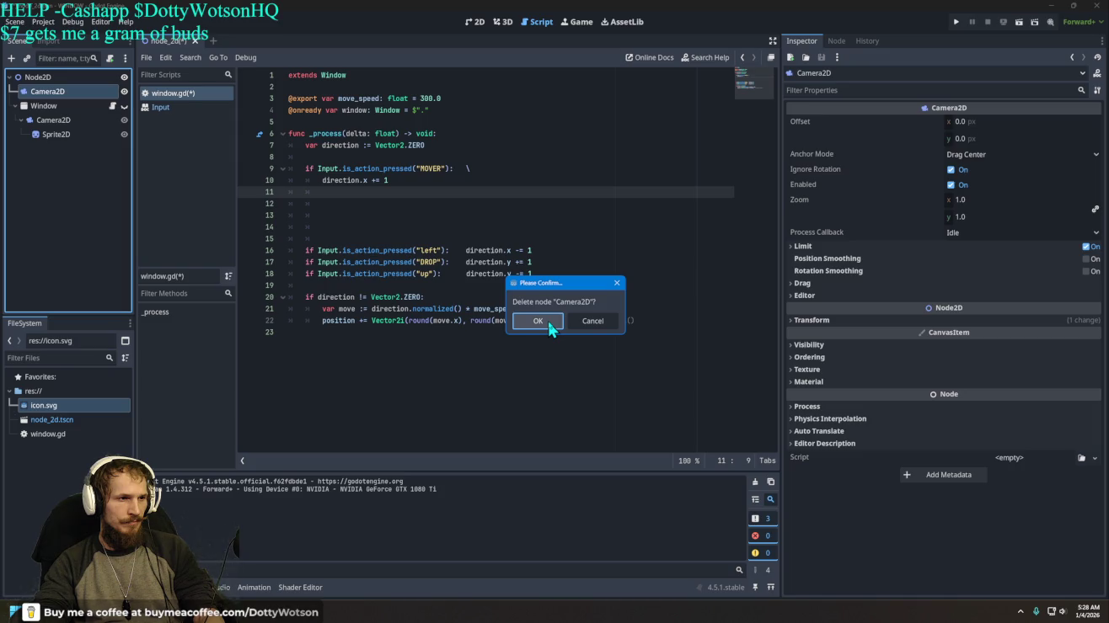
left_click(539, 321)
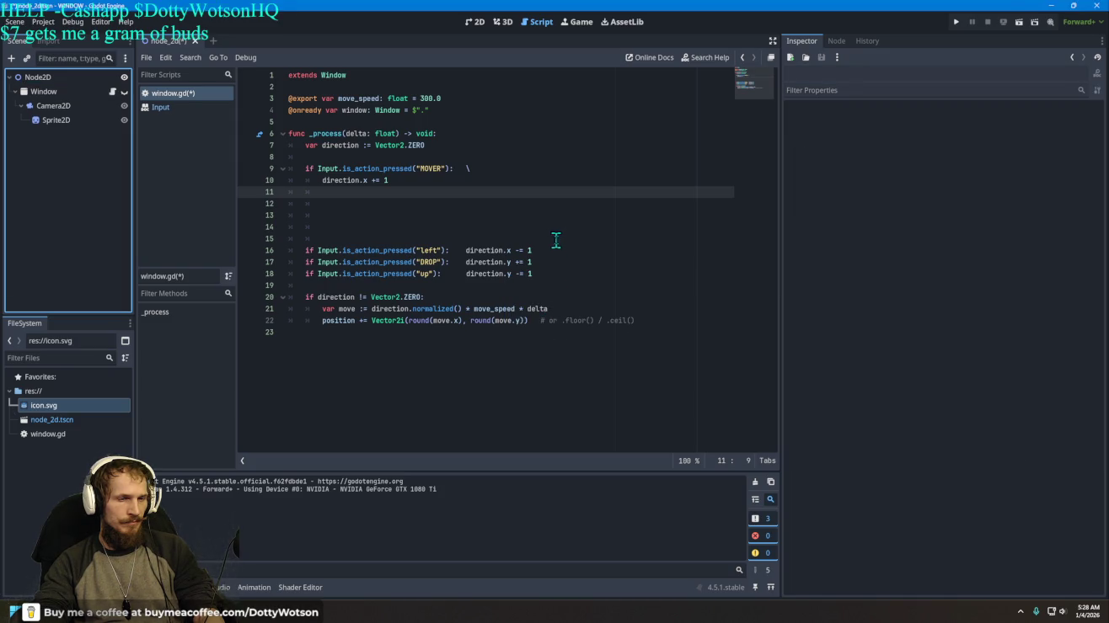
Step: In the 2D view, inspect the Window's Camera2D, Sprite2D and Node2D, then undo the Camera2D deletion
left_click(481, 27)
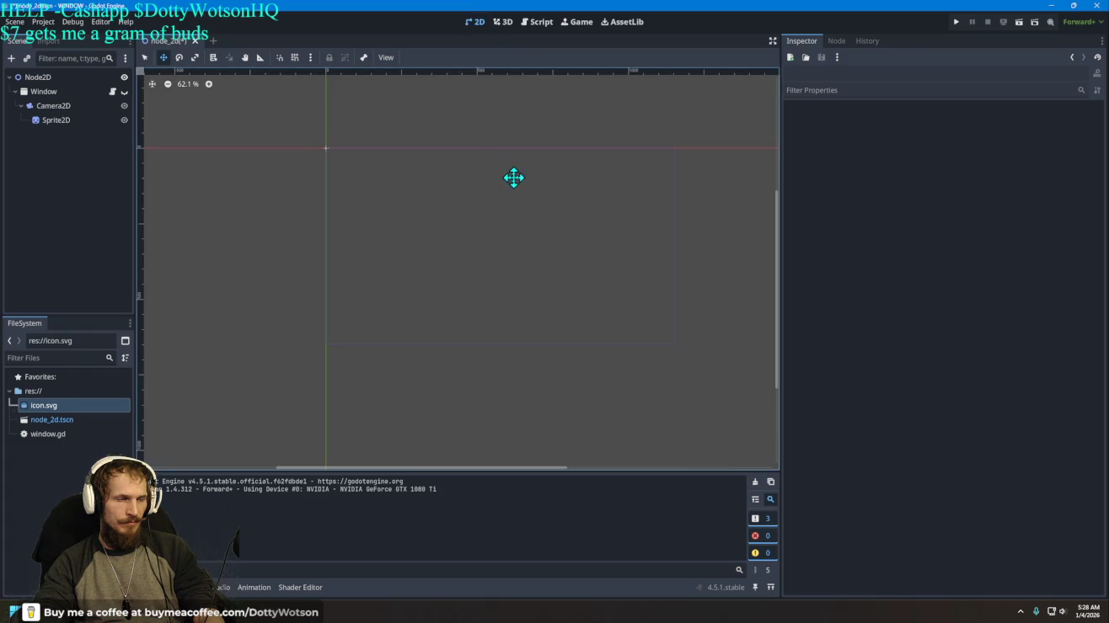
left_click(75, 106)
left_click(64, 122)
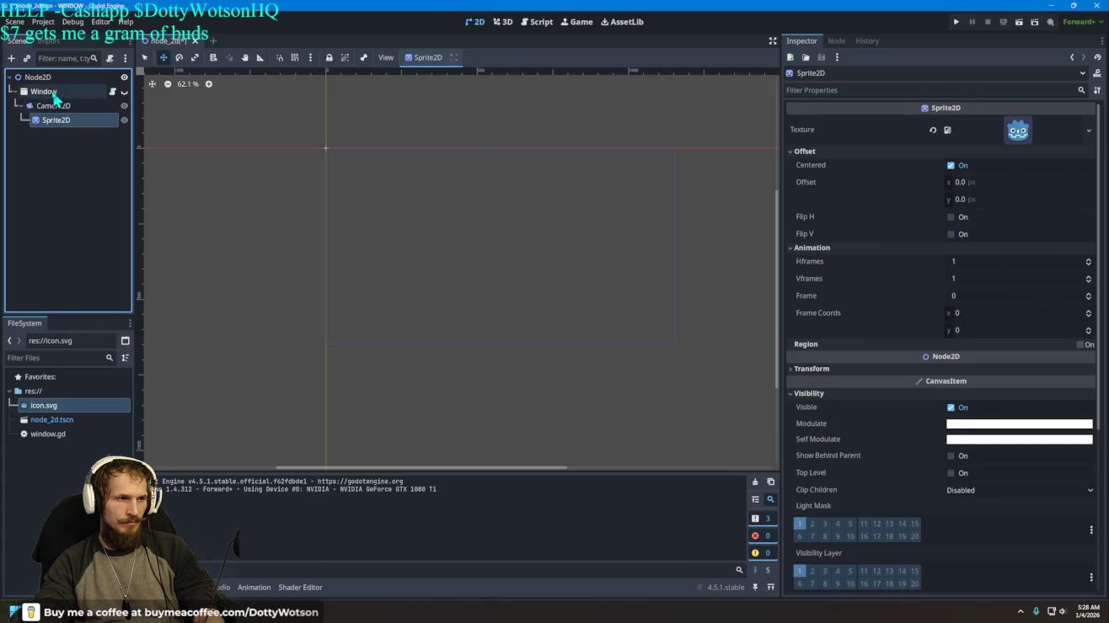
left_click(46, 77)
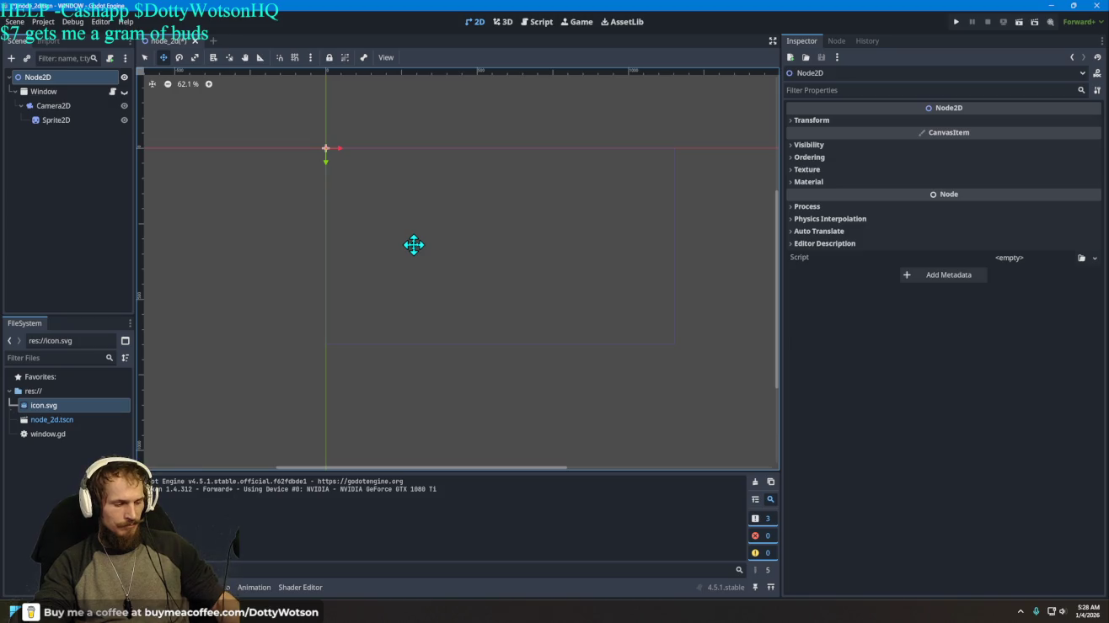
key("ctrl+z")
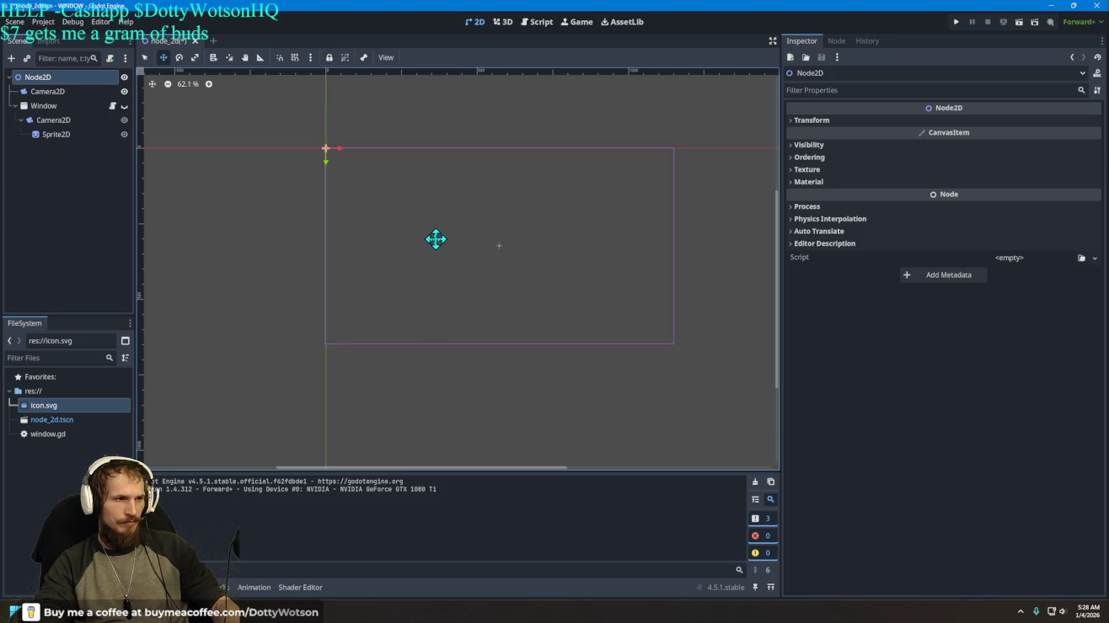
key("alt+Tab")
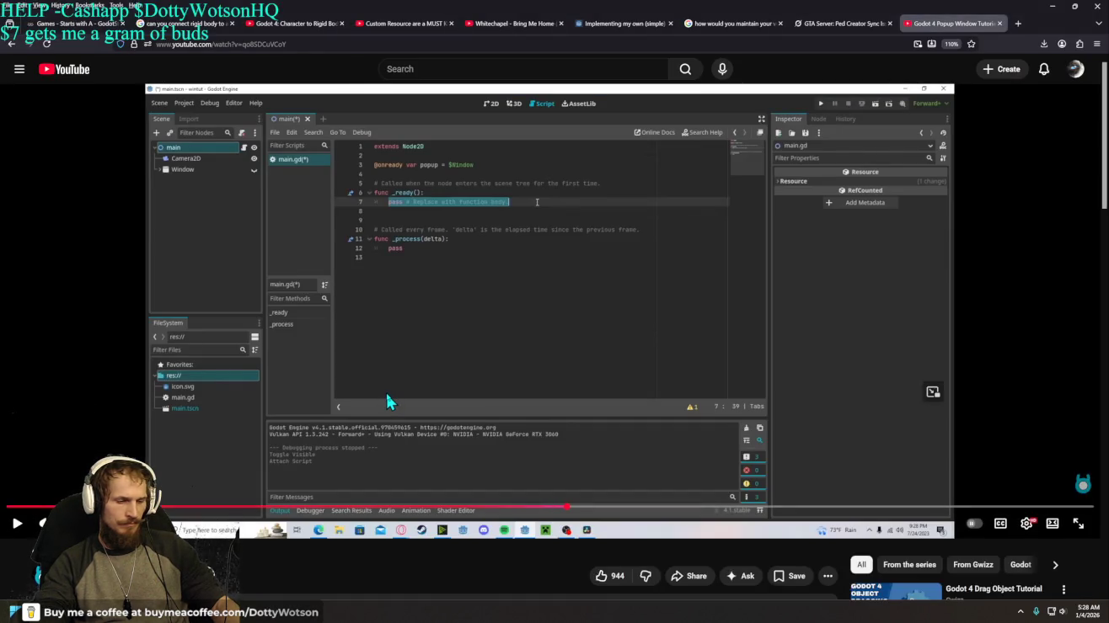
Step: Seek the tutorial to main.gd calling popup.show() and the _on_window_close_requested handler
key("Left")
key("Left")
key("Left")
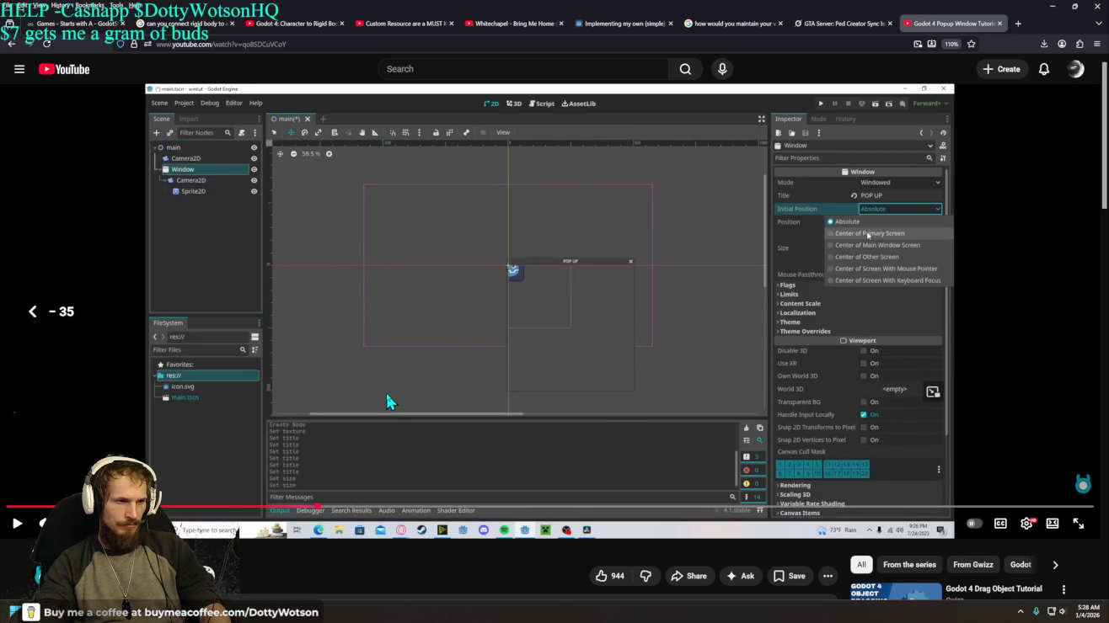
key("Right")
key("Right")
key("Right")
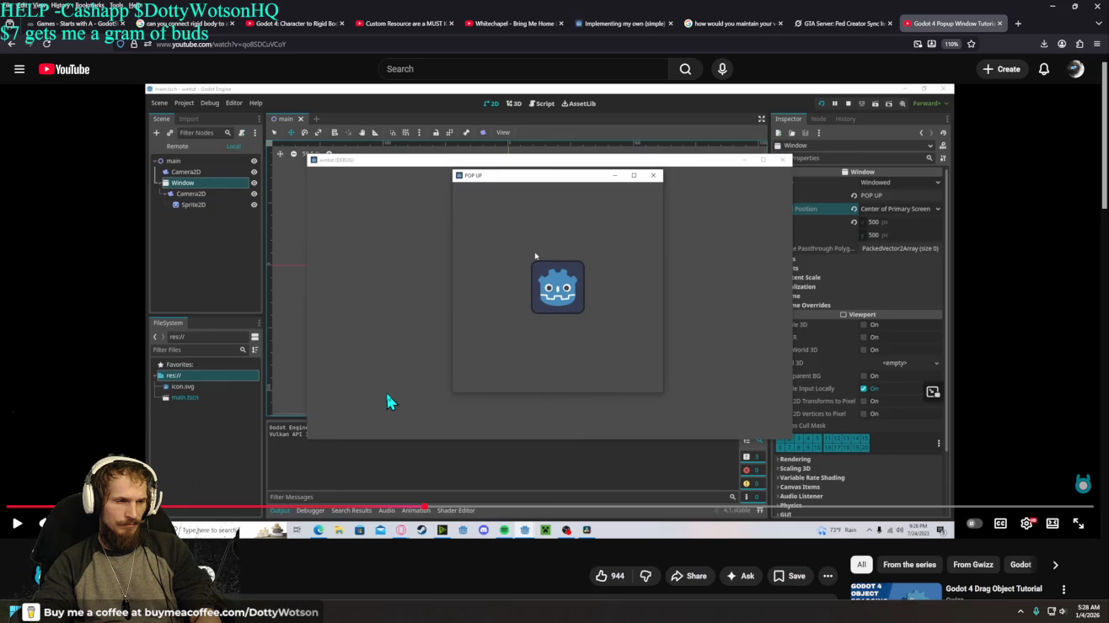
key("Right")
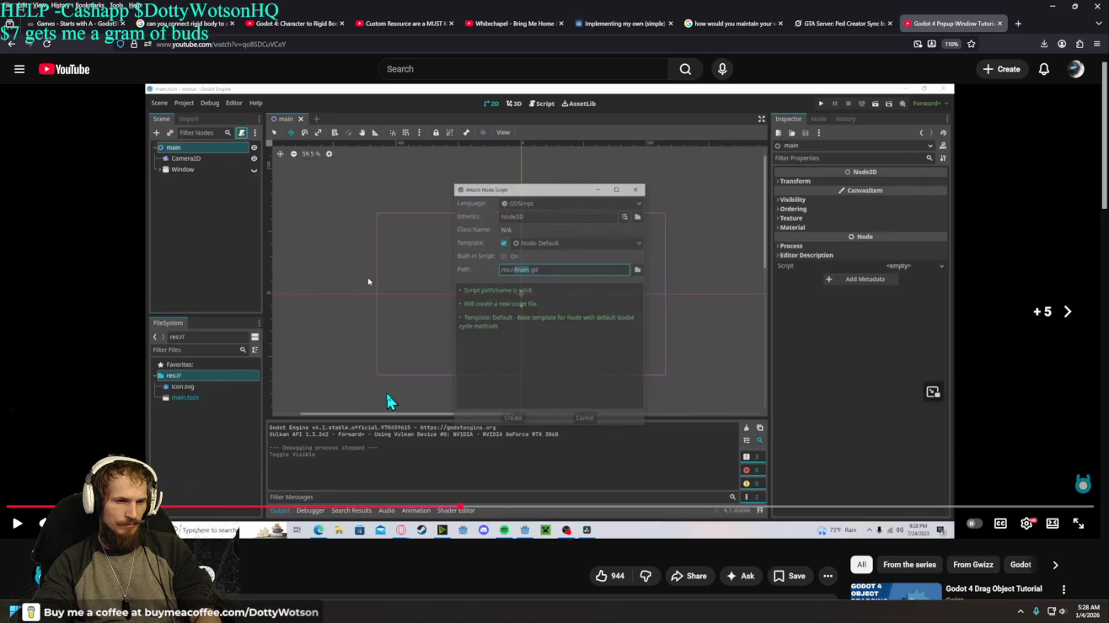
key("Right")
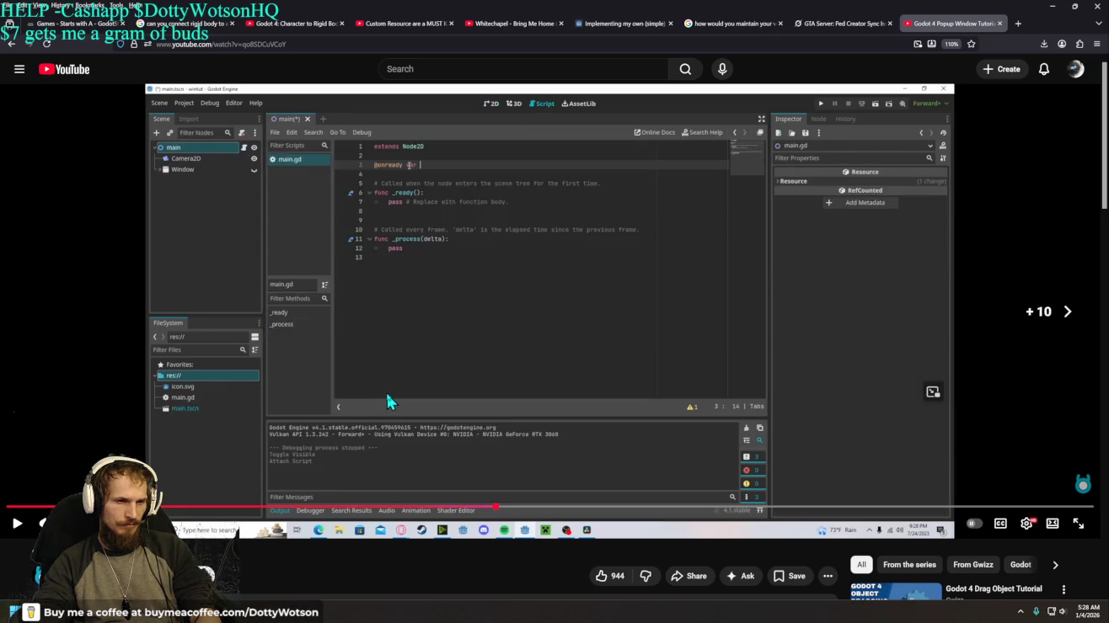
key("Right")
key("Right")
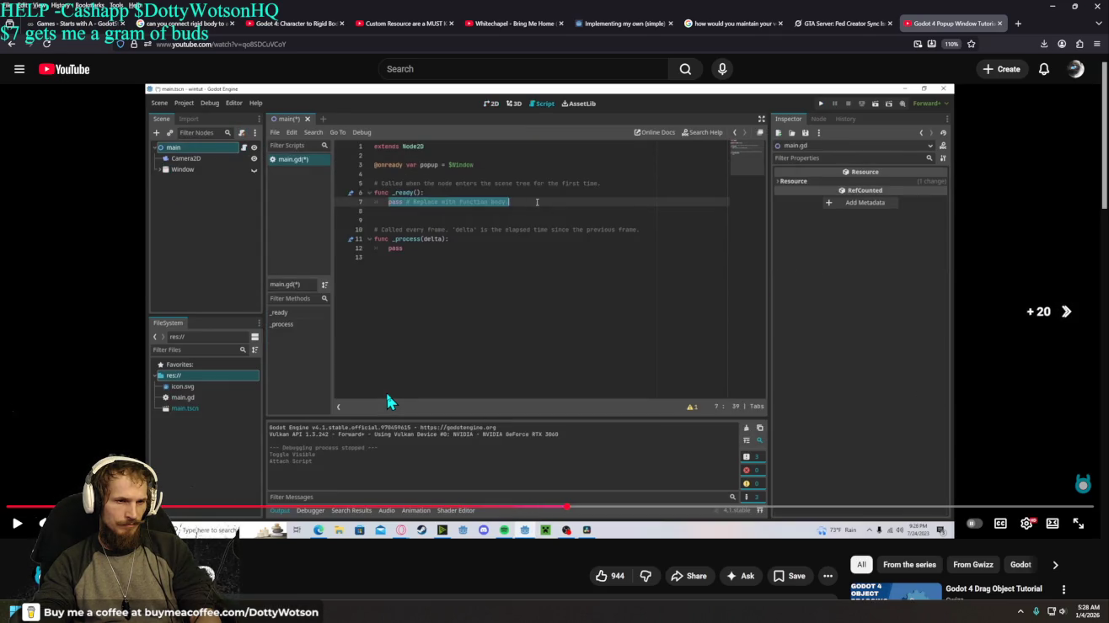
key("Right")
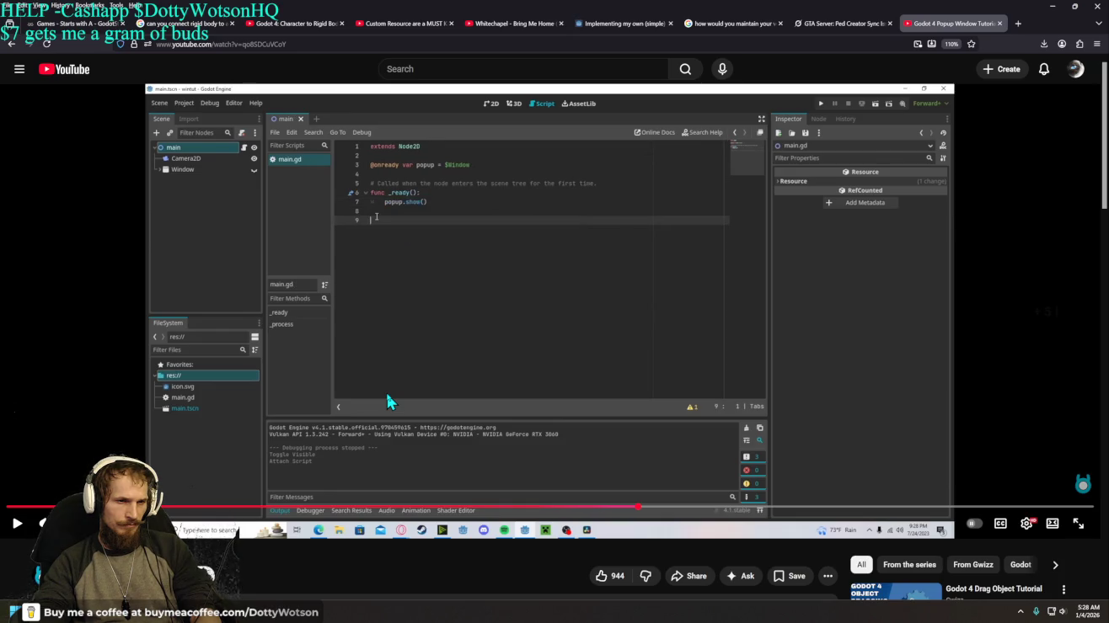
key("Right")
key("Right")
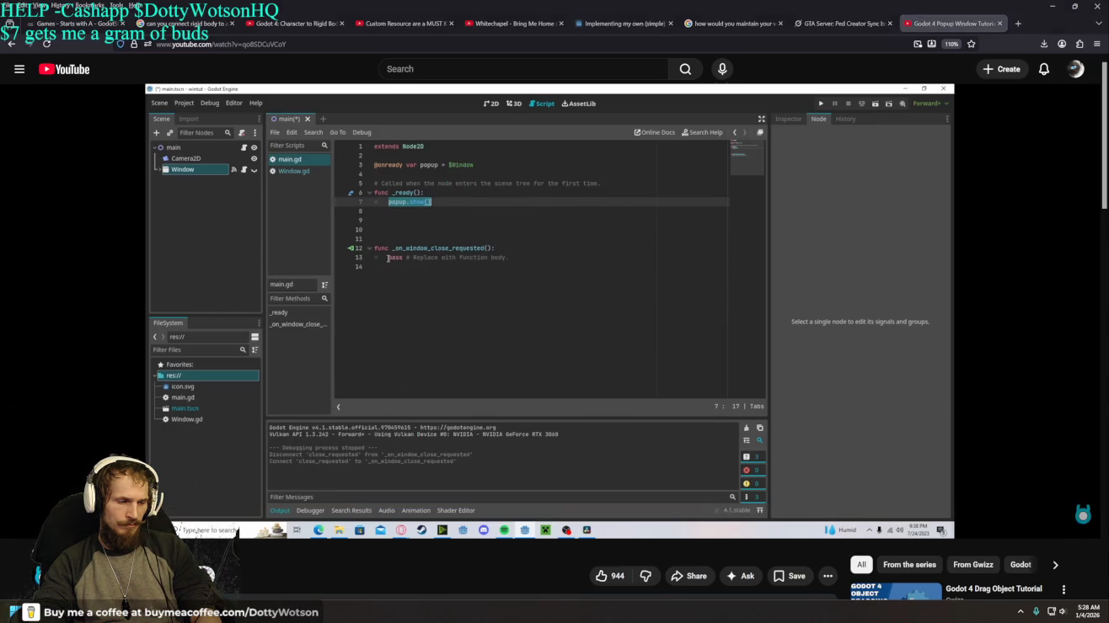
key("alt+Tab")
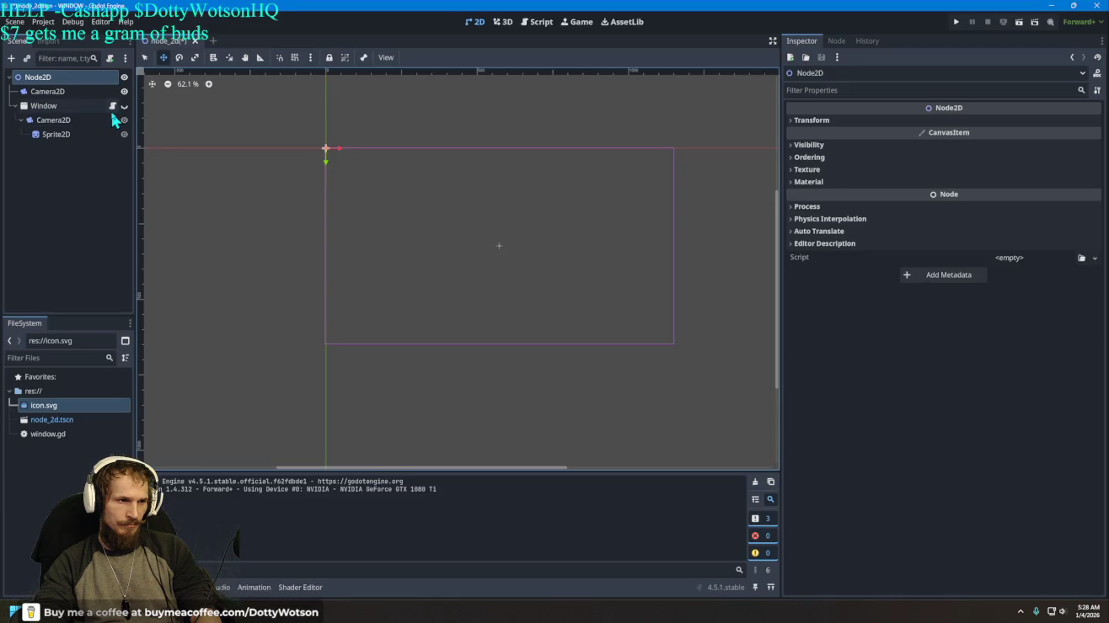
Step: Attach a new res://node_2d.gd script to the root Node2D through Attach Script
key("alt+Tab")
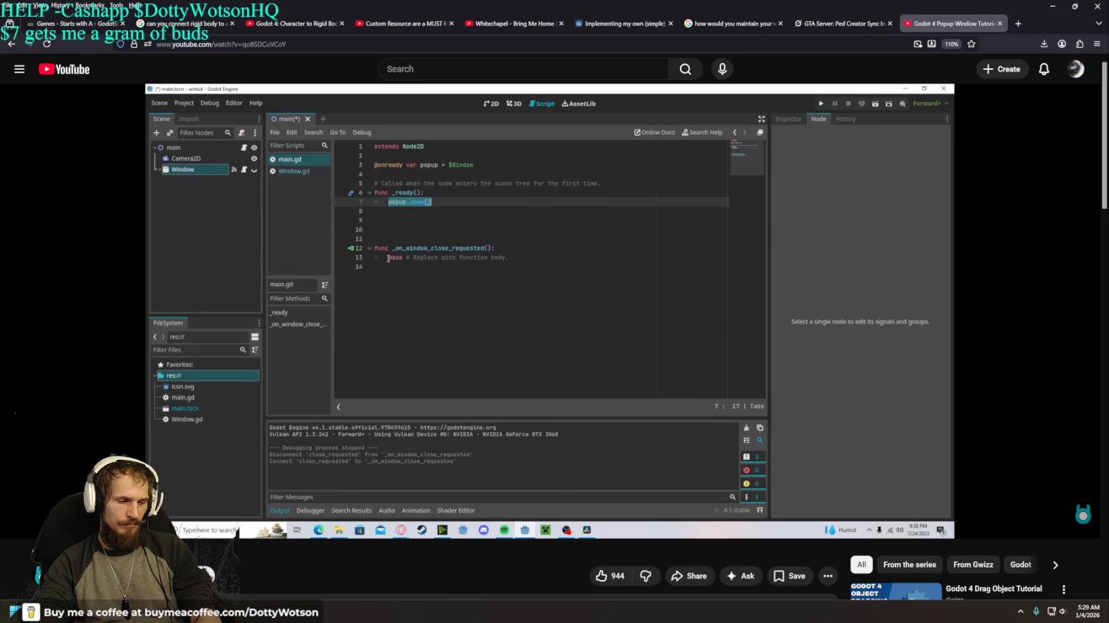
key("alt+Tab")
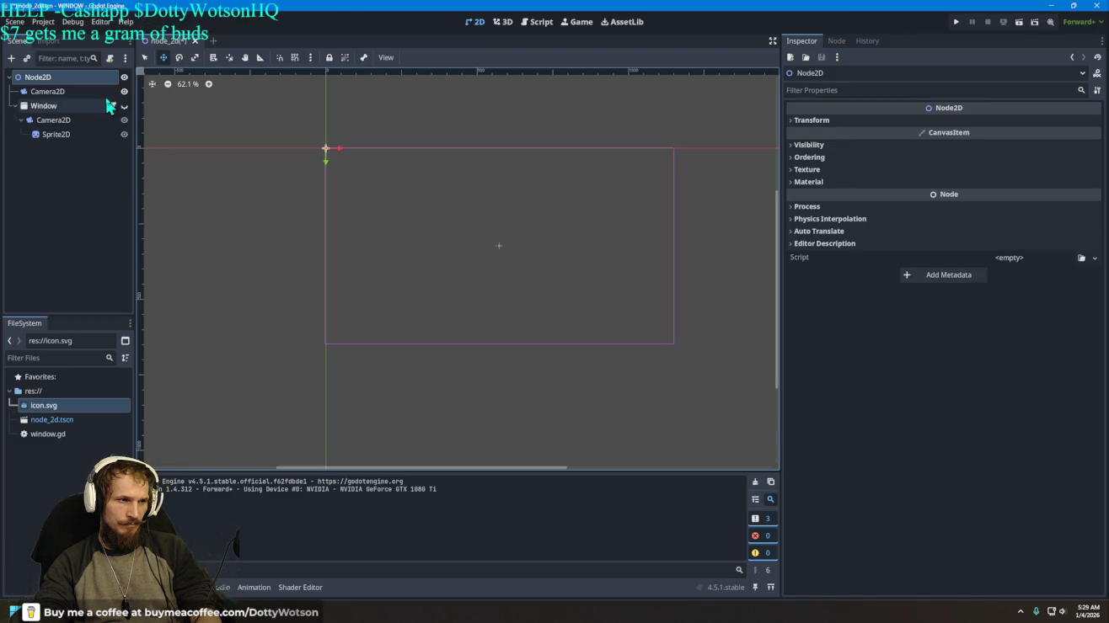
right_click(91, 78)
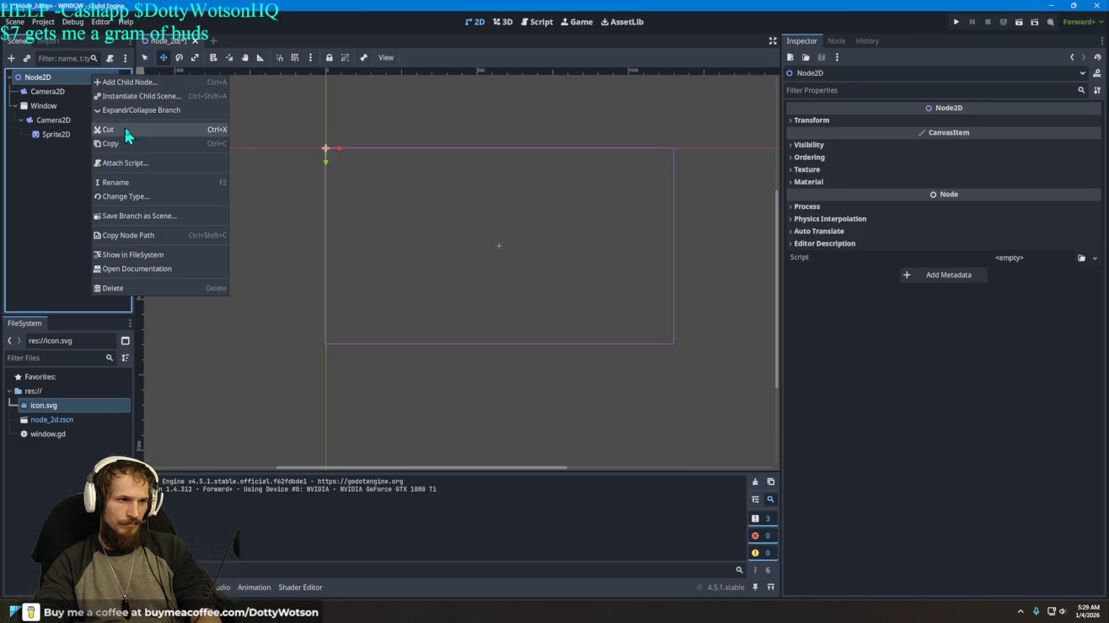
left_click(118, 164)
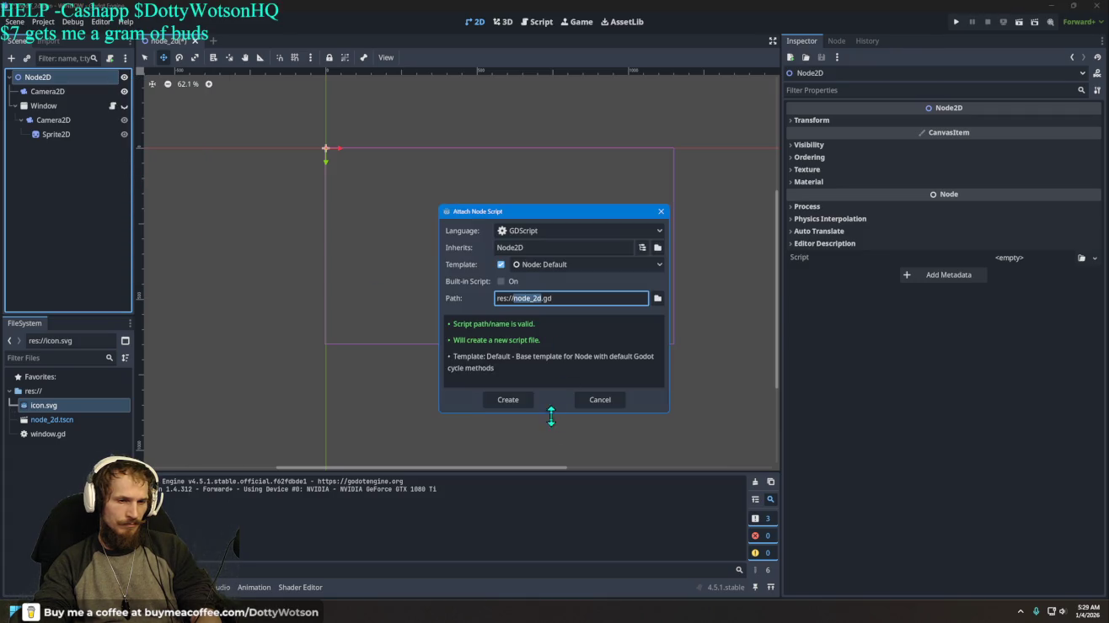
left_click(497, 401)
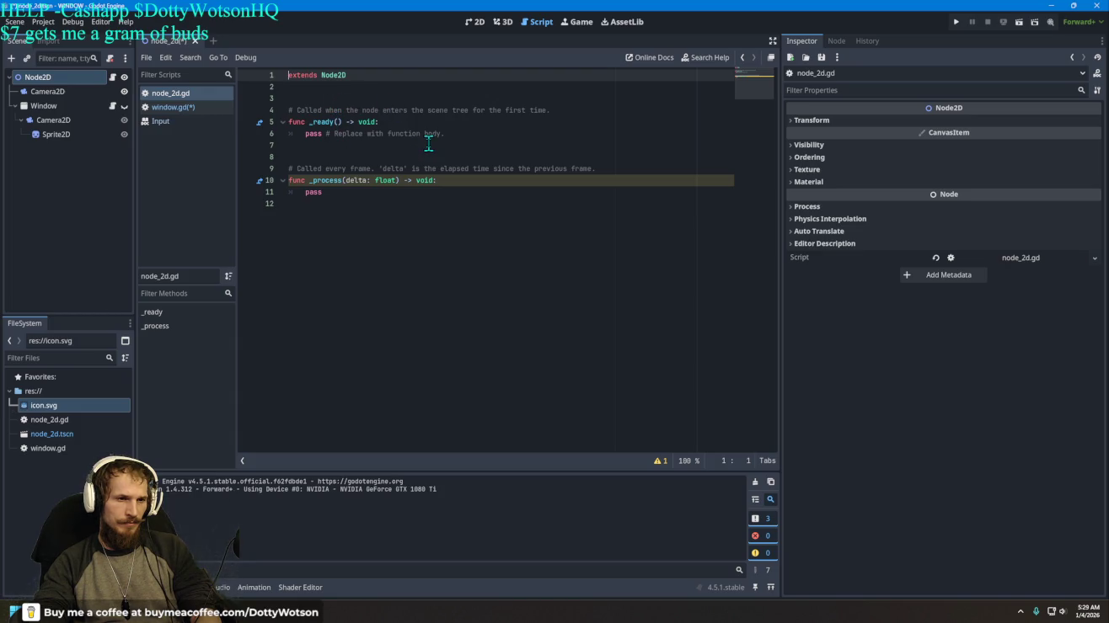
key("alt+Tab")
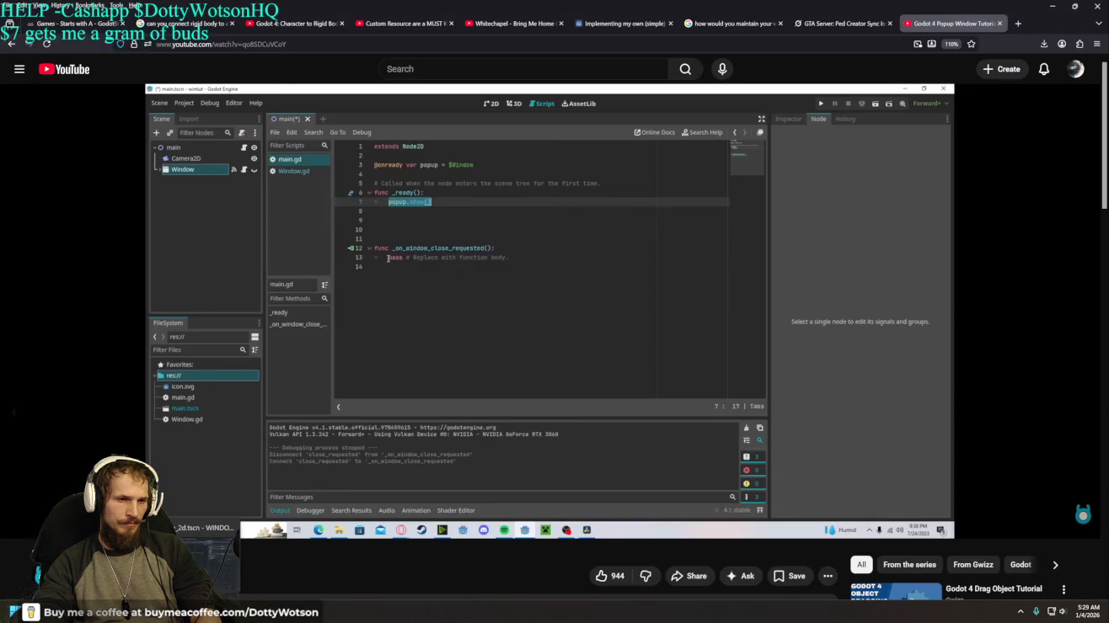
key("alt+Tab")
left_click(306, 100)
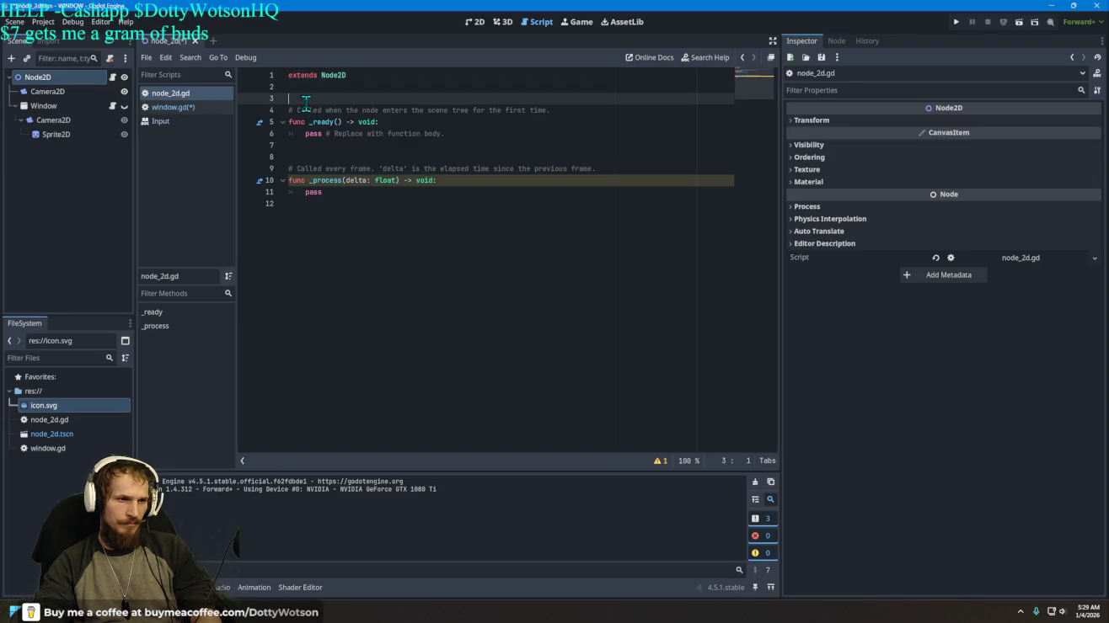
left_click_drag(63, 105, 305, 96)
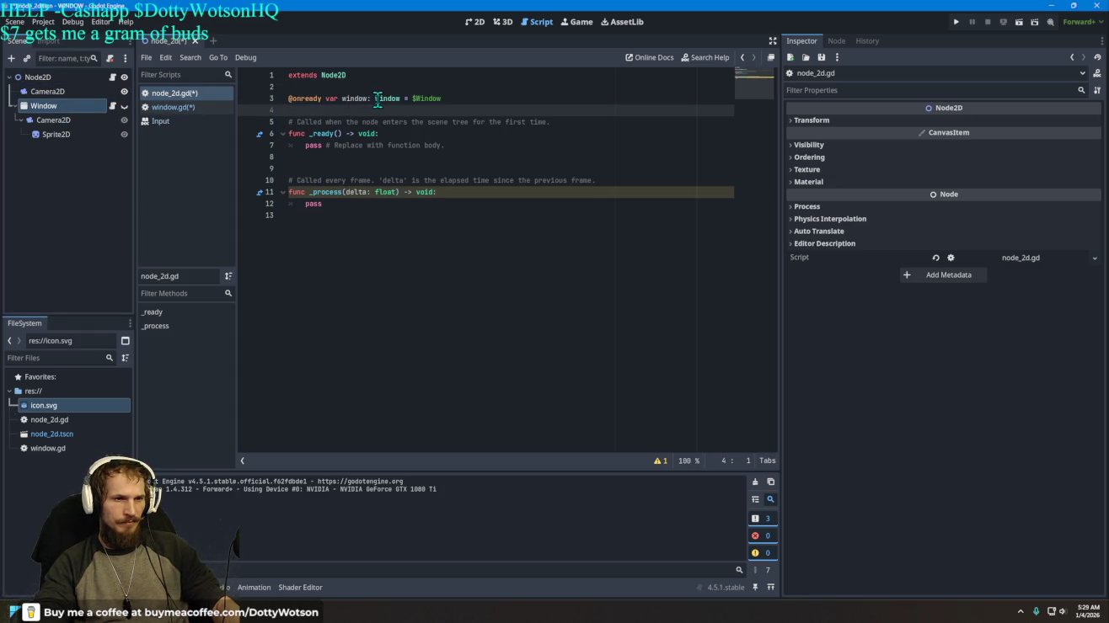
left_click_drag(445, 145, 306, 149)
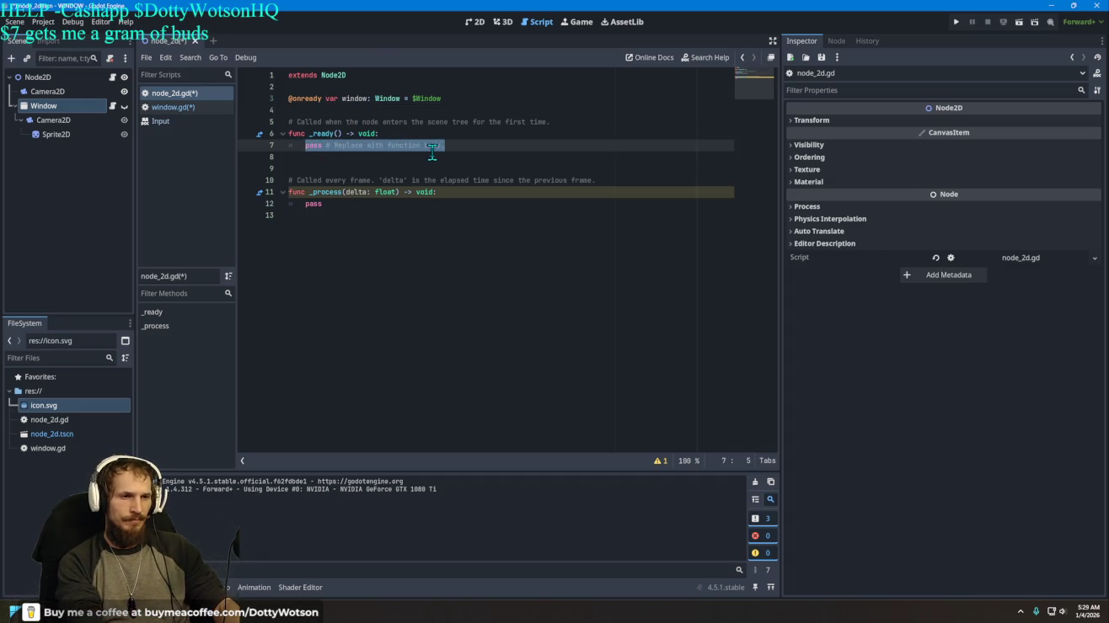
key("BackSpace")
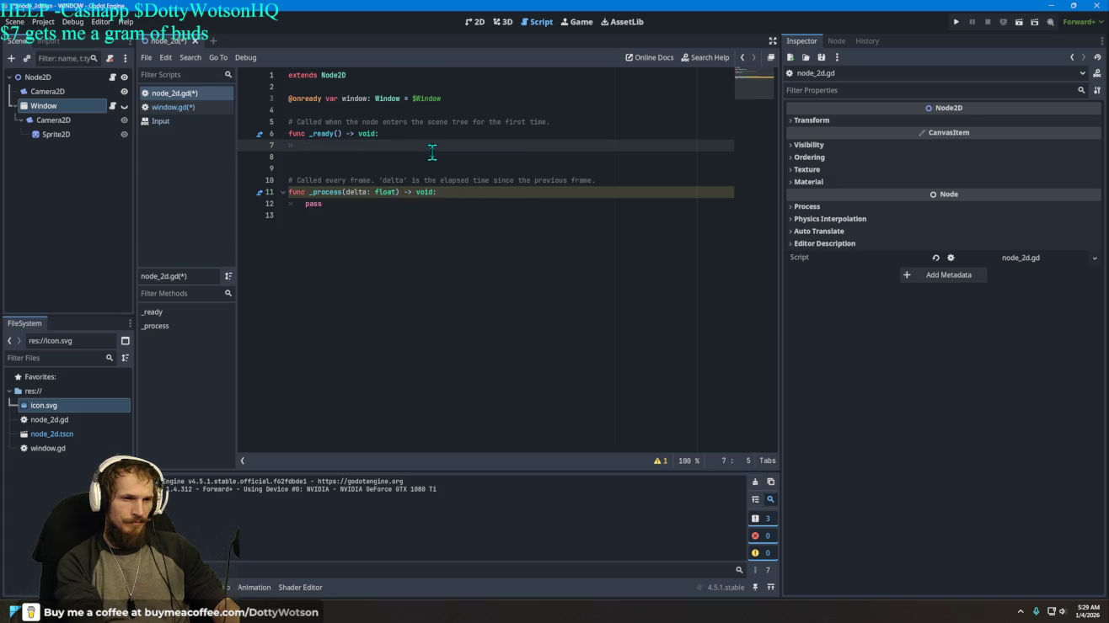
type("window.p")
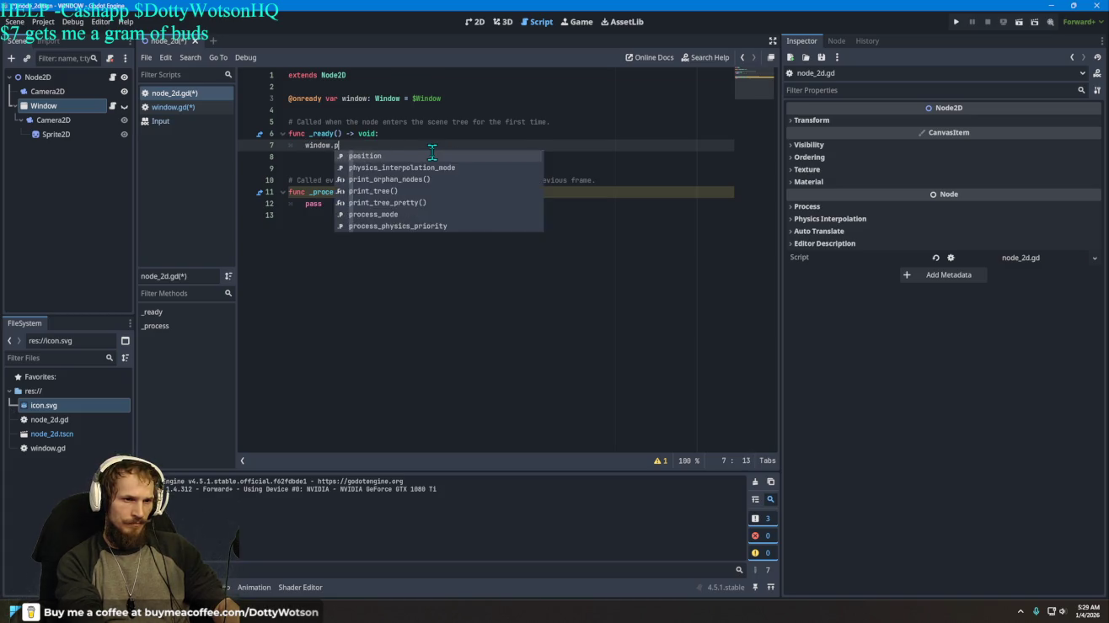
key("Return")
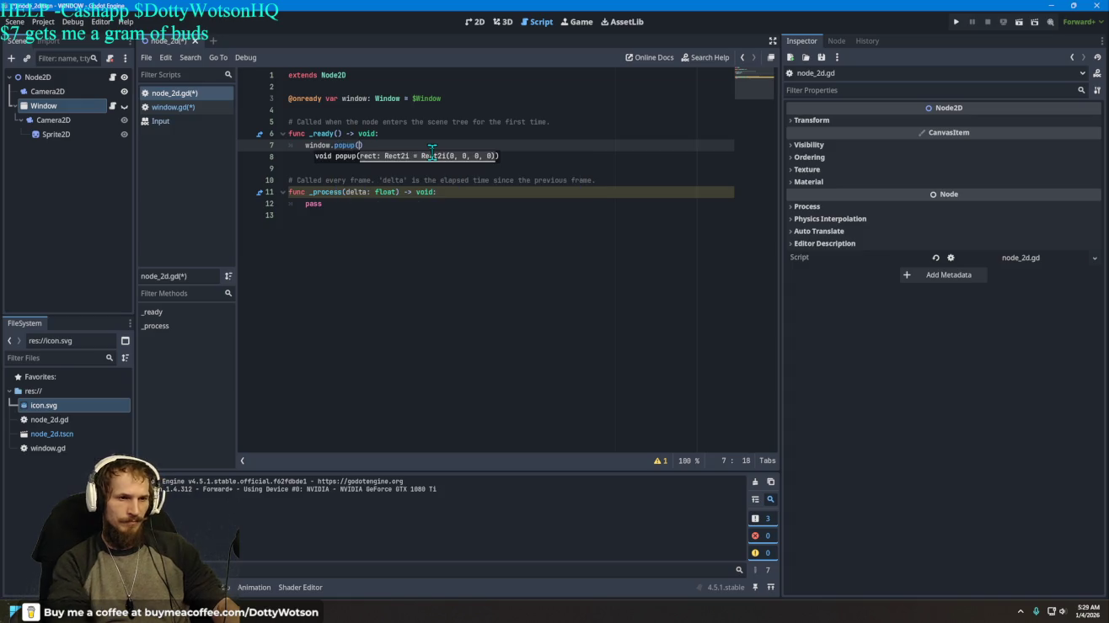
Step: Check the _process function's unused delta warning, try return instead of pass, then undo it
left_click(410, 251)
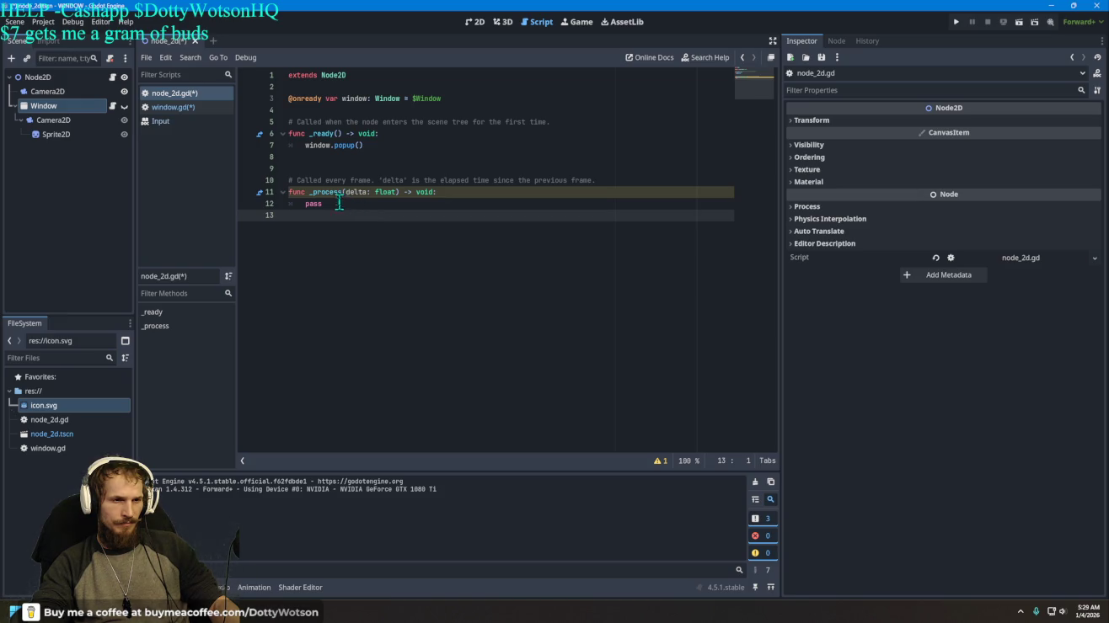
left_click(445, 193)
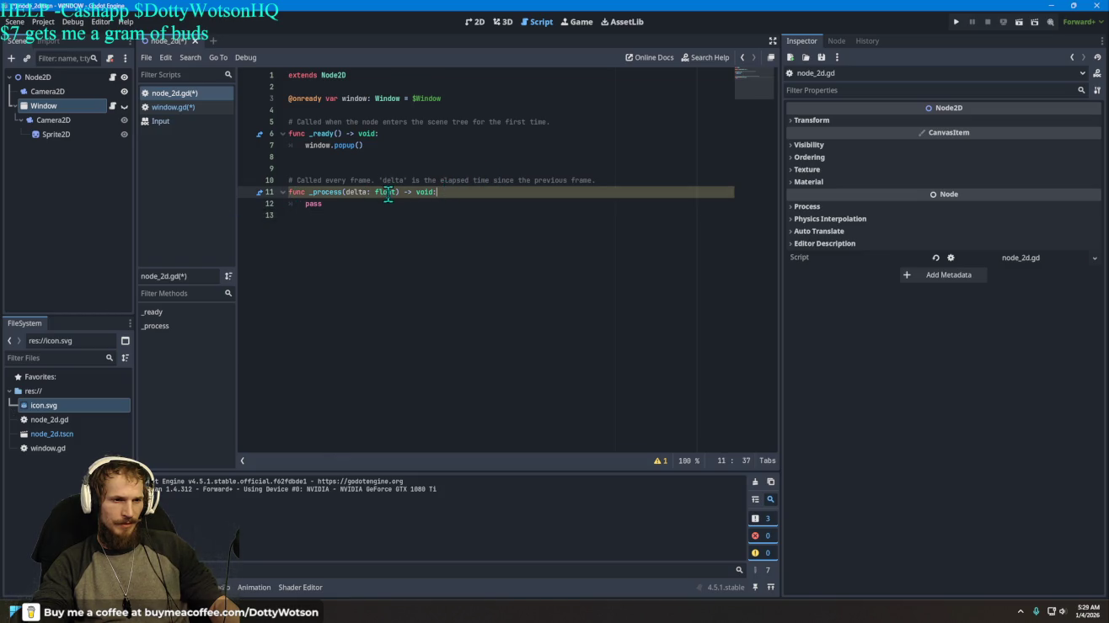
left_click_drag(323, 204, 282, 182)
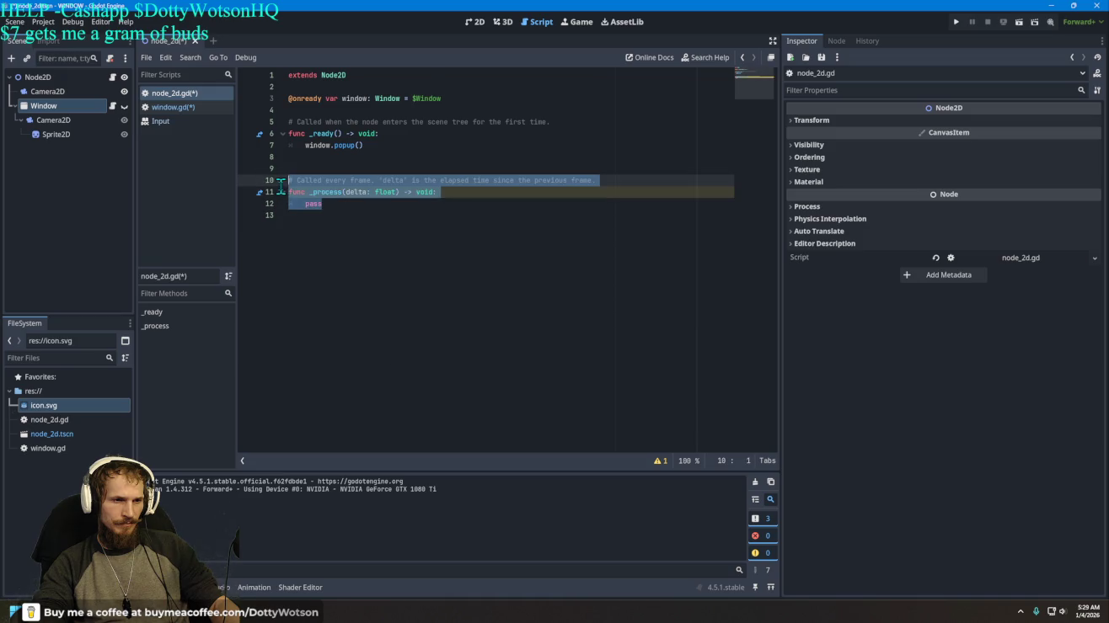
left_click(351, 214)
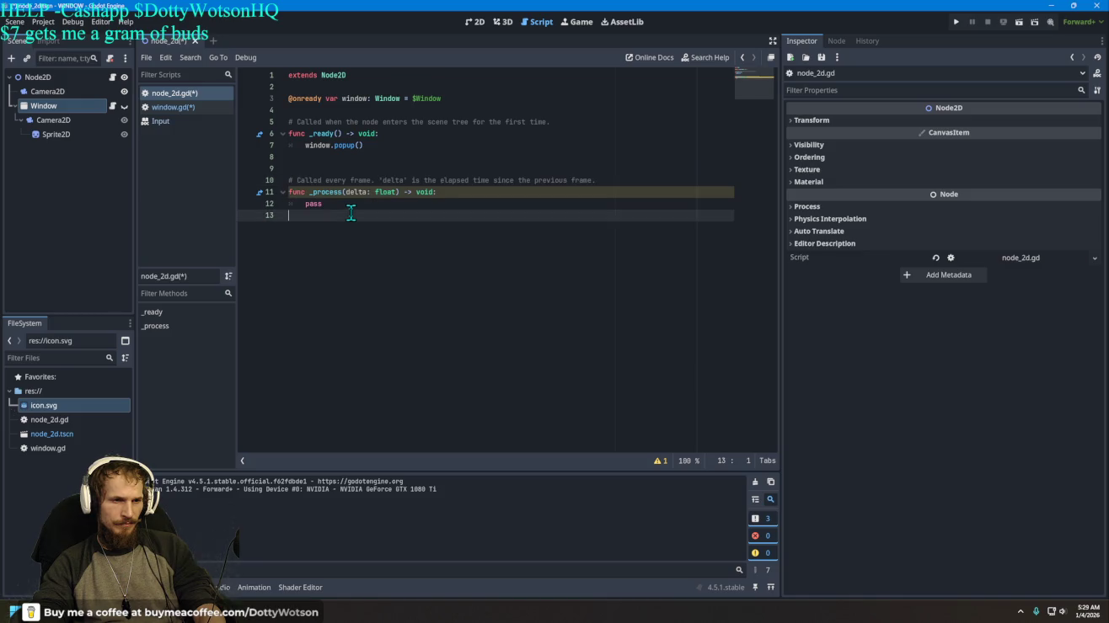
left_click(333, 203)
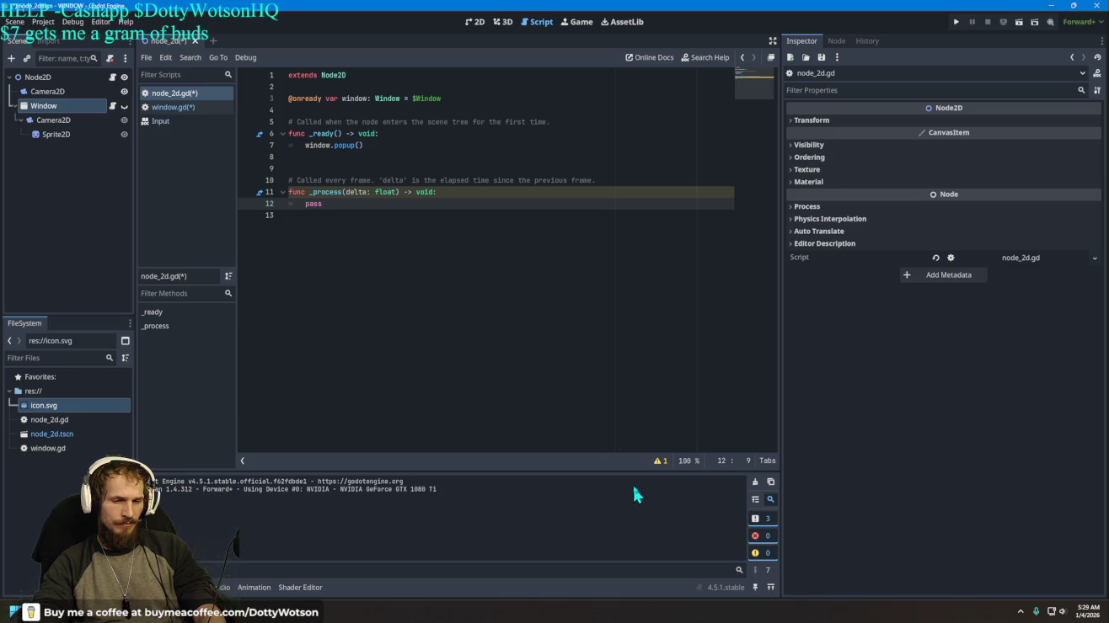
left_click(657, 462)
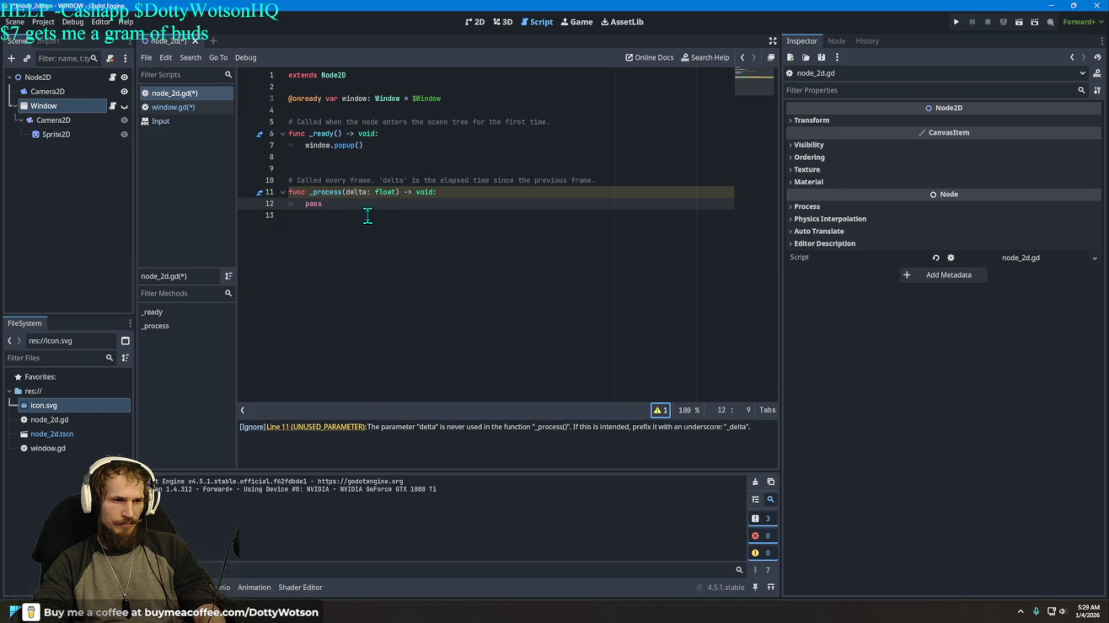
left_click(311, 204)
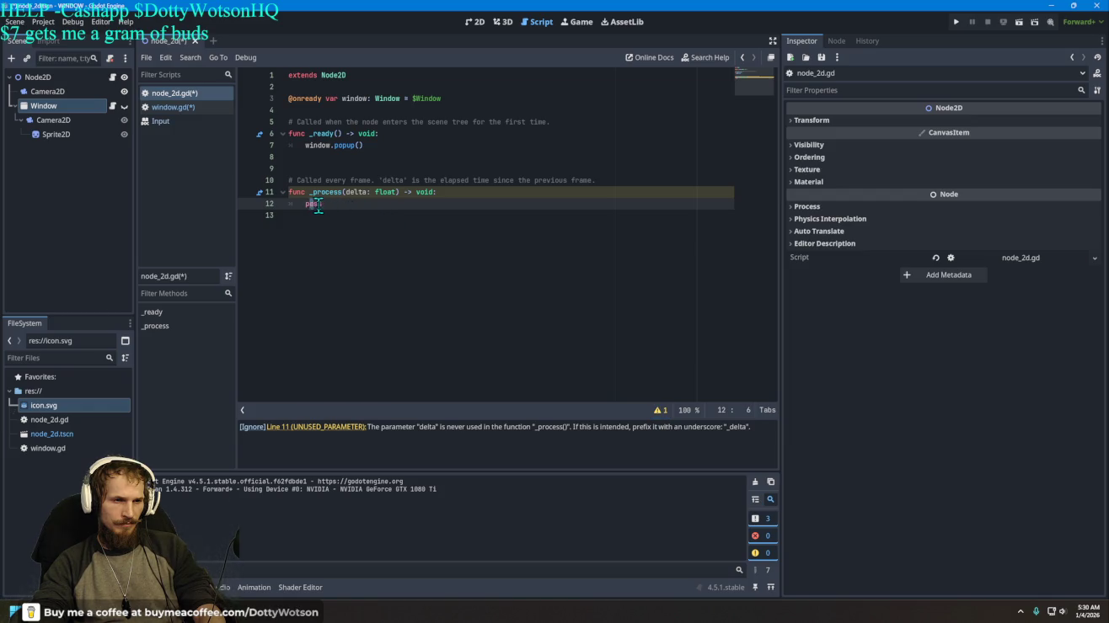
type("return")
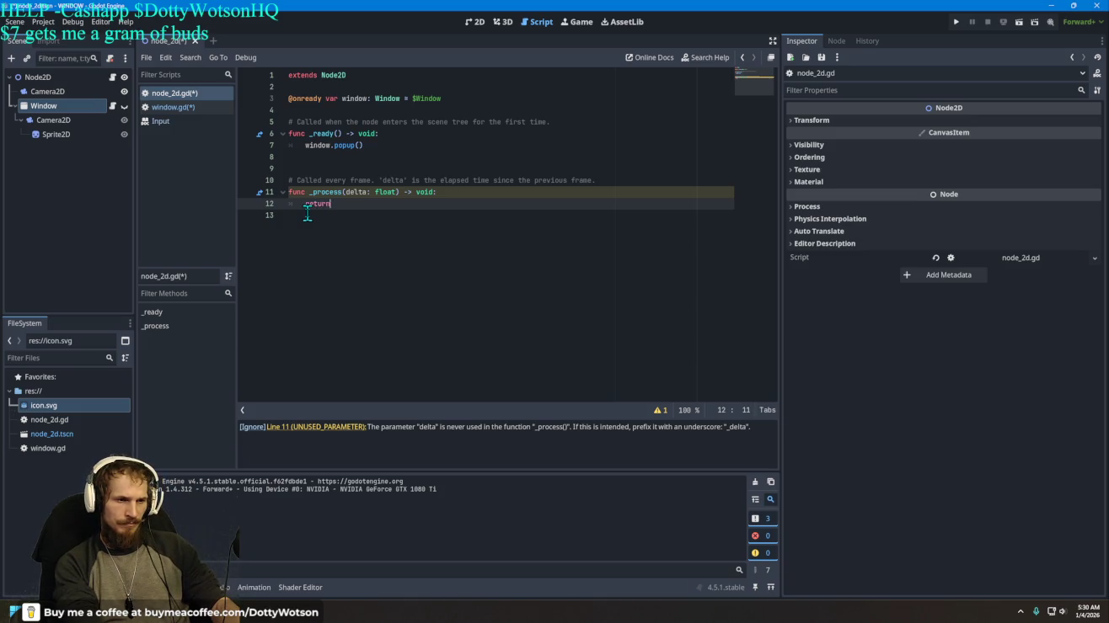
key("ctrl+z")
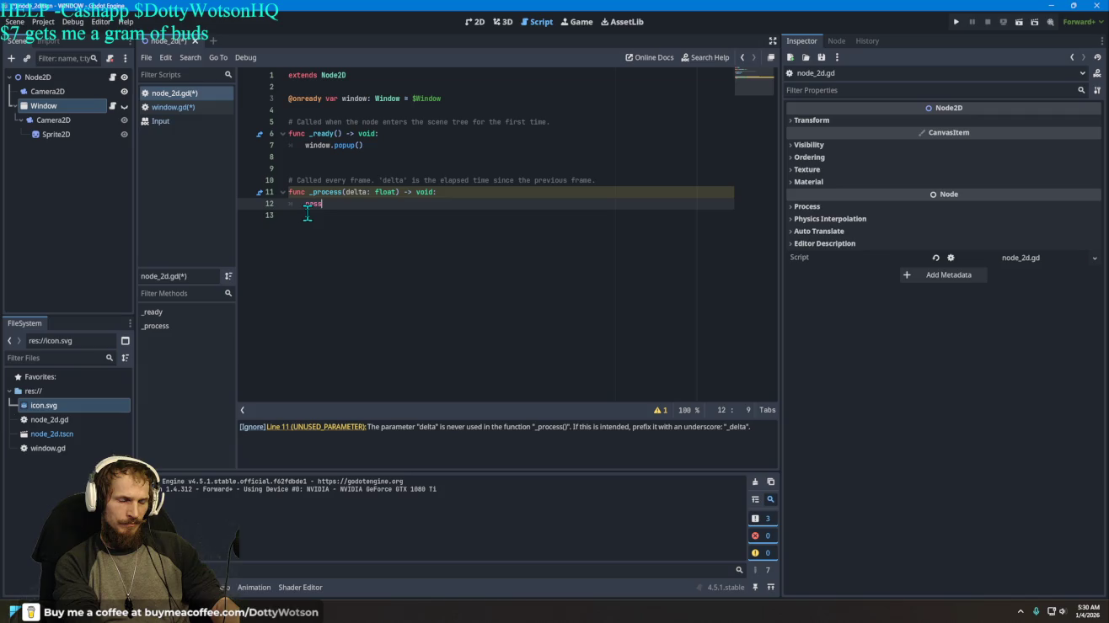
Step: Put # before func _process on line 11 and move to the pass line
left_click_drag(324, 205, 285, 192)
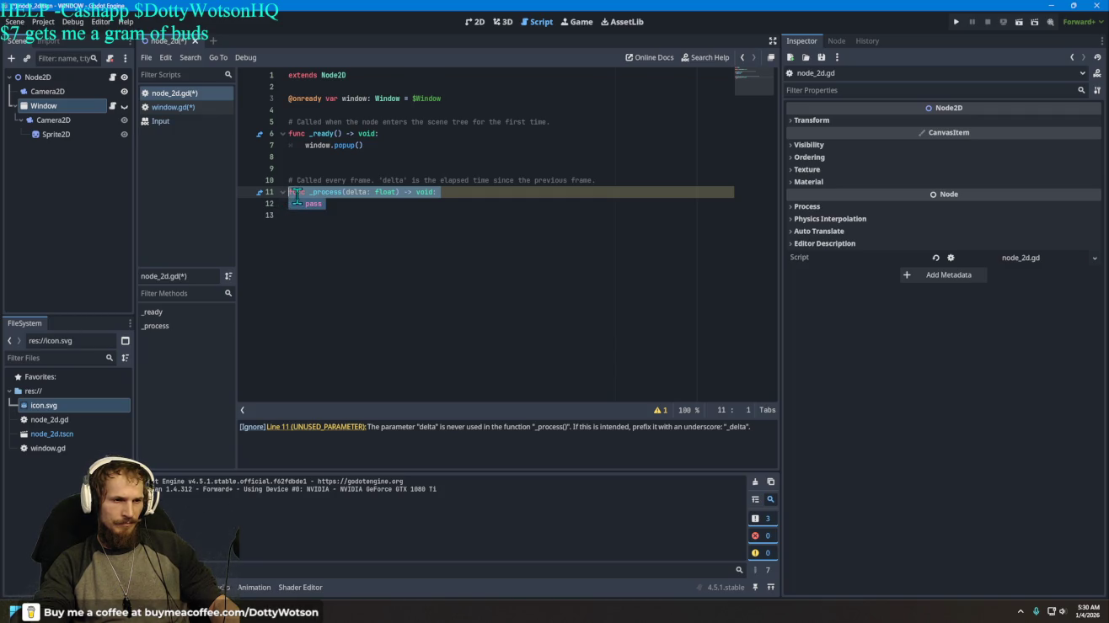
left_click(296, 194)
type("#")
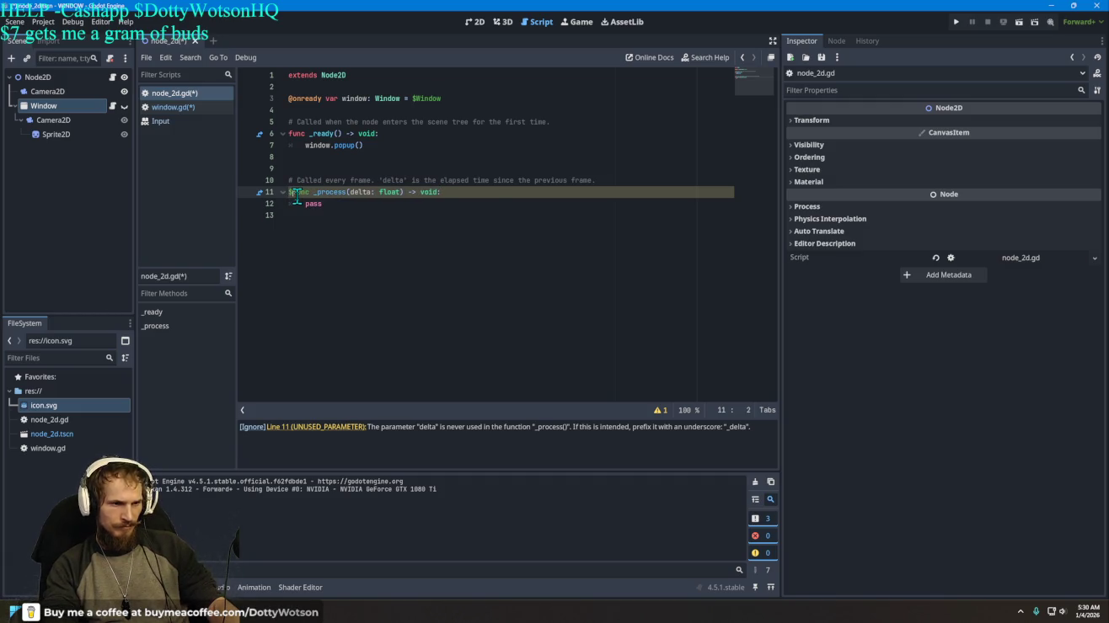
key("Escape")
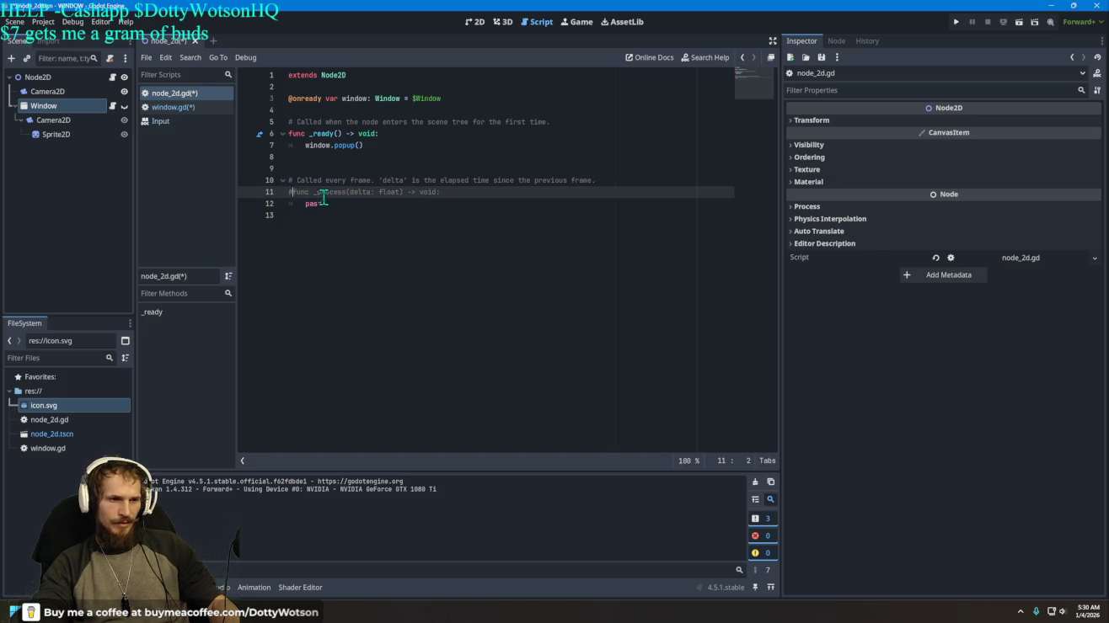
left_click(307, 210)
type("#")
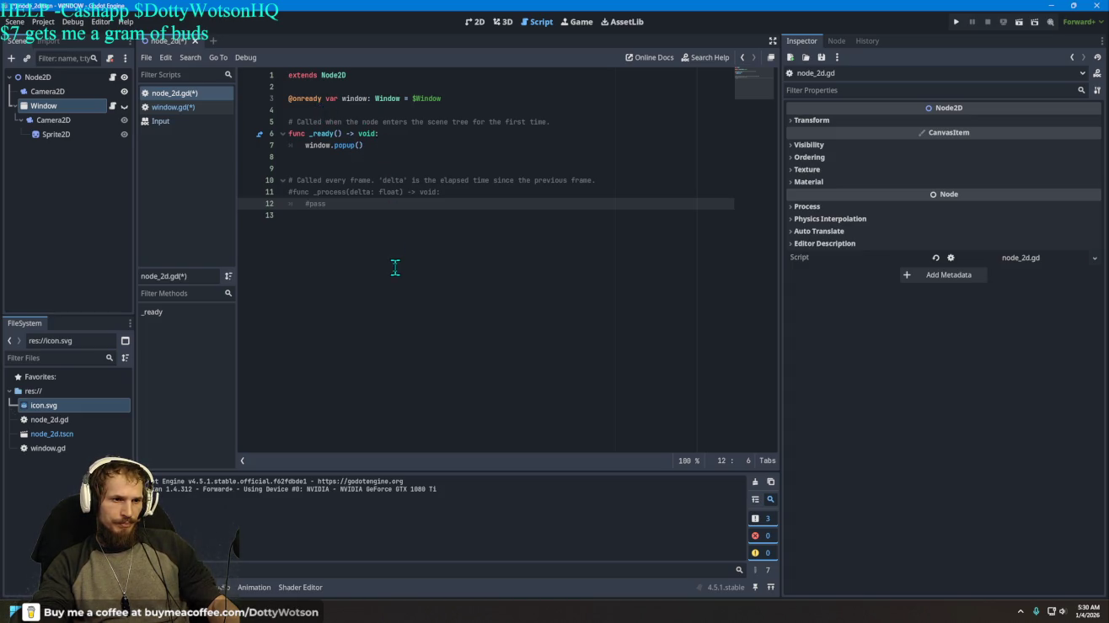
left_click(957, 22)
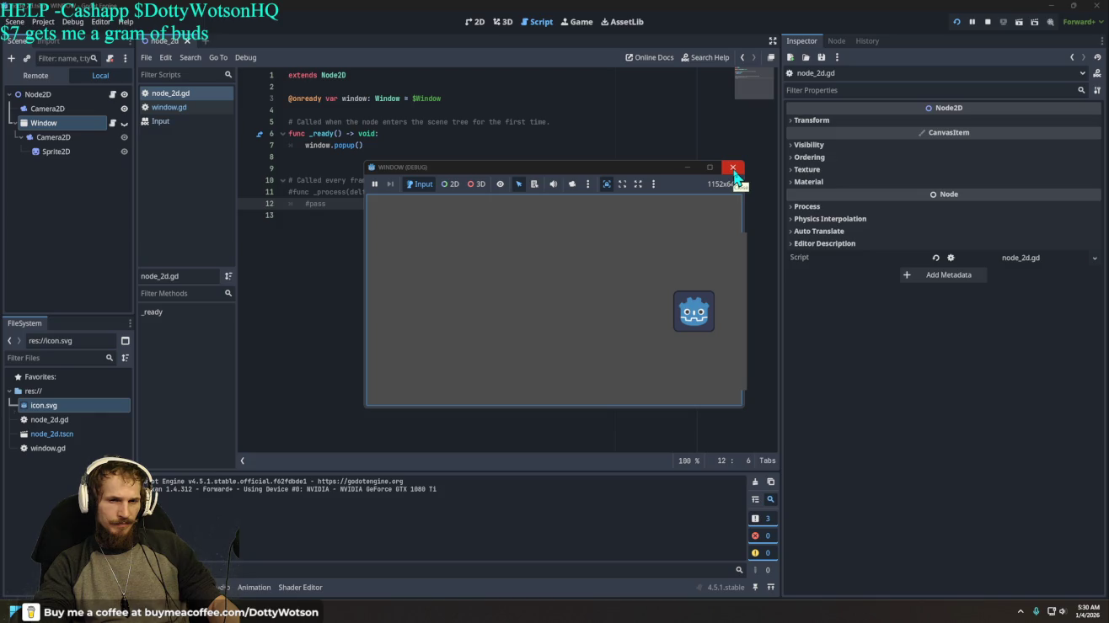
left_click(733, 172)
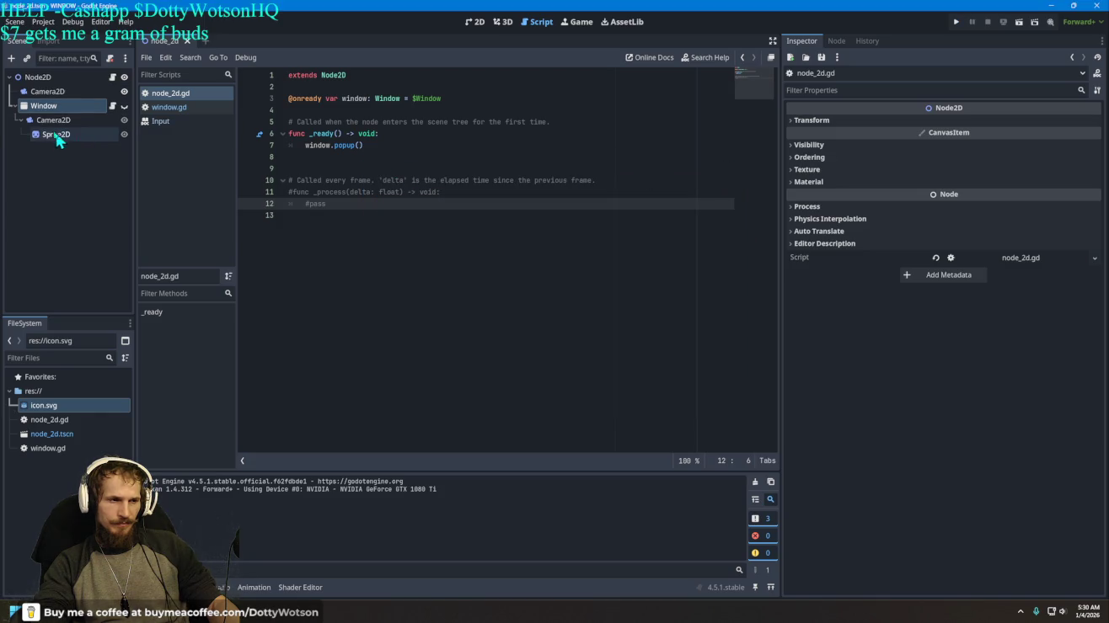
left_click_drag(53, 141, 48, 126)
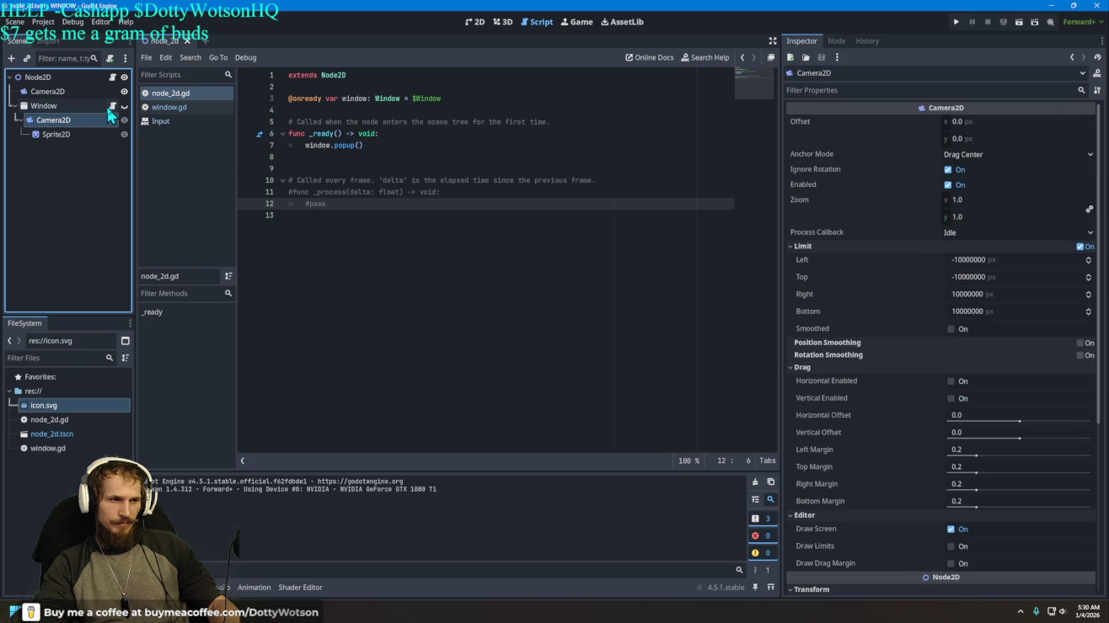
left_click(110, 108)
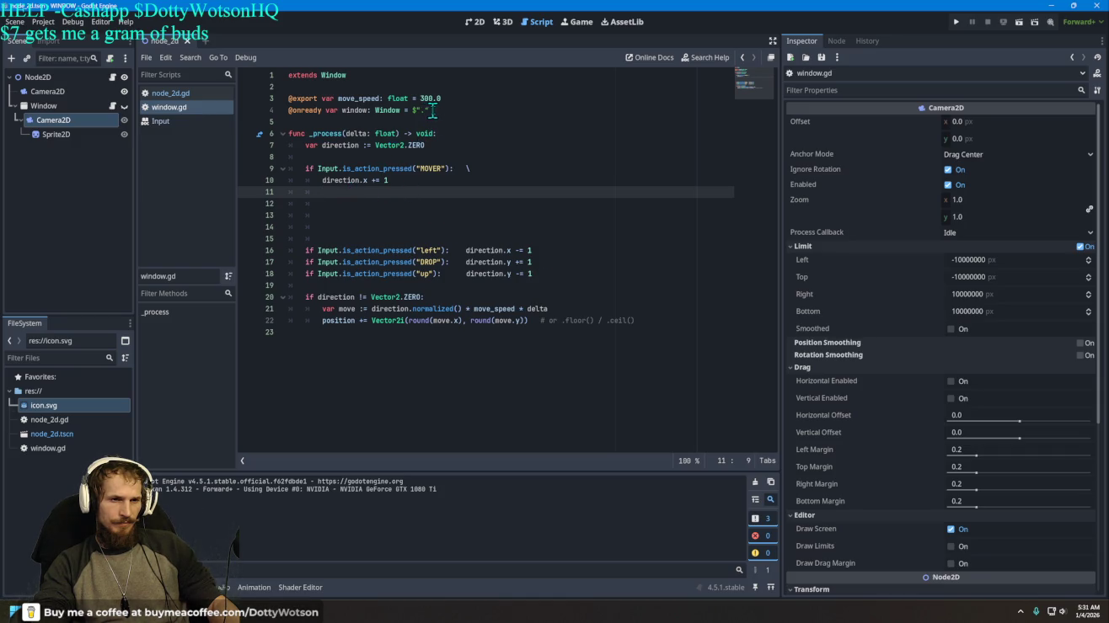
left_click_drag(434, 109, 279, 108)
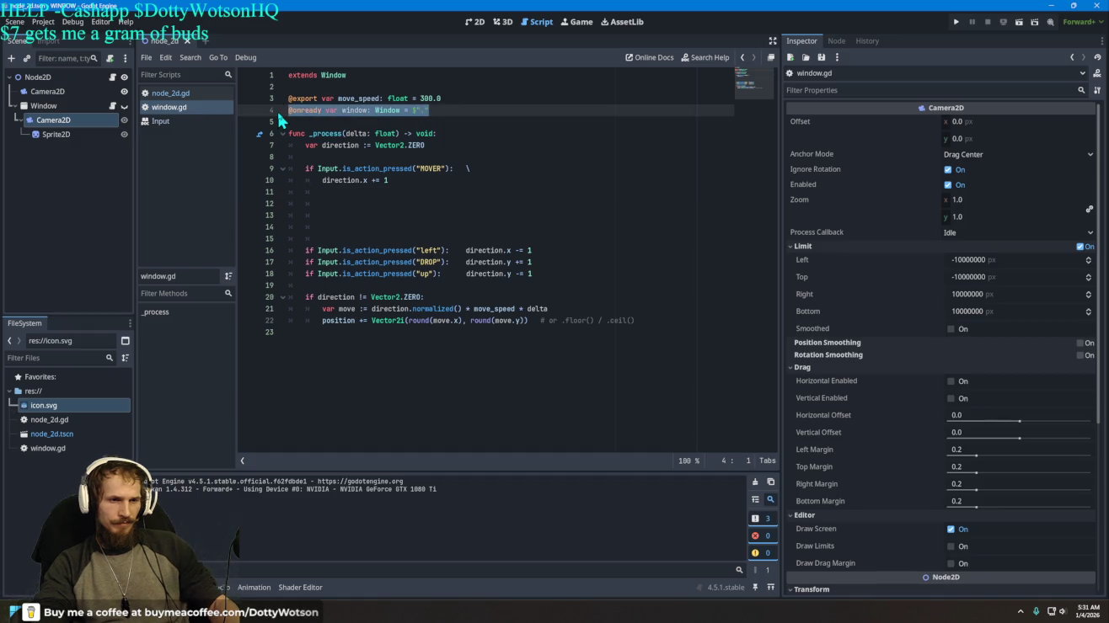
key("BackSpace")
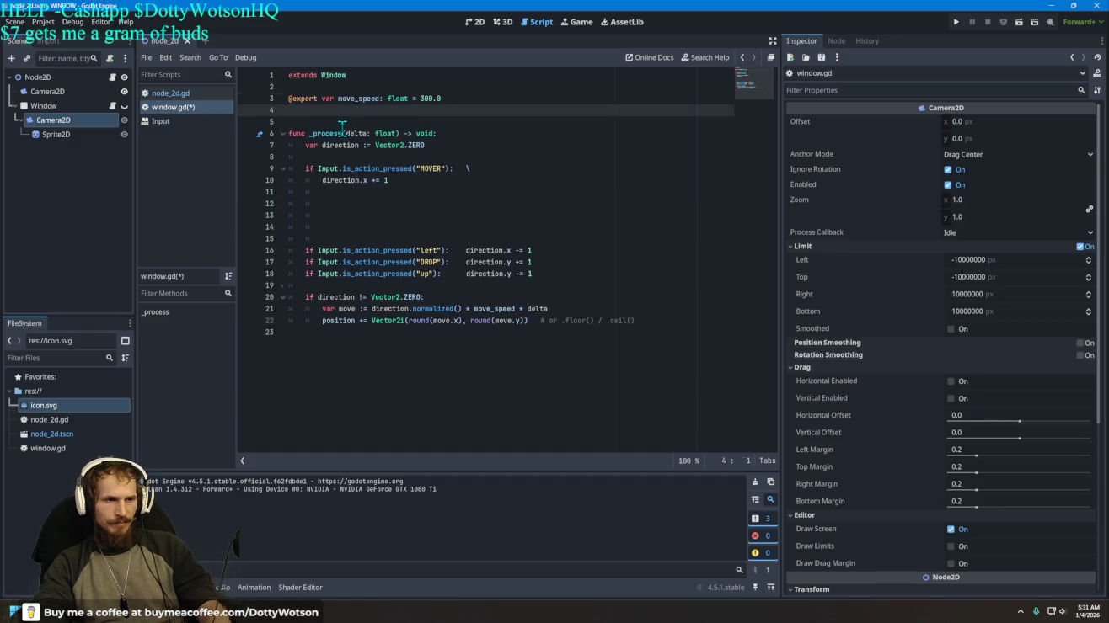
key("BackSpace")
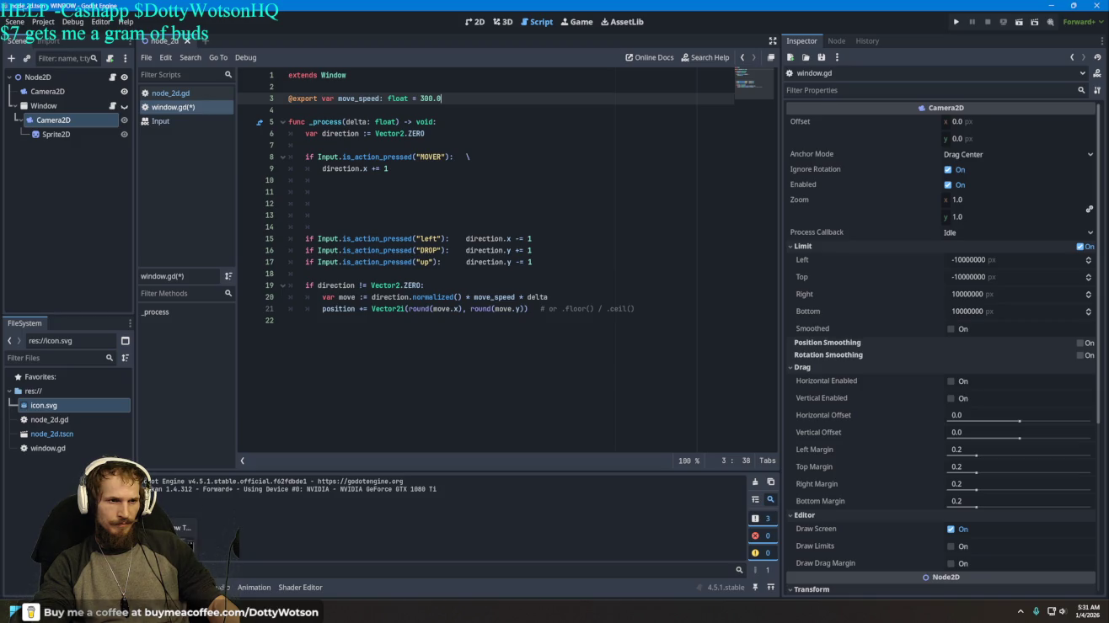
key("alt+Tab")
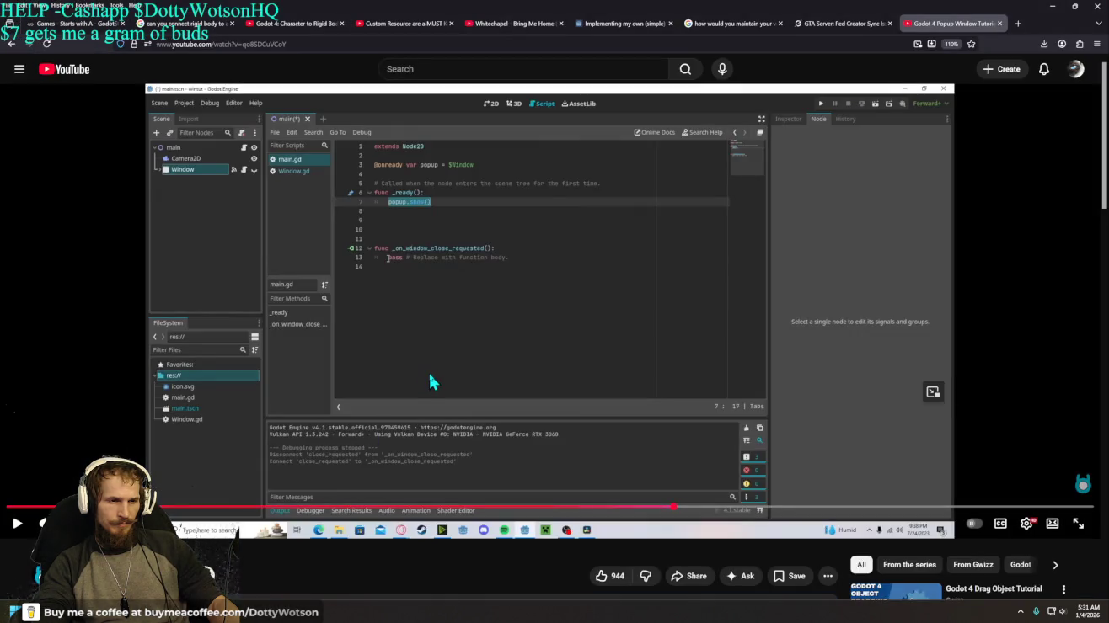
Step: Seek the tutorial back to where the Window gets title POP UP and 500×500 size
left_click(430, 376)
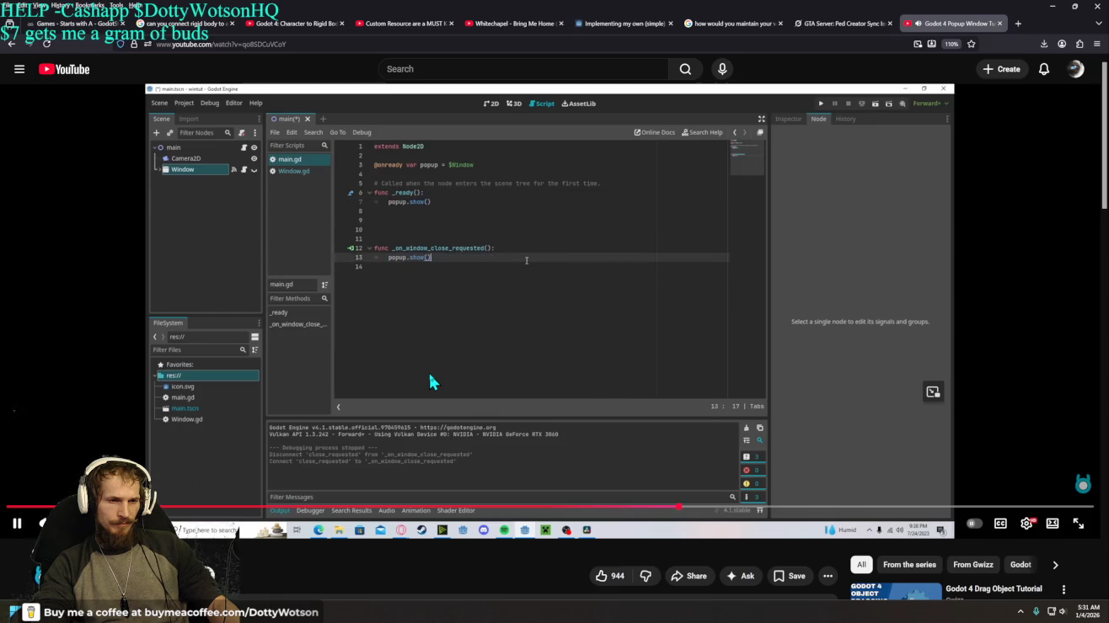
left_click(430, 382)
left_click(430, 381)
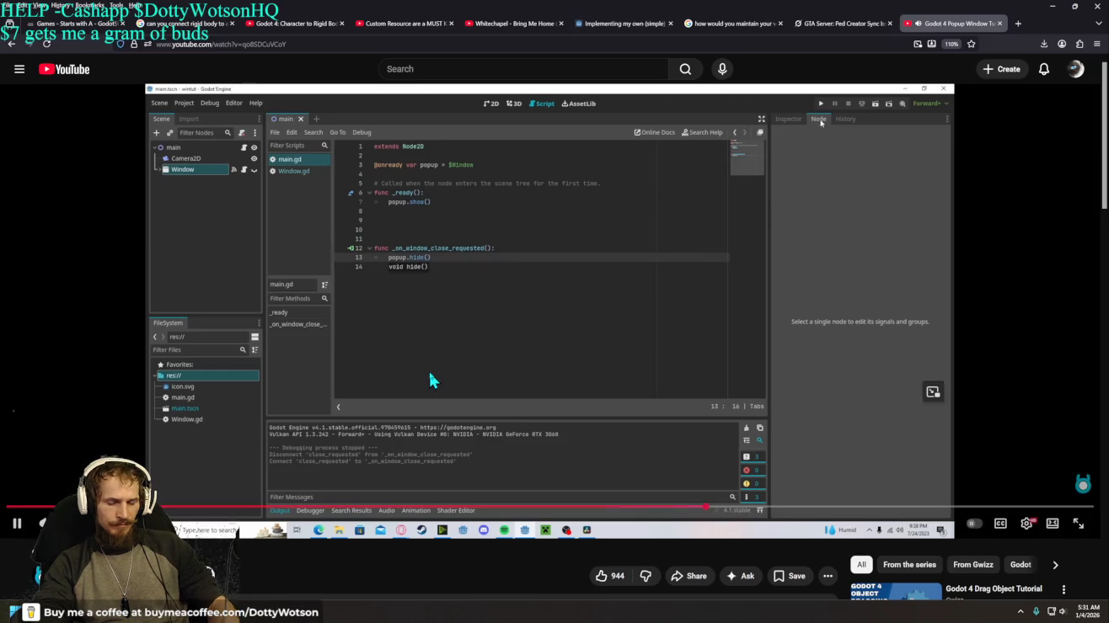
key("Left")
key("Left")
key("Left")
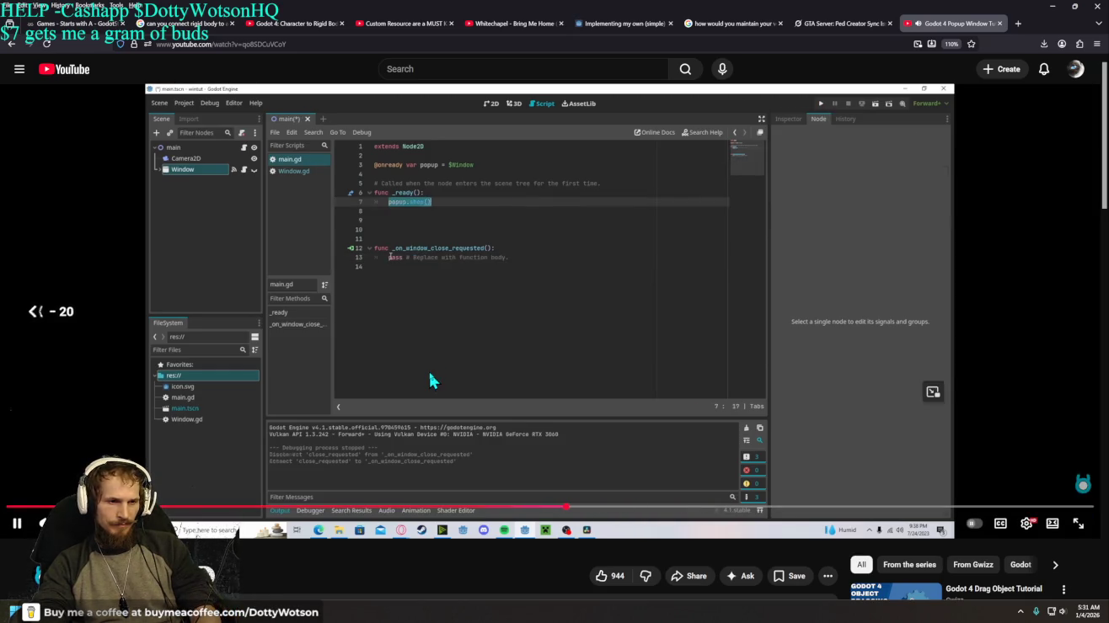
key("Left")
key("Left")
key("Left")
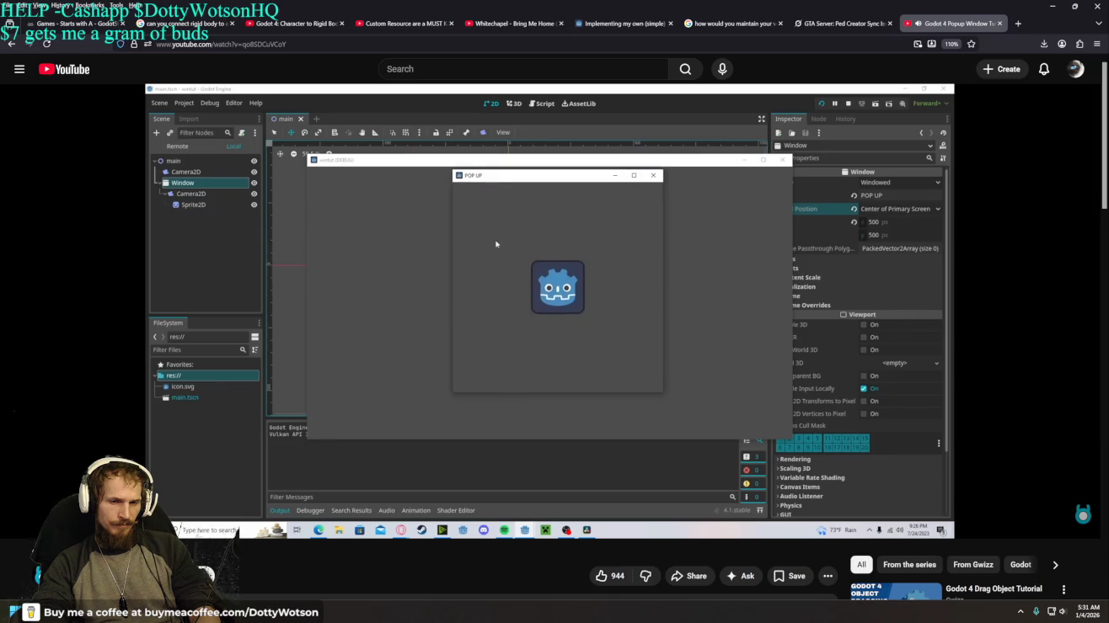
key("Left")
key("Left")
key("Left")
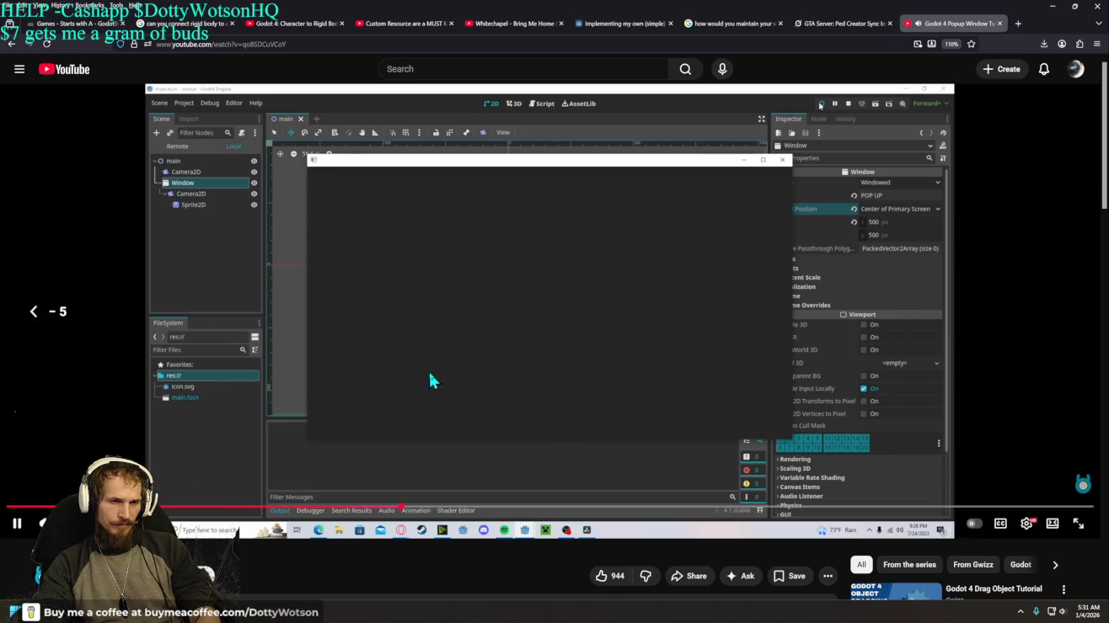
key("Left")
key("Left")
key("Left")
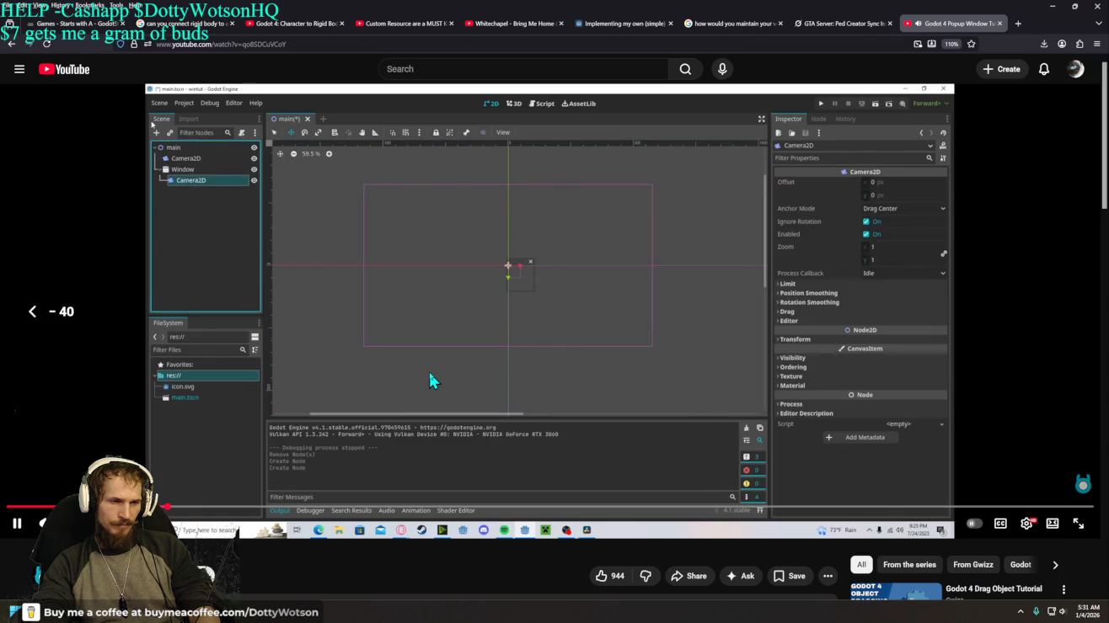
key("Right")
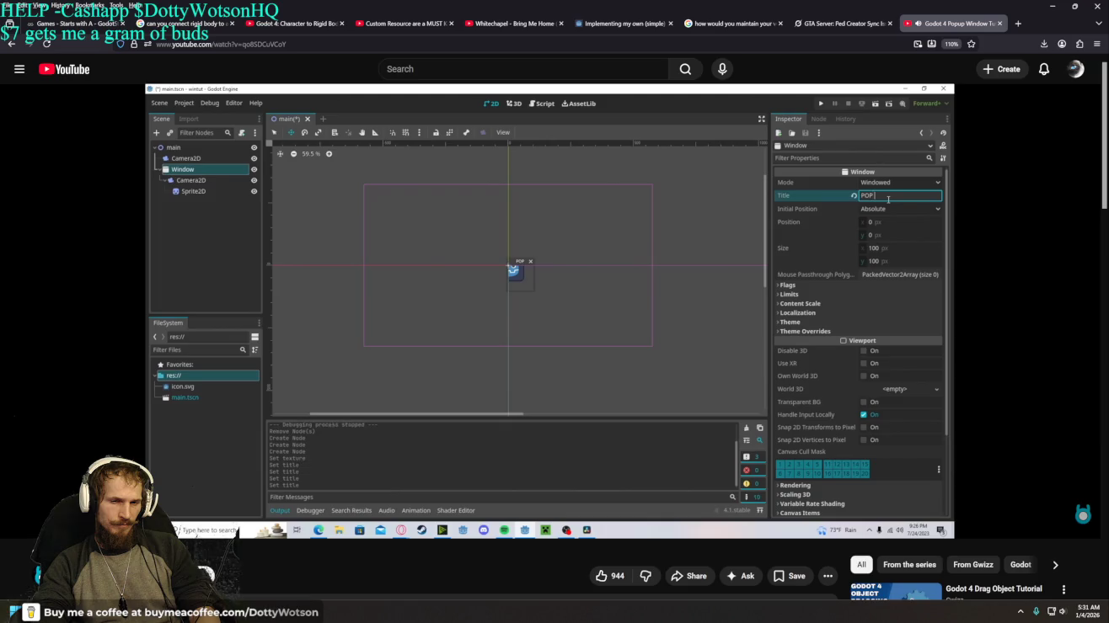
key("Right")
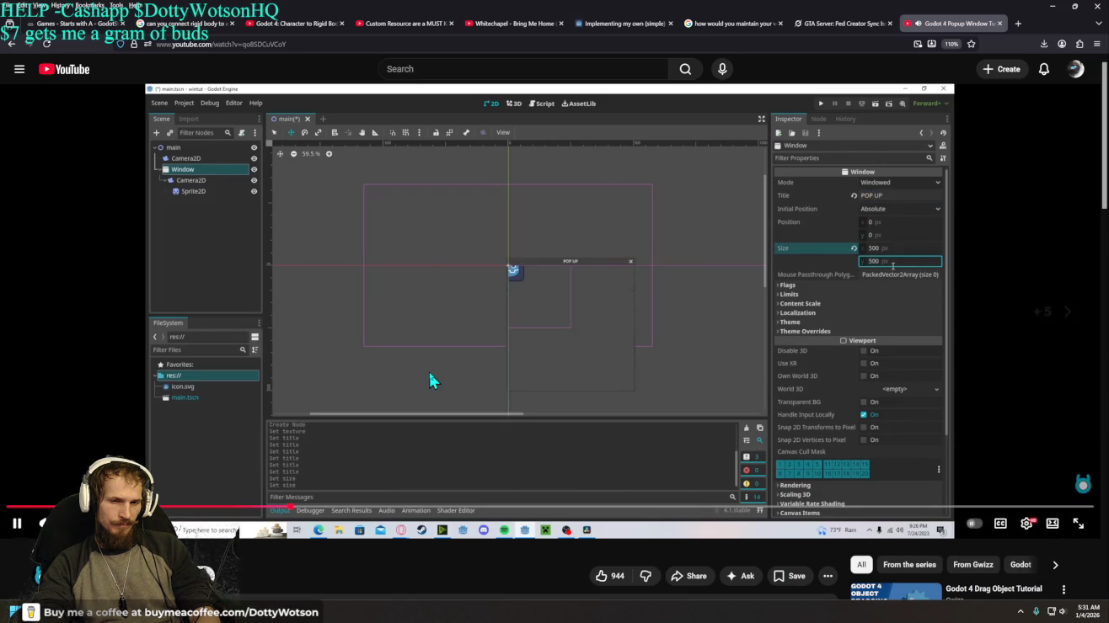
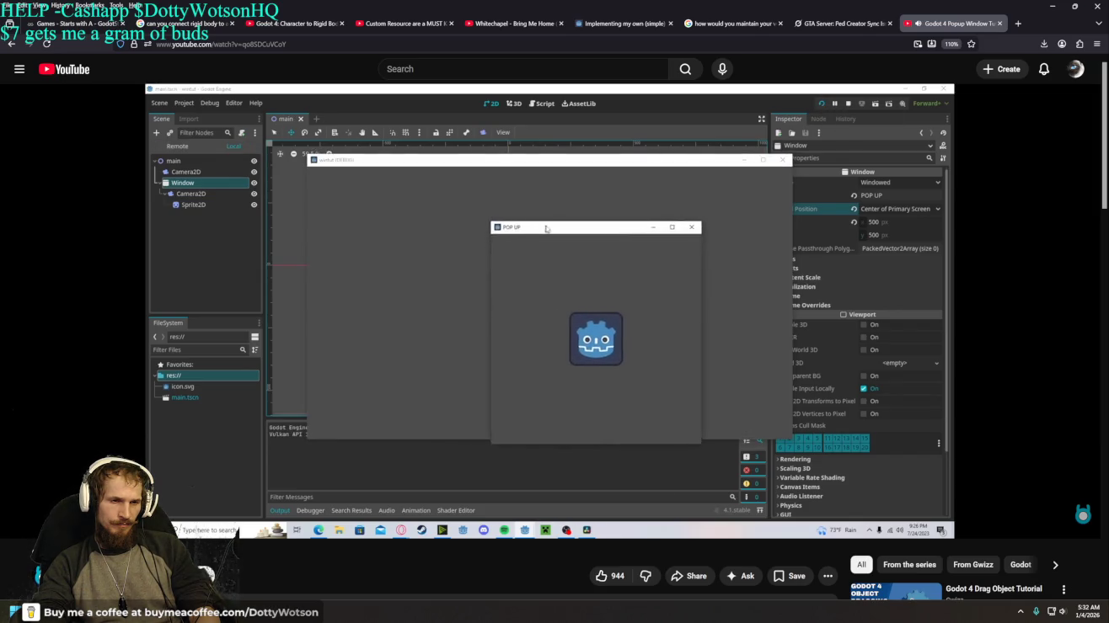
Step: Pause the YouTube POP UP window tutorial and switch back to the Godot editor
left_click(429, 371)
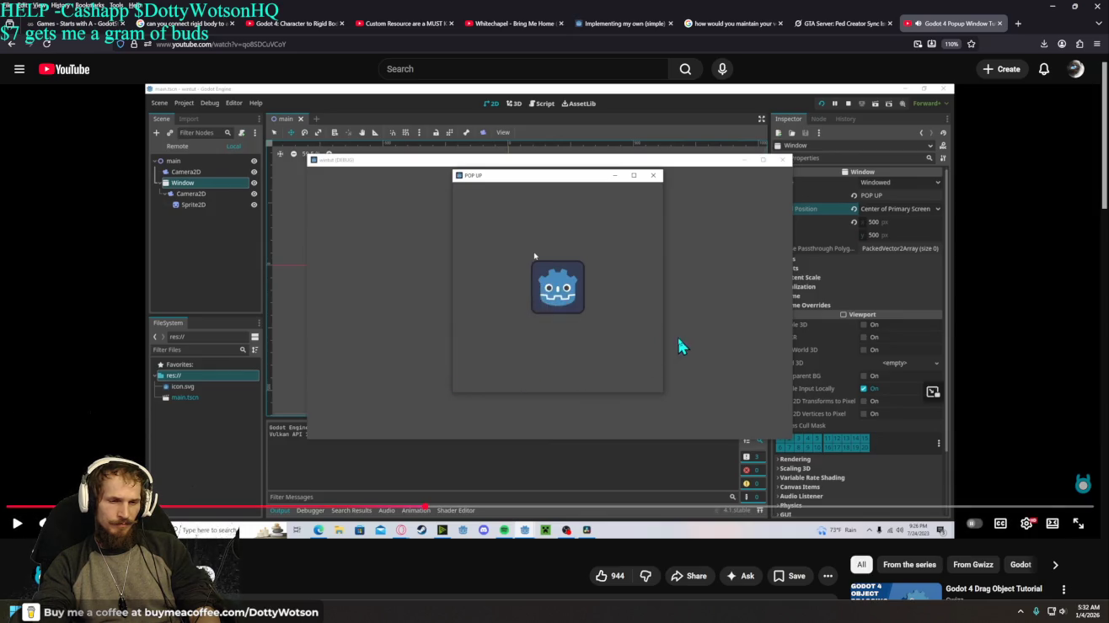
key("alt+Tab")
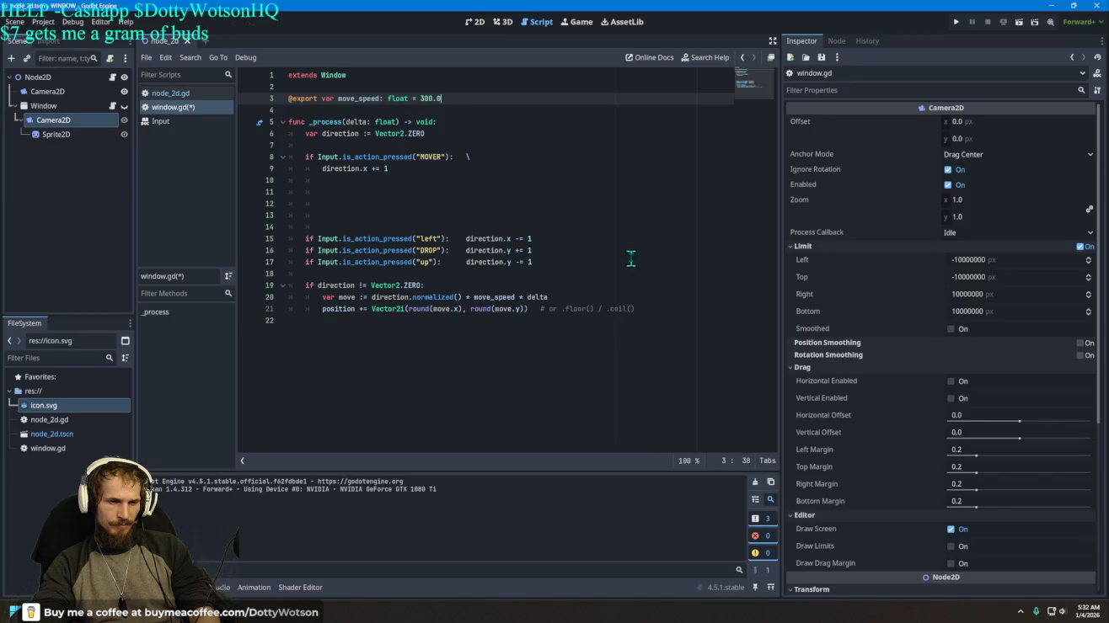
Step: Test-run the project, close the game window, and look at the Sprite2D node
left_click(955, 21)
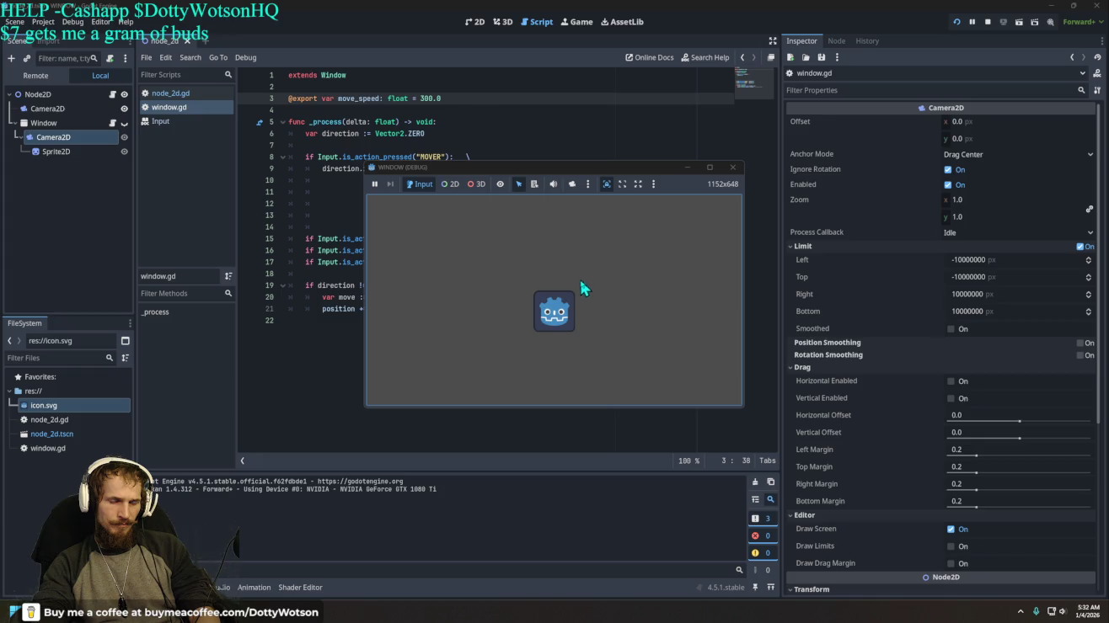
left_click(732, 166)
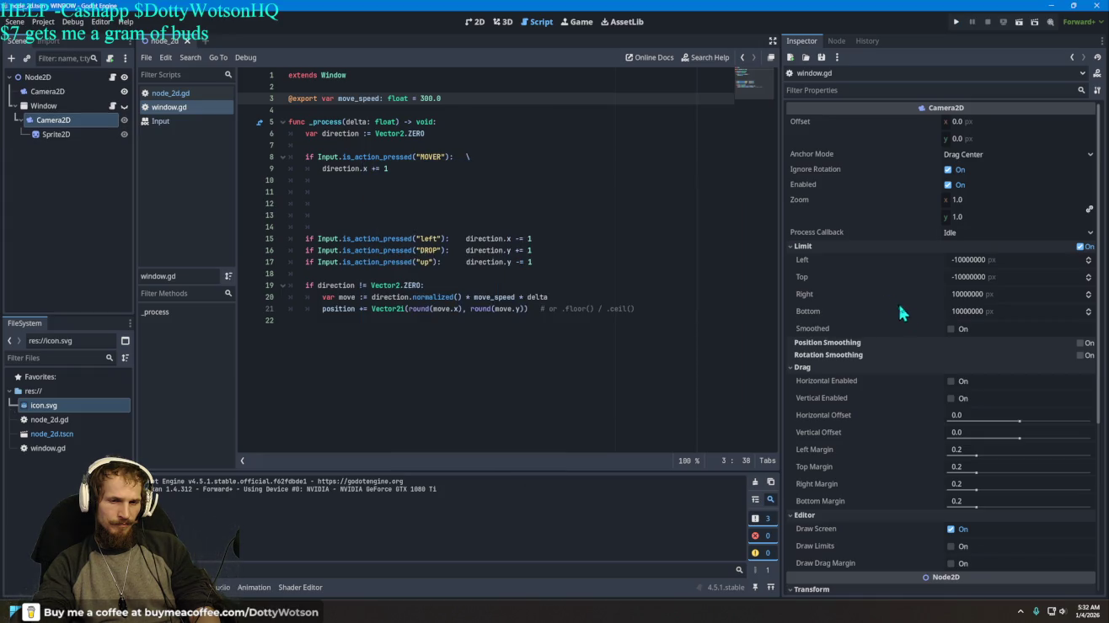
left_click(102, 135)
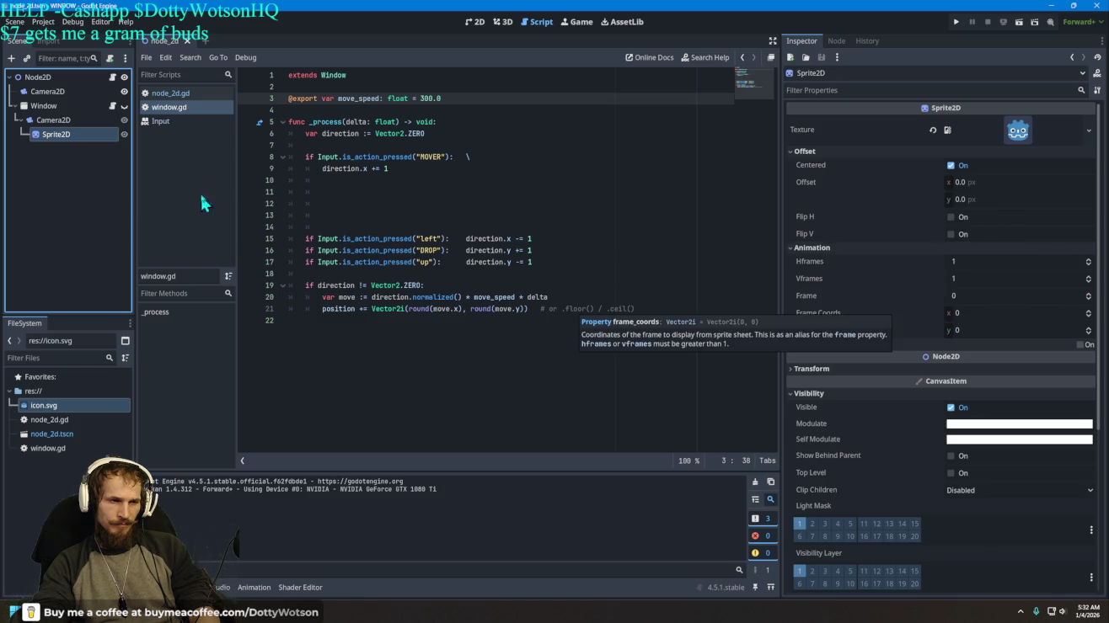
Step: Turn the Window node's Visible flag back on, then select Node2D to bring up node_2d.gd
left_click(45, 105)
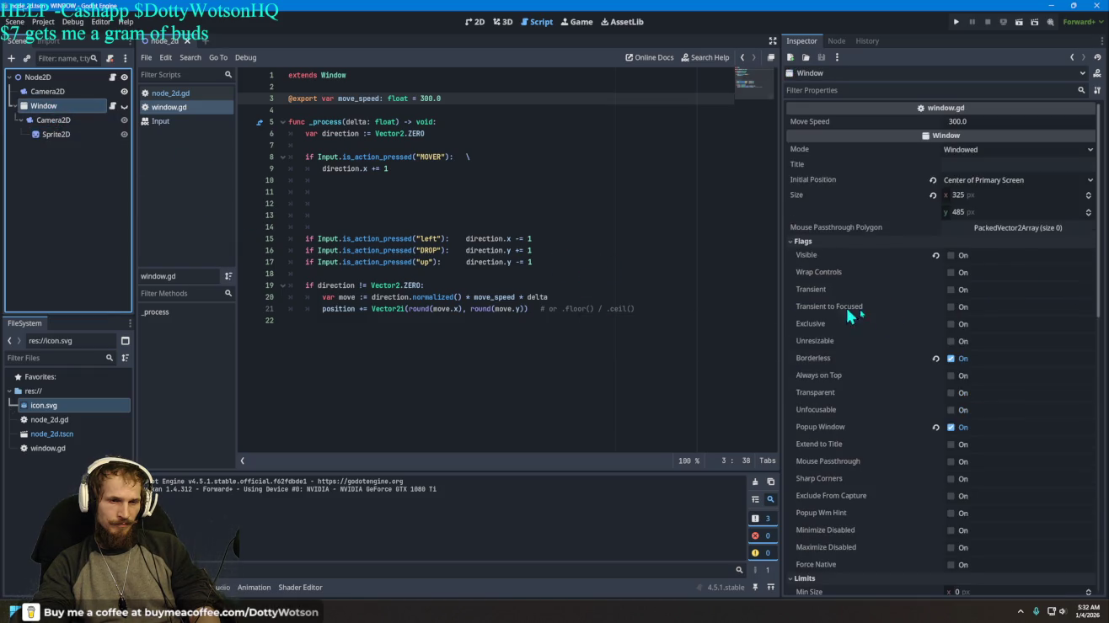
left_click(952, 257)
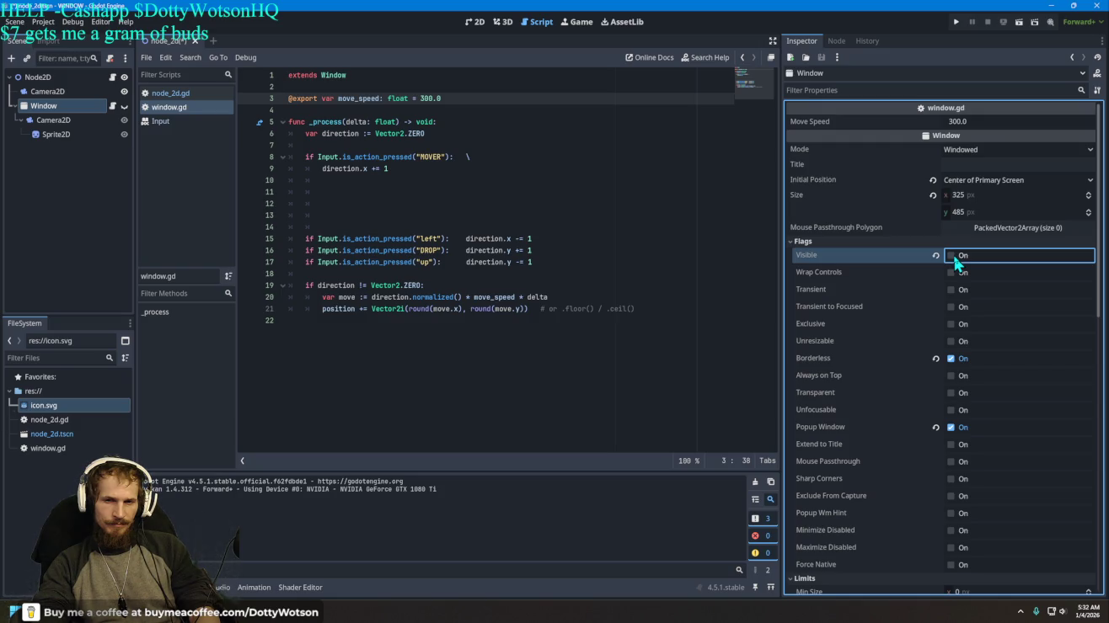
left_click(951, 256)
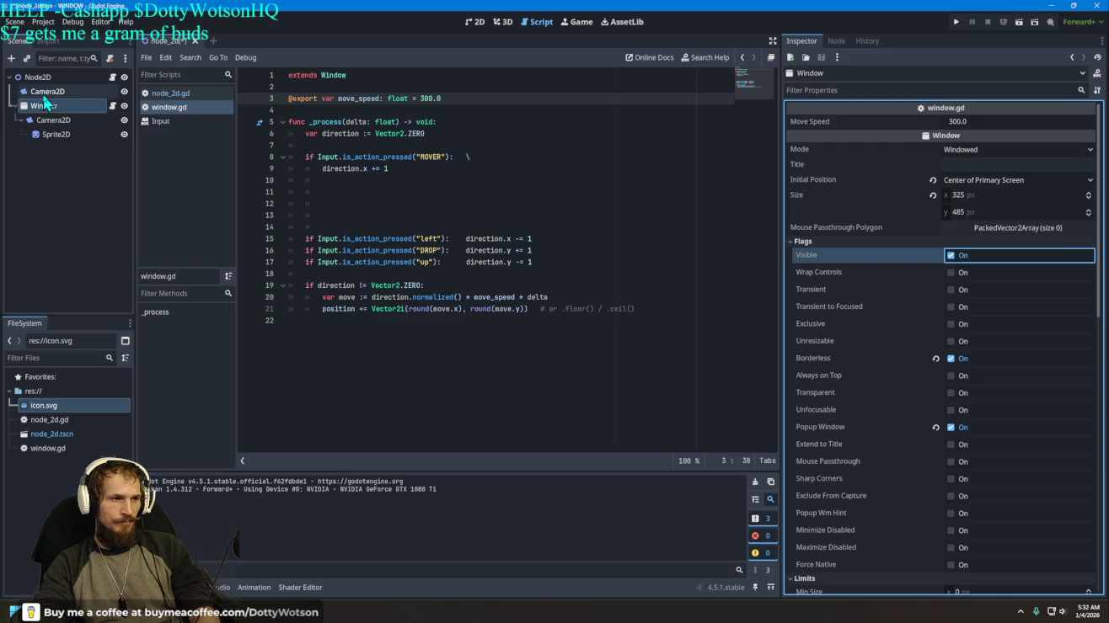
left_click(60, 95)
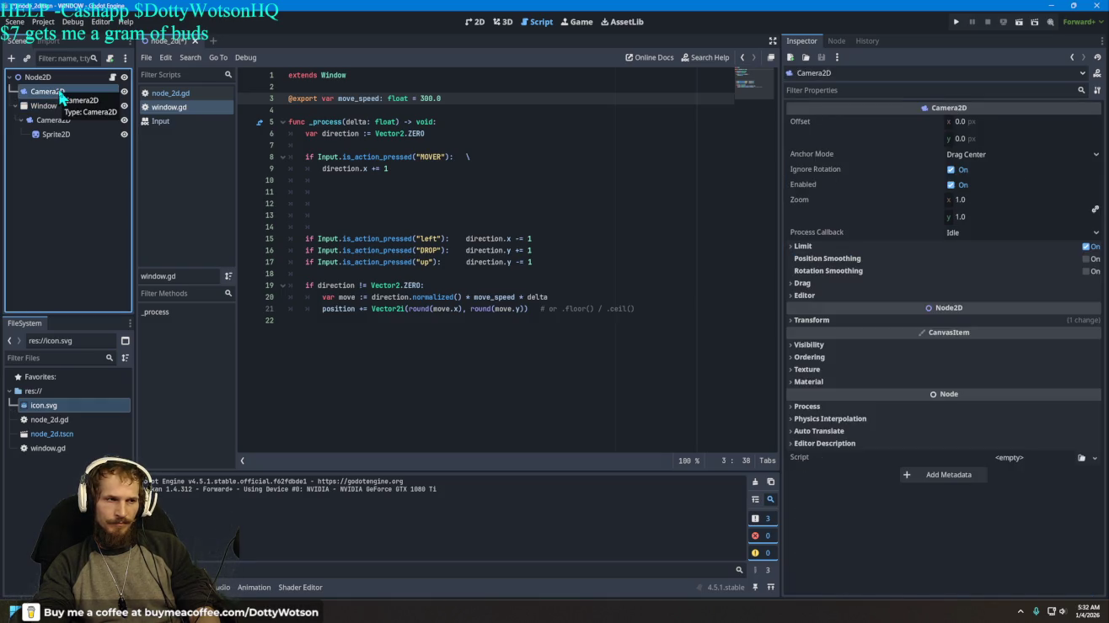
left_click(61, 78)
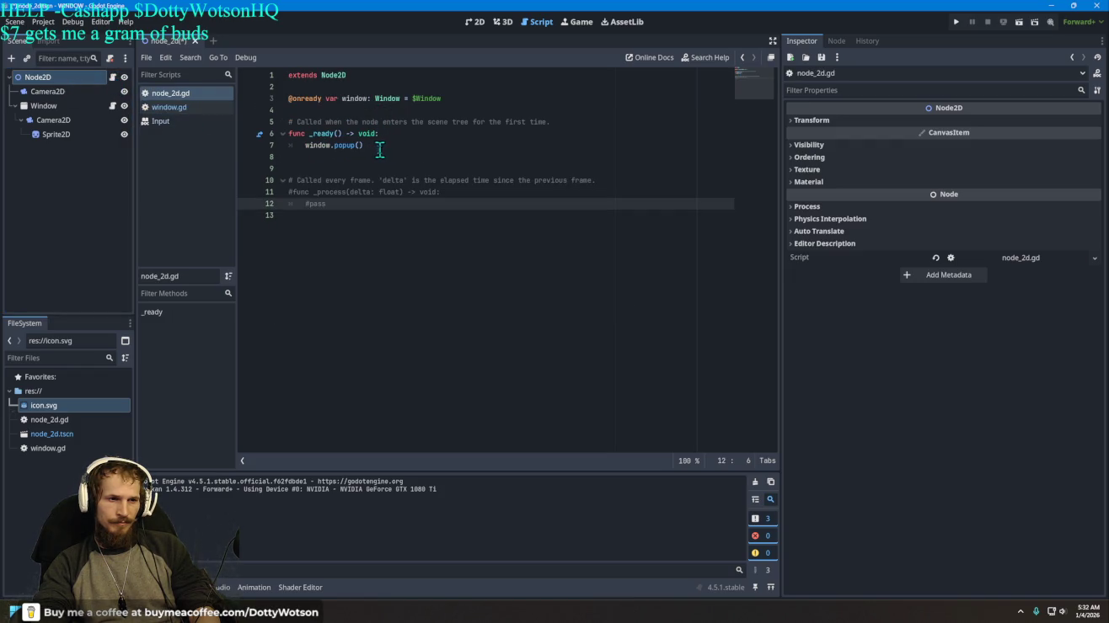
Step: Replace window.popup() with window.hide() in node_2d.gd's _ready, then open window.gd
left_click_drag(375, 146, 328, 148)
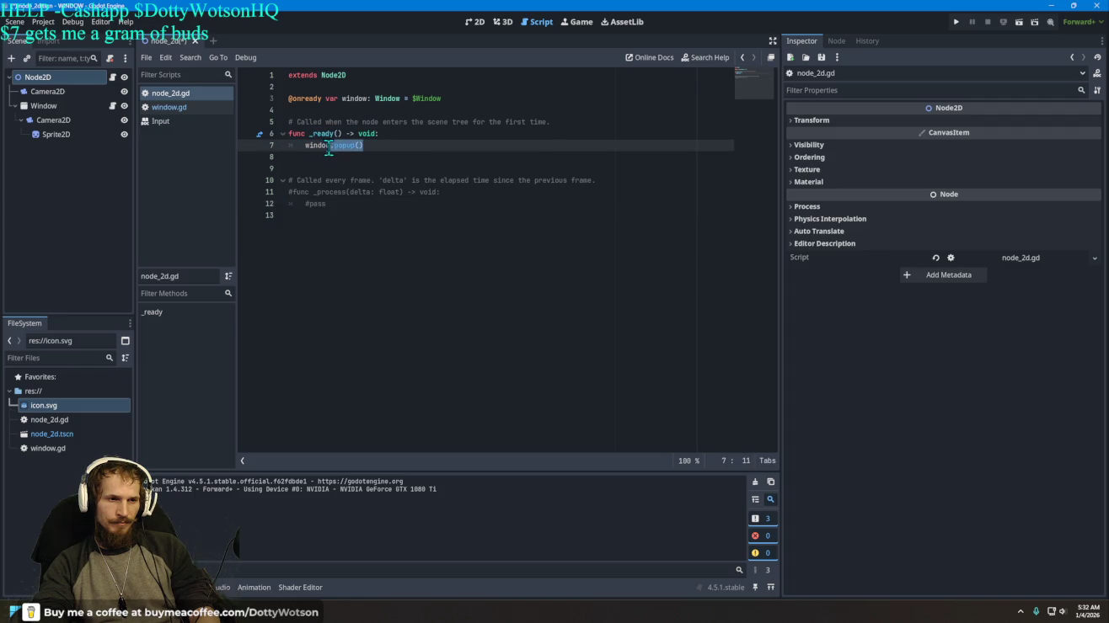
right_click(378, 148)
left_click(364, 146)
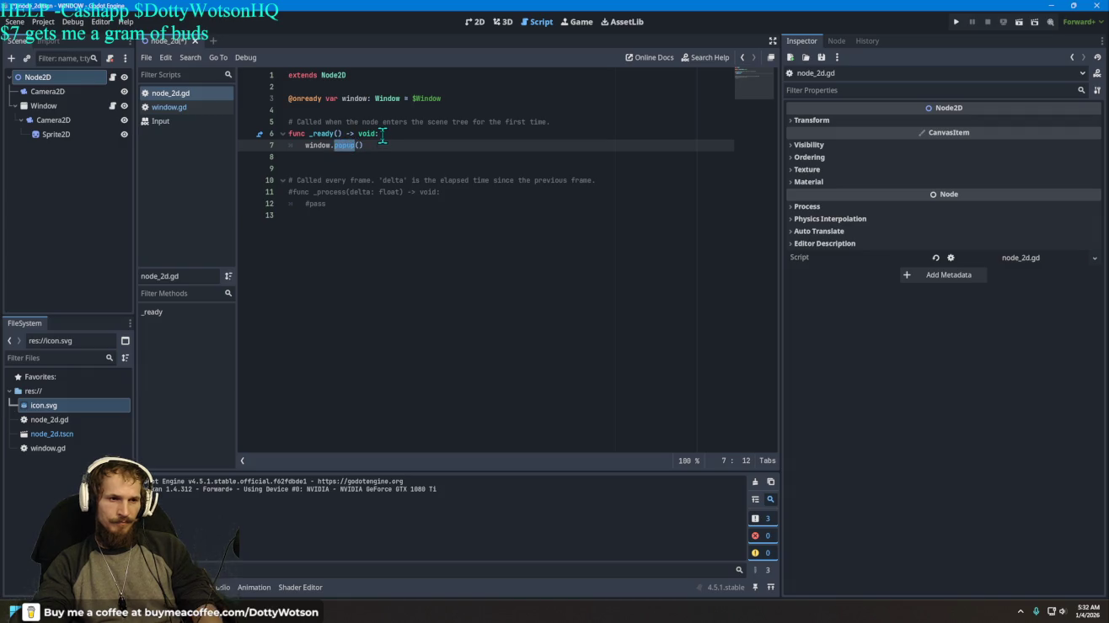
type("hide")
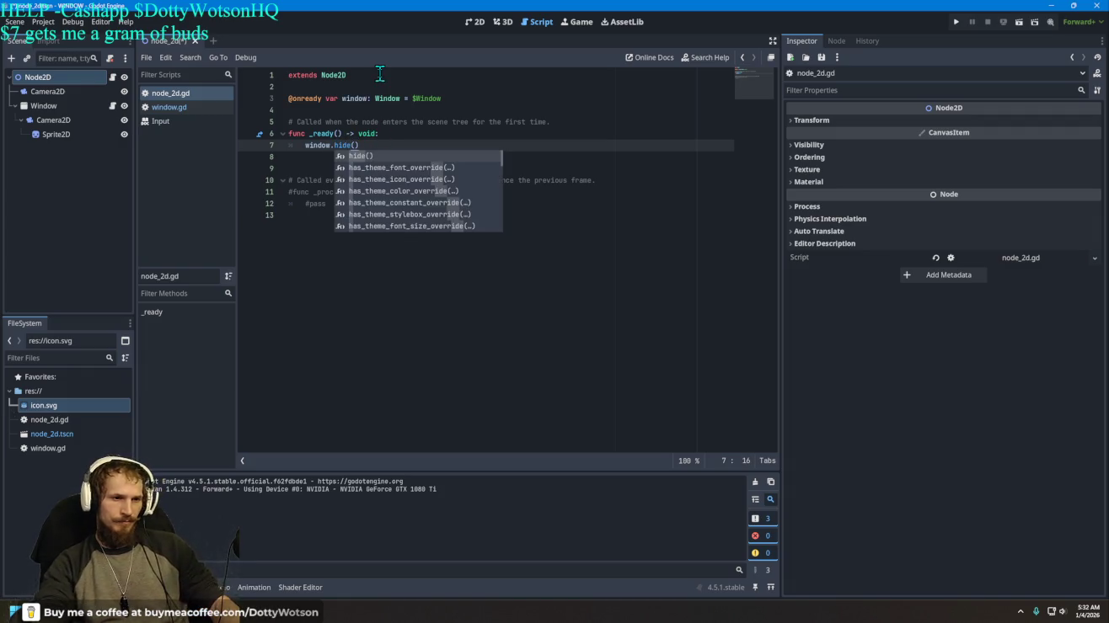
left_click(372, 224)
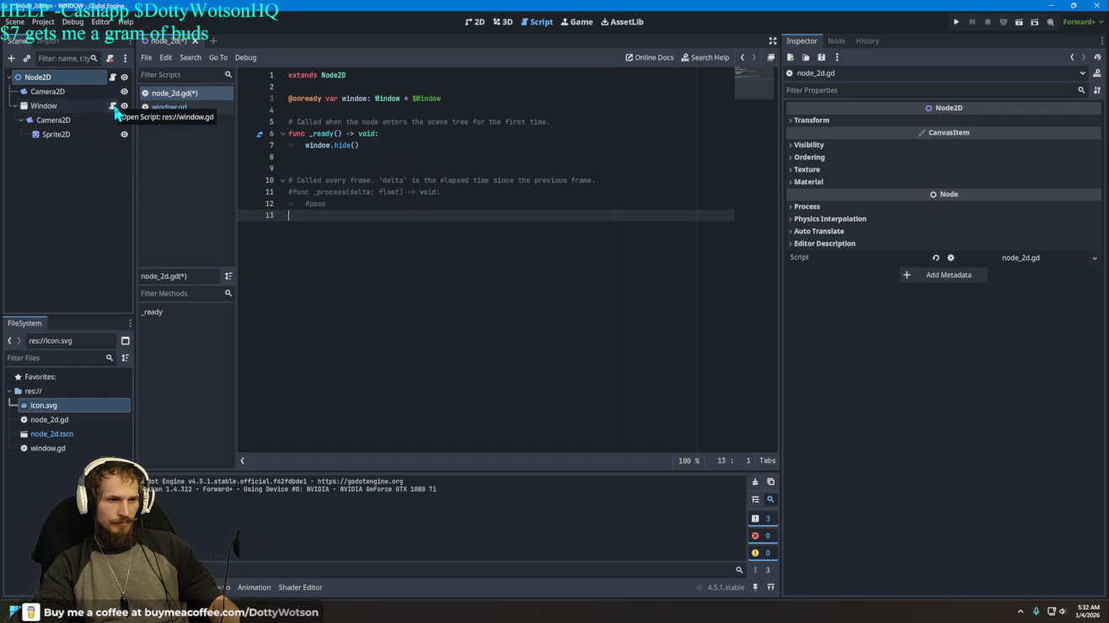
left_click(112, 107)
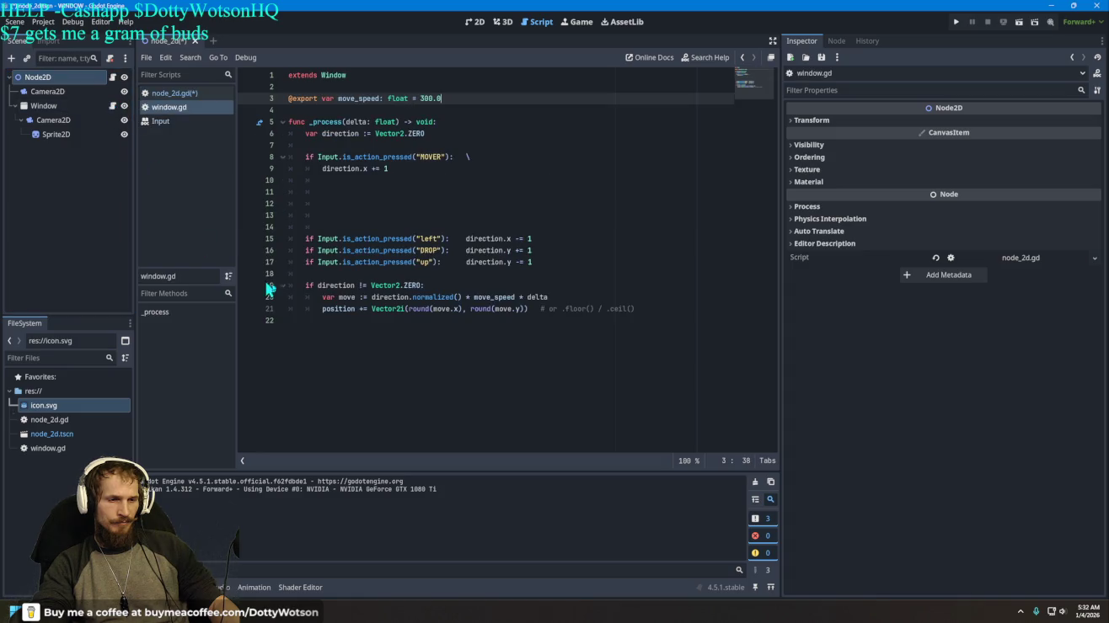
Step: Add a .show() call on a new line below direction.x += 1 in window.gd
left_click(405, 172)
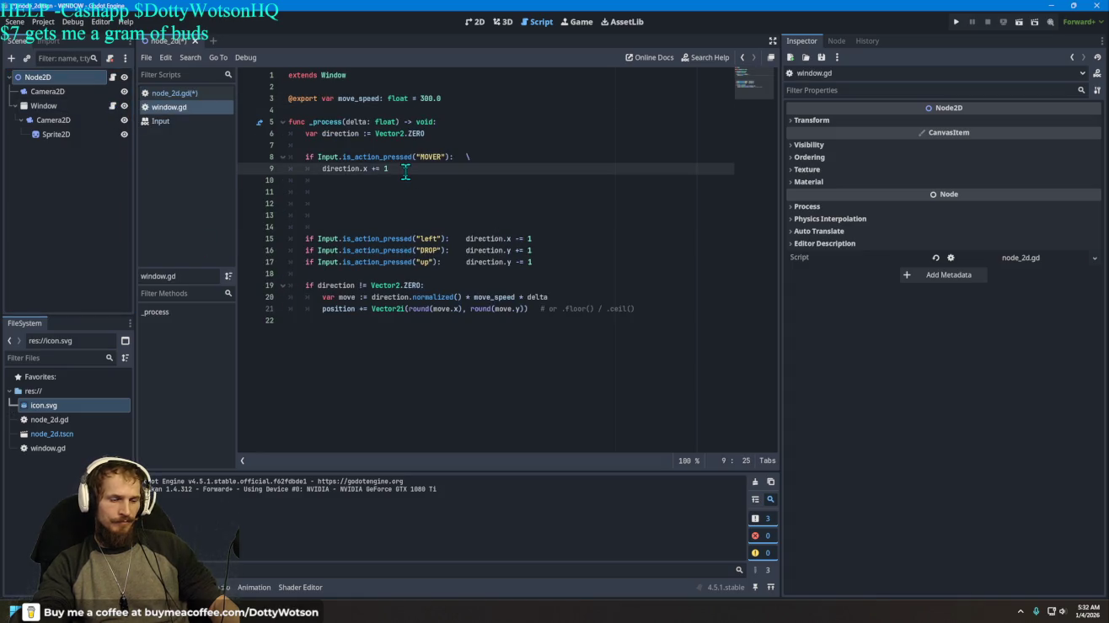
key("Return")
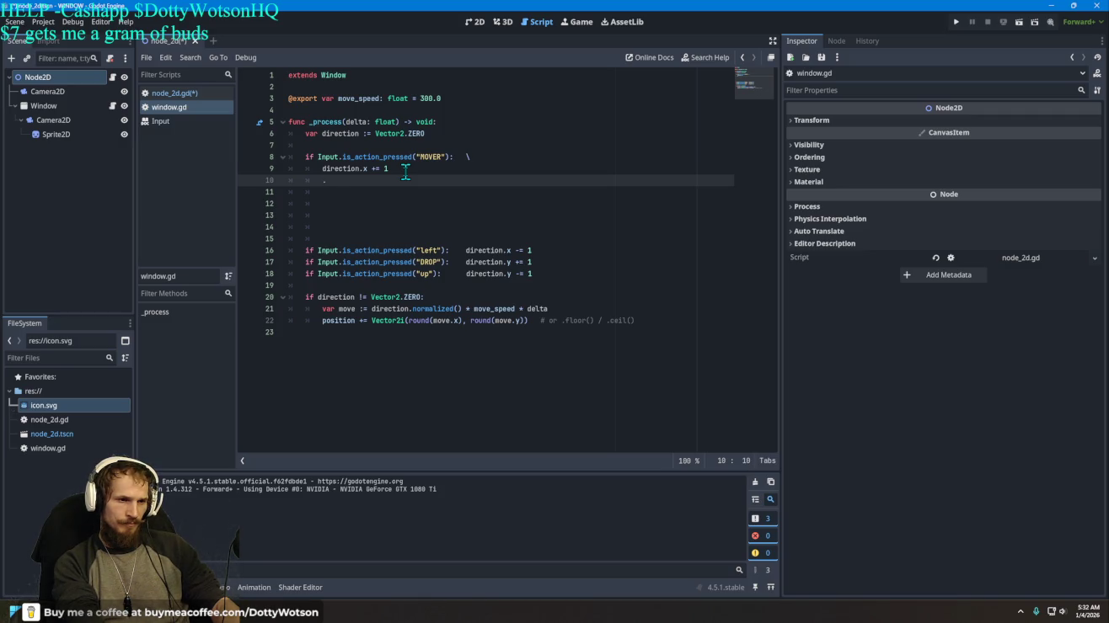
type("wind")
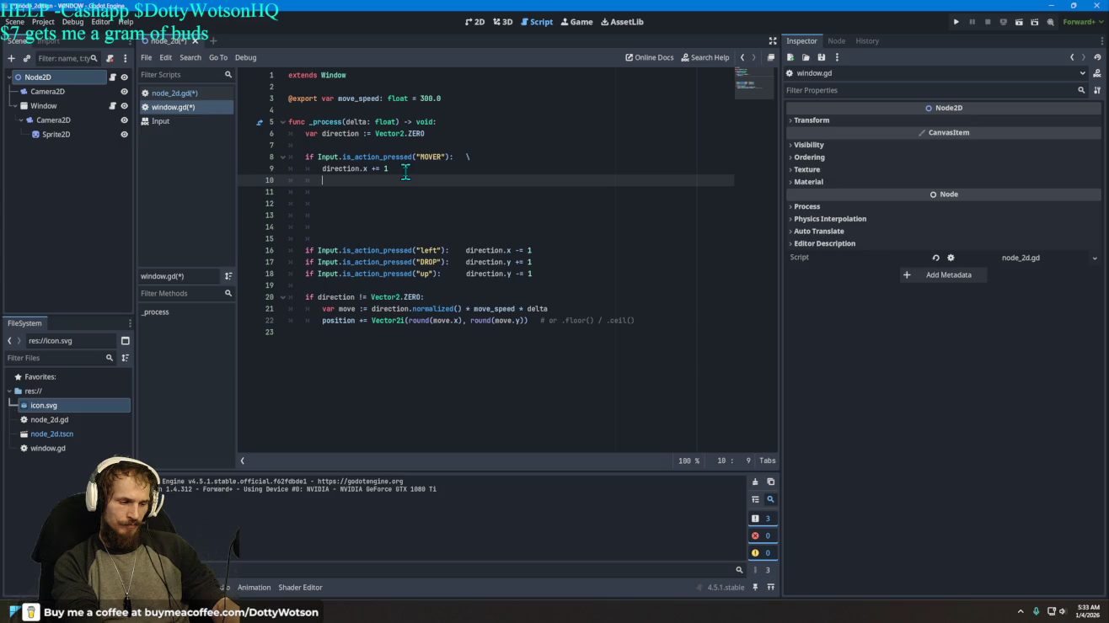
type("window")
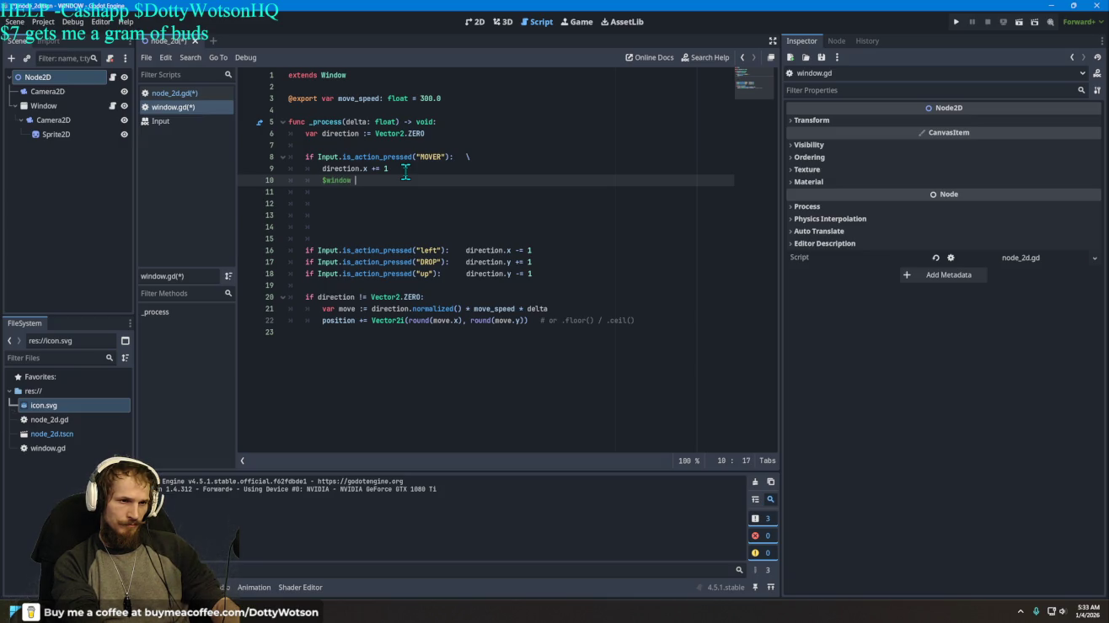
key("BackSpace")
type(".show")
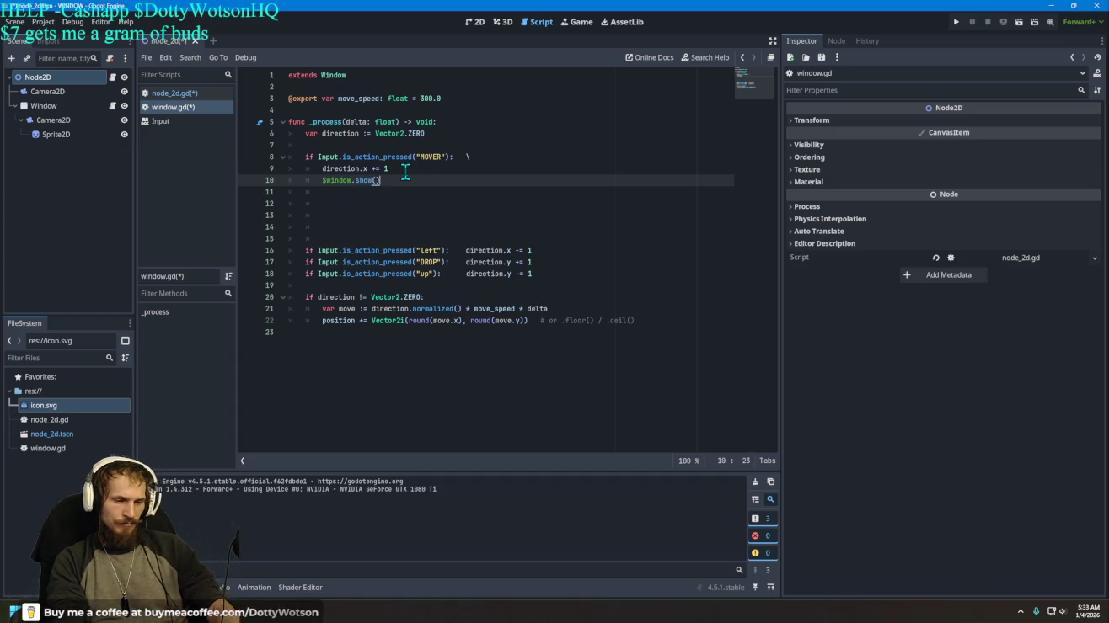
type("()")
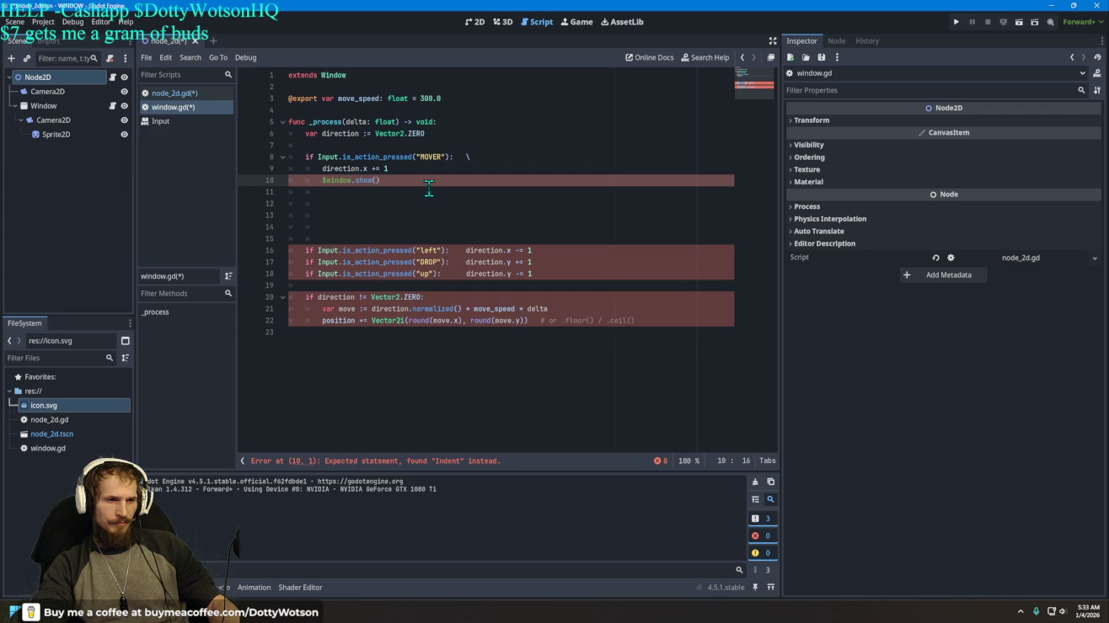
key("BackSpace")
key("BackSpace")
key("BackSpace")
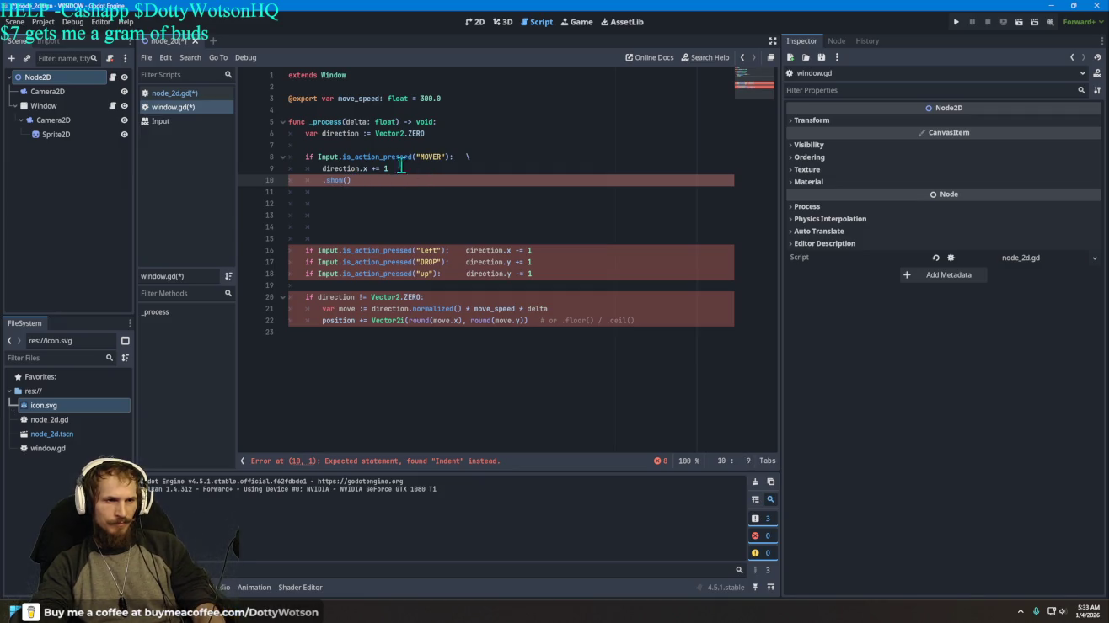
left_click_drag(48, 109, 323, 110)
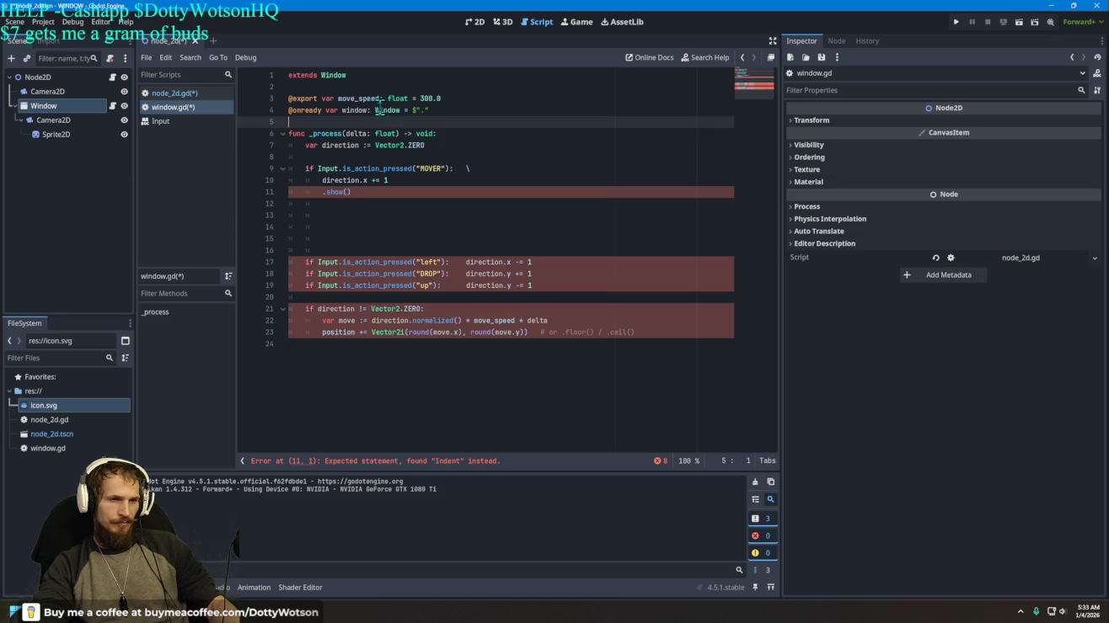
double_click(367, 112)
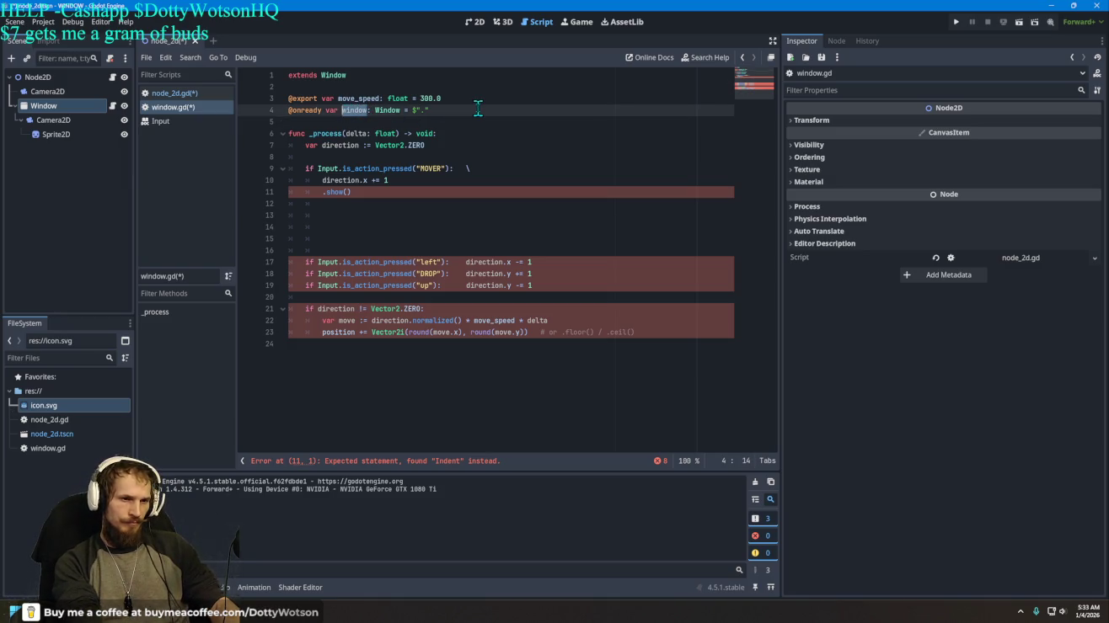
key("Down")
key("Down")
key("Down")
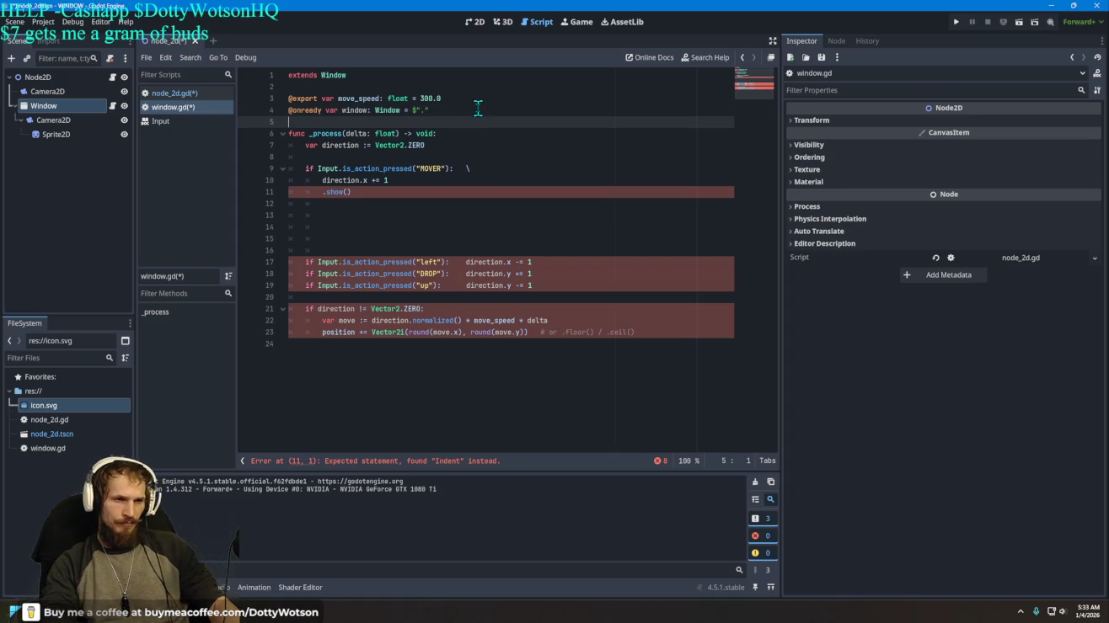
key("Up")
key("Up")
key("Up")
key("Right")
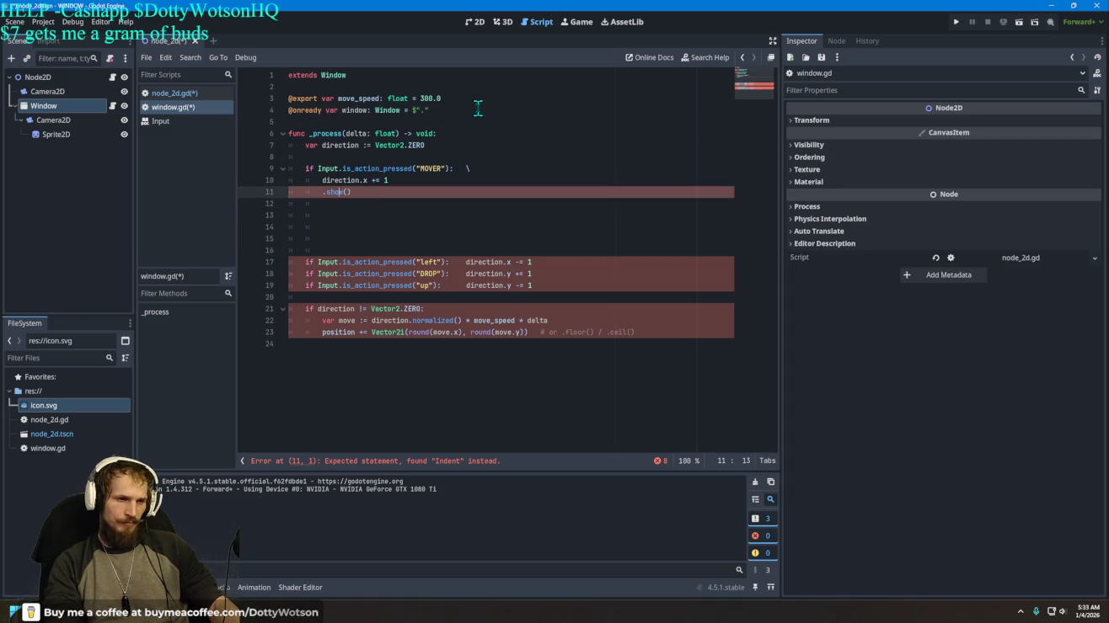
key("Left")
type("window")
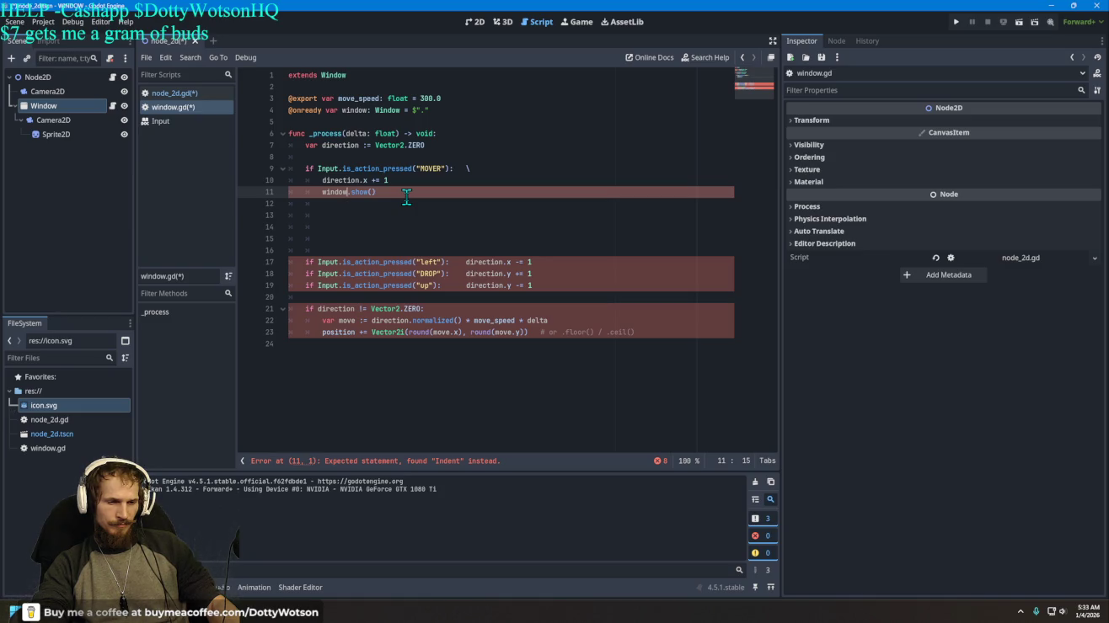
Step: Remove the backslash continuation so direction.x += 1 sits inside the MOVER if, clearing the indent error
mouse_move(324, 192)
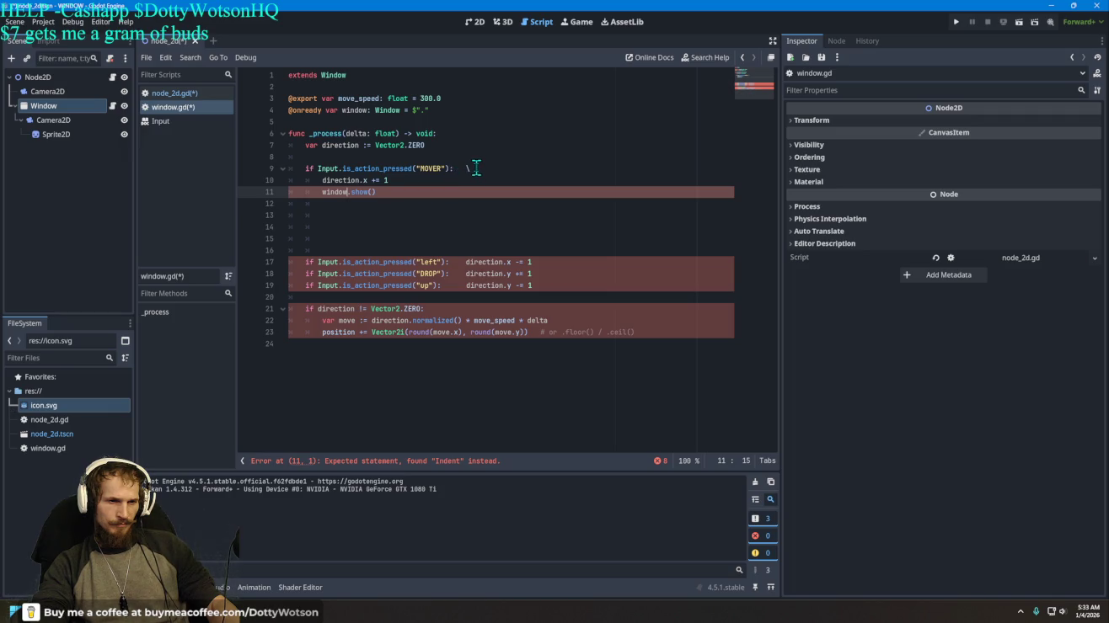
left_click(323, 181)
key("BackSpace")
key("BackSpace")
key("BackSpace")
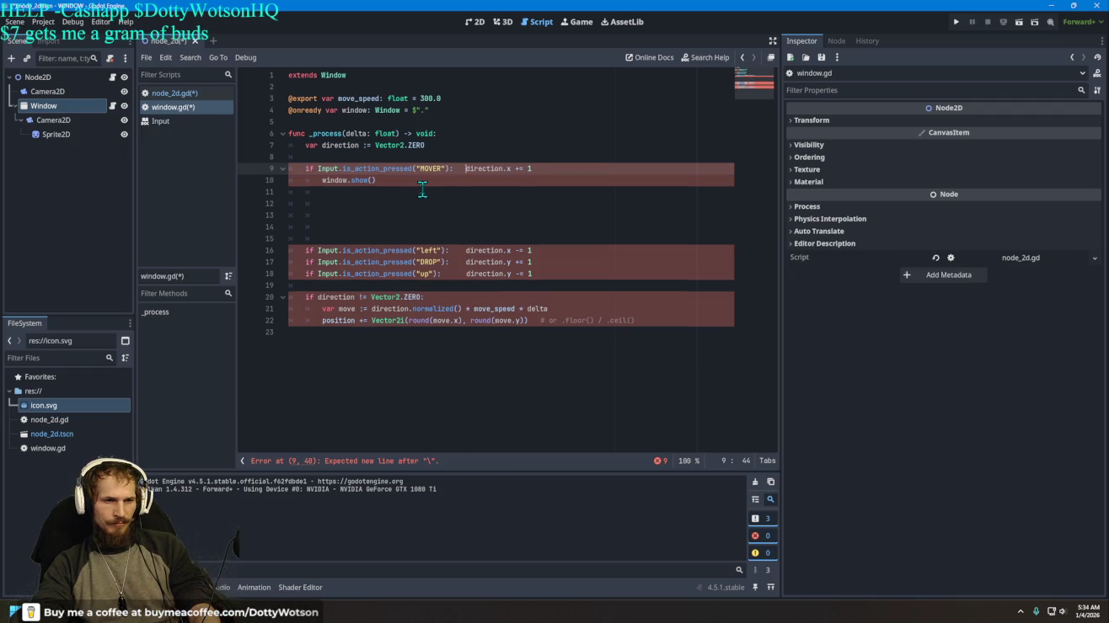
key("Delete")
key("Return")
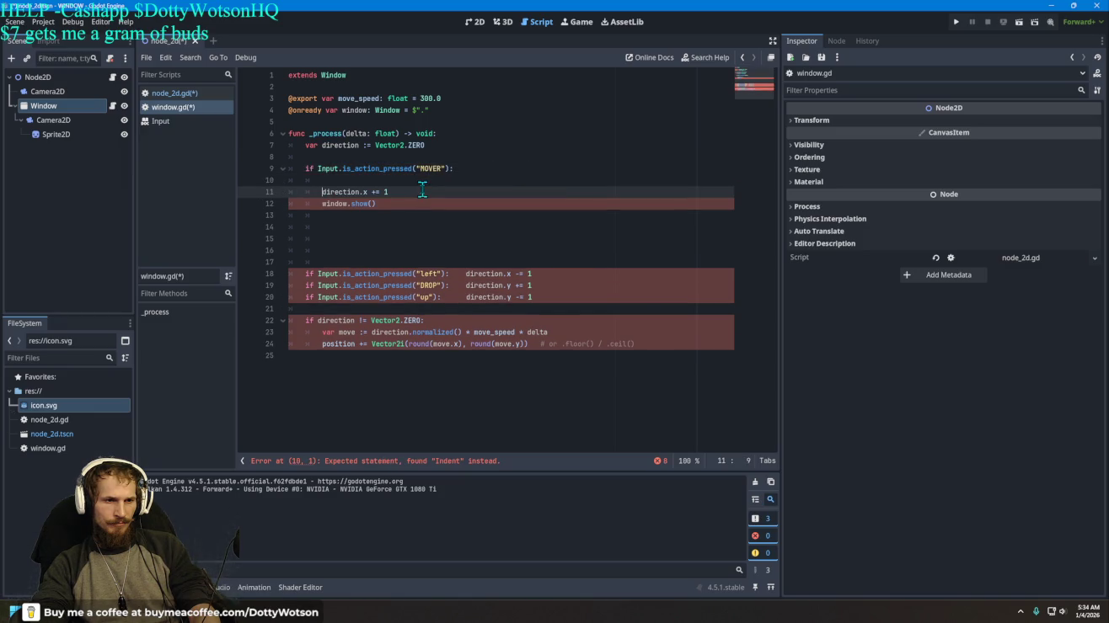
key("Delete")
key("Delete")
key("Delete")
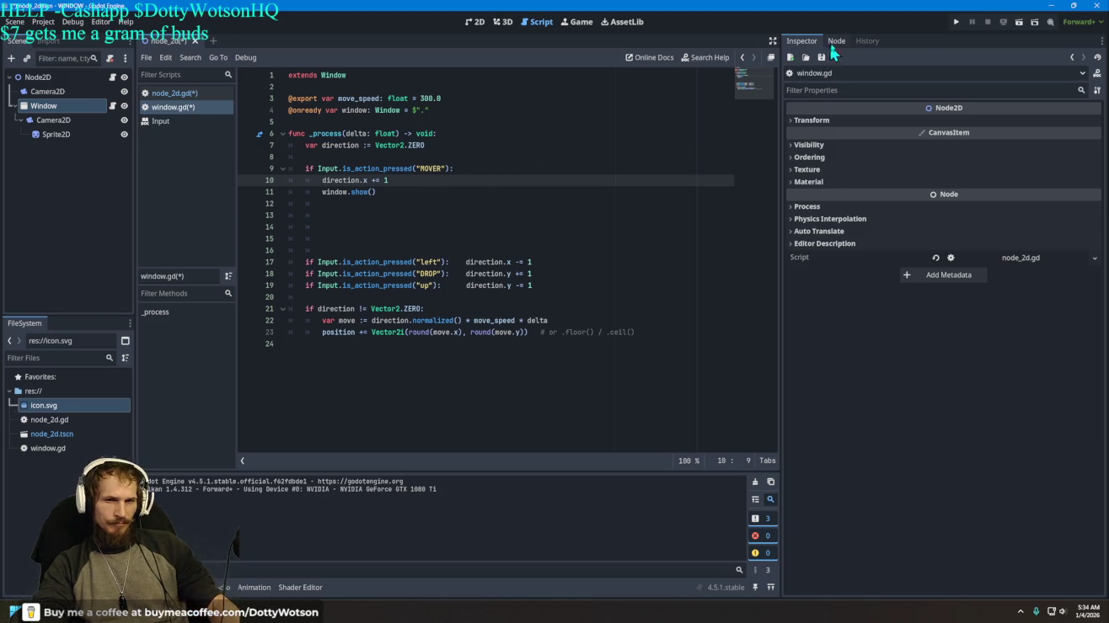
Step: Run the project, press Right to slide the popup window, then close the game
left_click(955, 22)
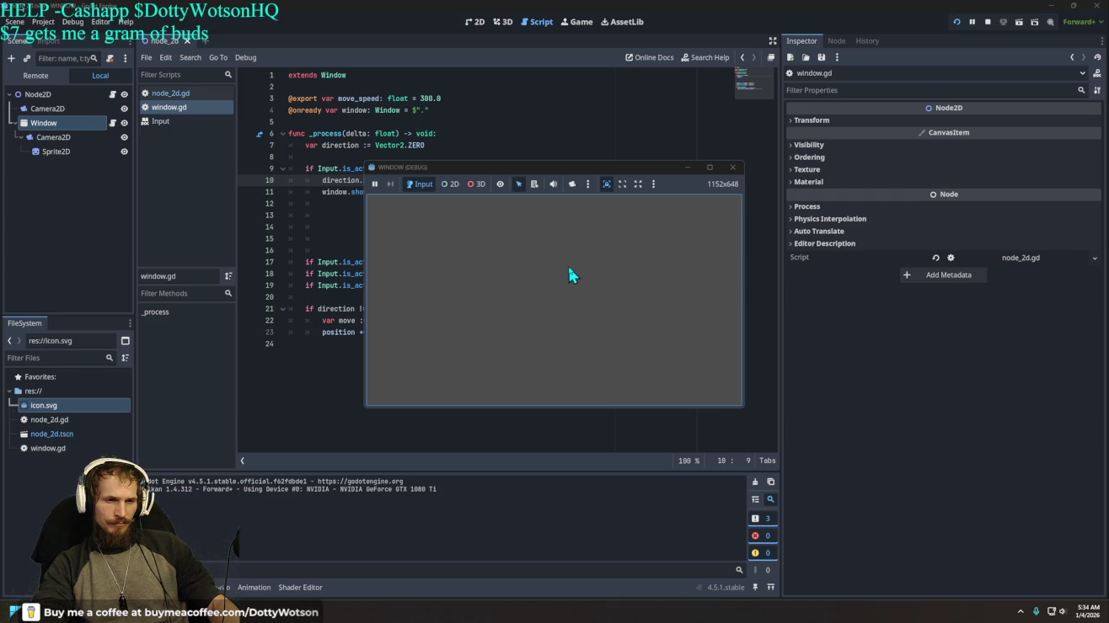
key("Right")
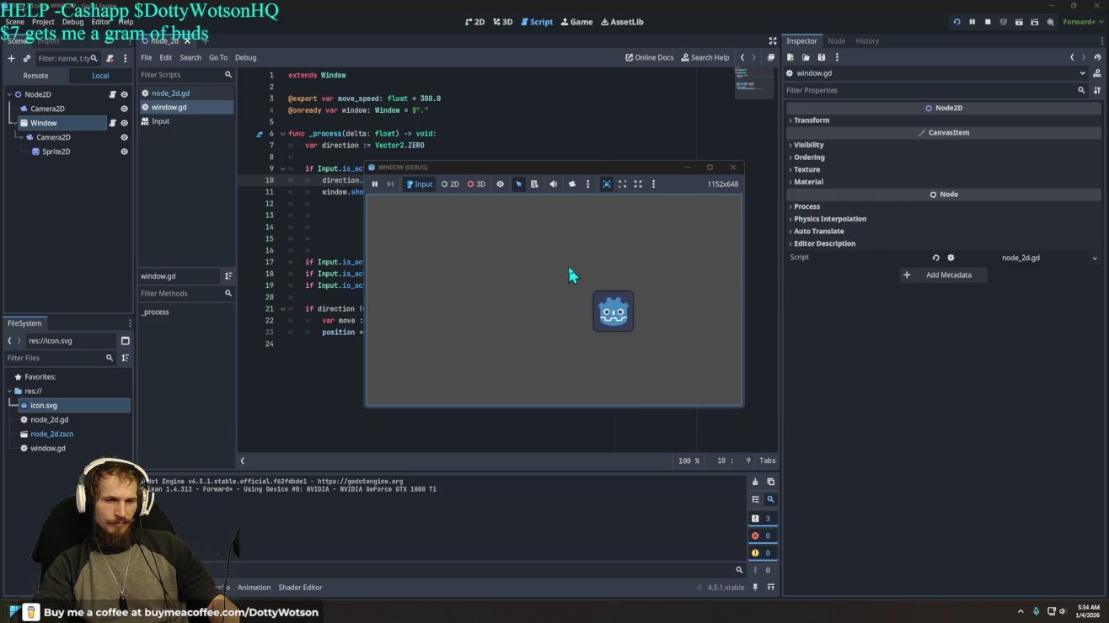
left_click(728, 169)
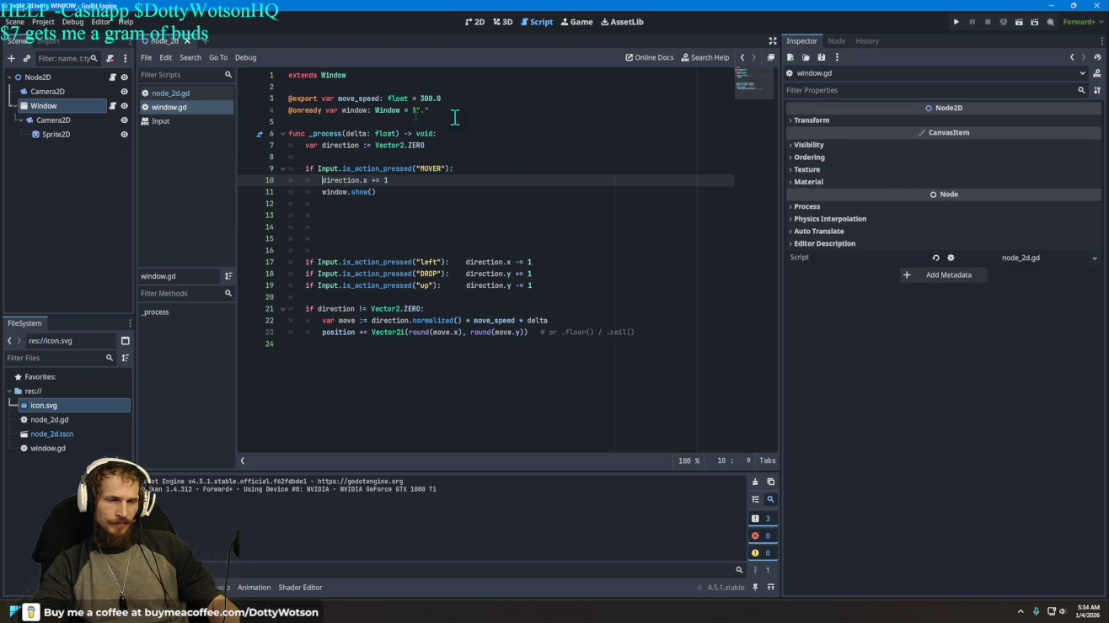
Step: On the Window node, uncheck Flags > Visible and check Flags > Transparent
left_click(50, 110)
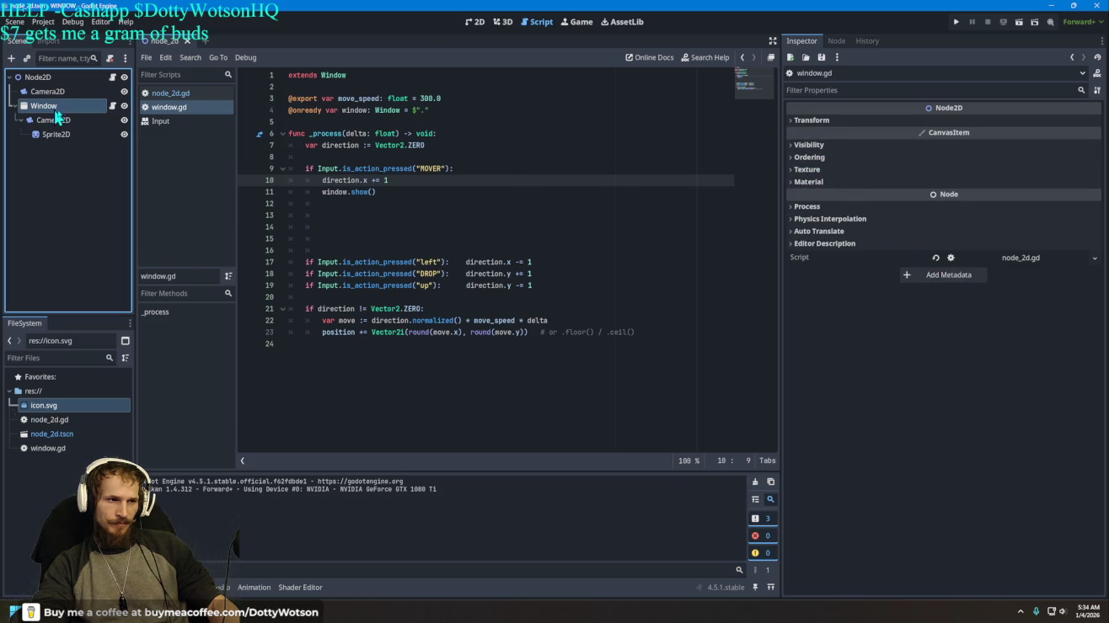
left_click(811, 144)
left_click(810, 144)
left_click(811, 123)
left_click(811, 123)
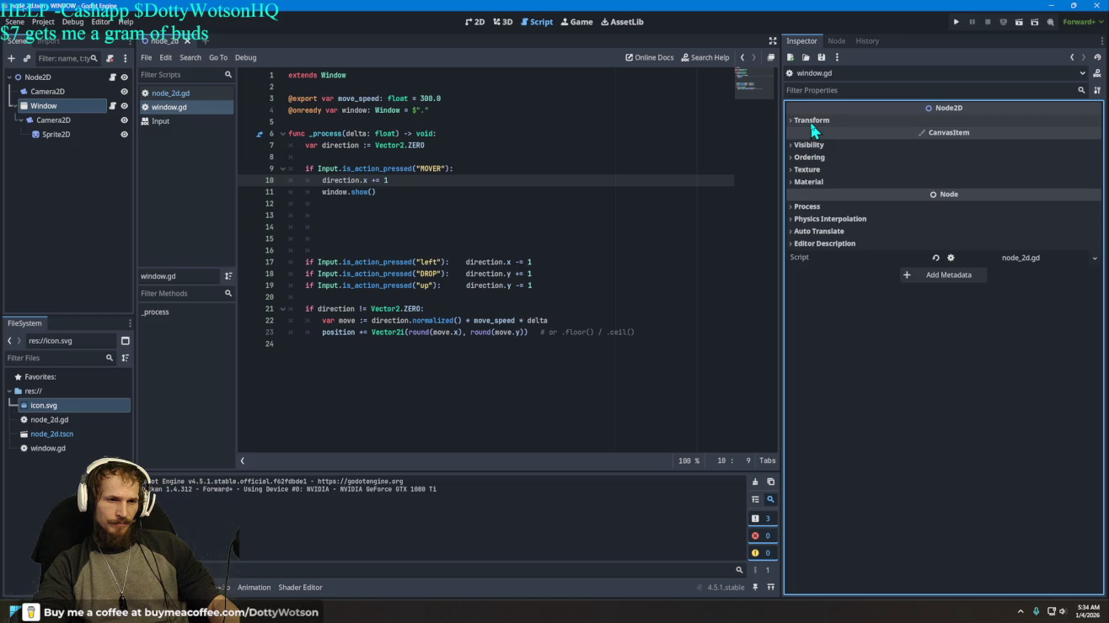
left_click(502, 22)
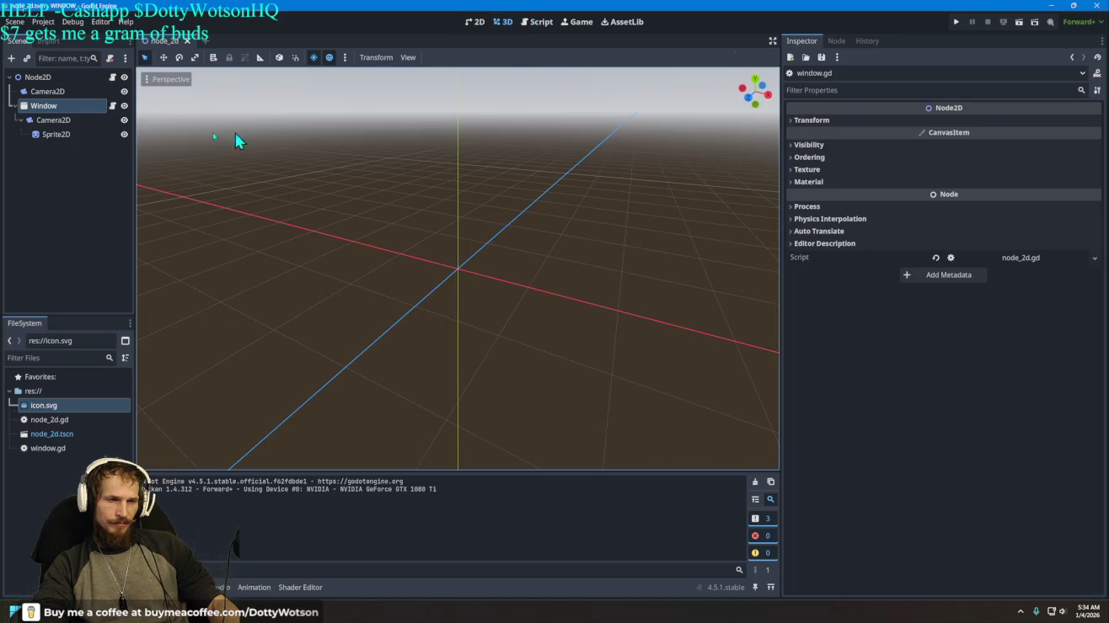
left_click(53, 120)
left_click(44, 106)
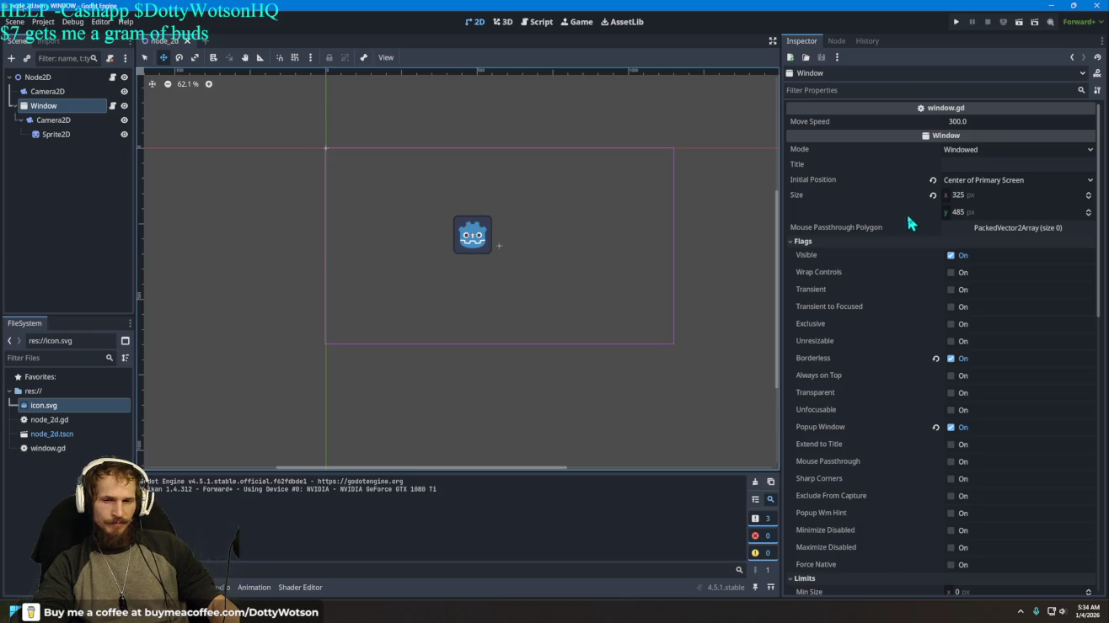
left_click(950, 256)
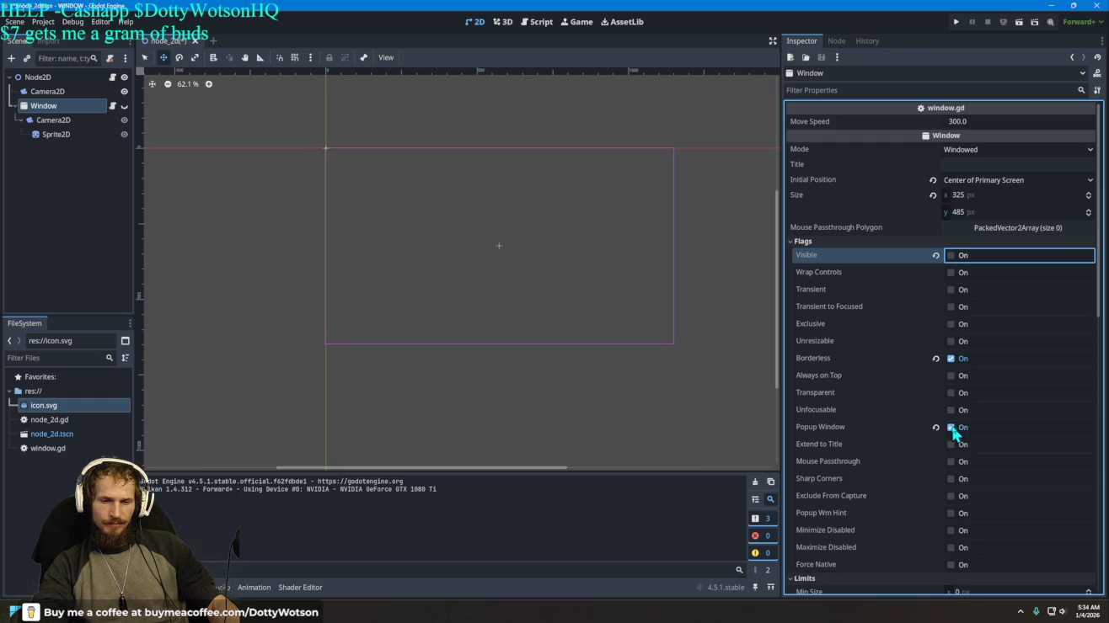
left_click(950, 392)
Step: Test-run the project, steering the popup window right, left, up and down, then close it
left_click(955, 20)
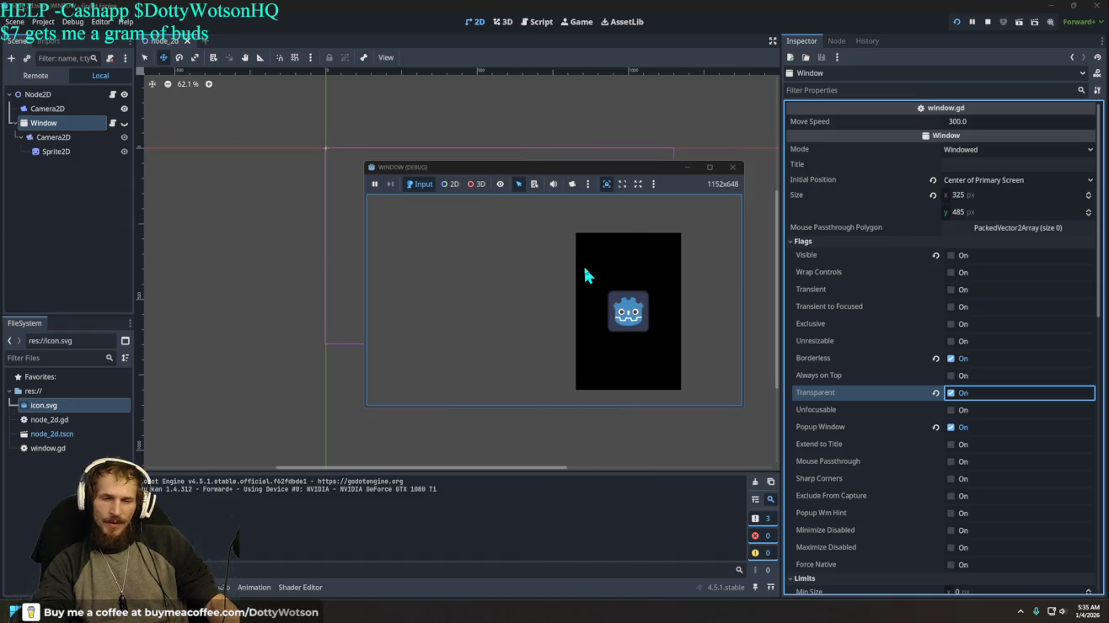
key("Right")
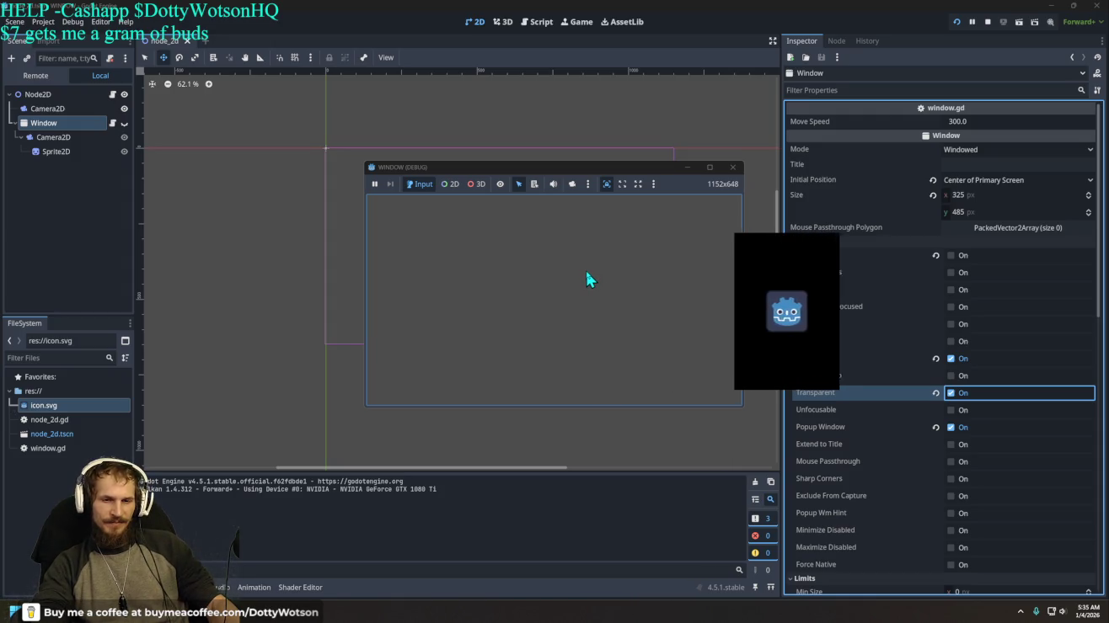
key("Right")
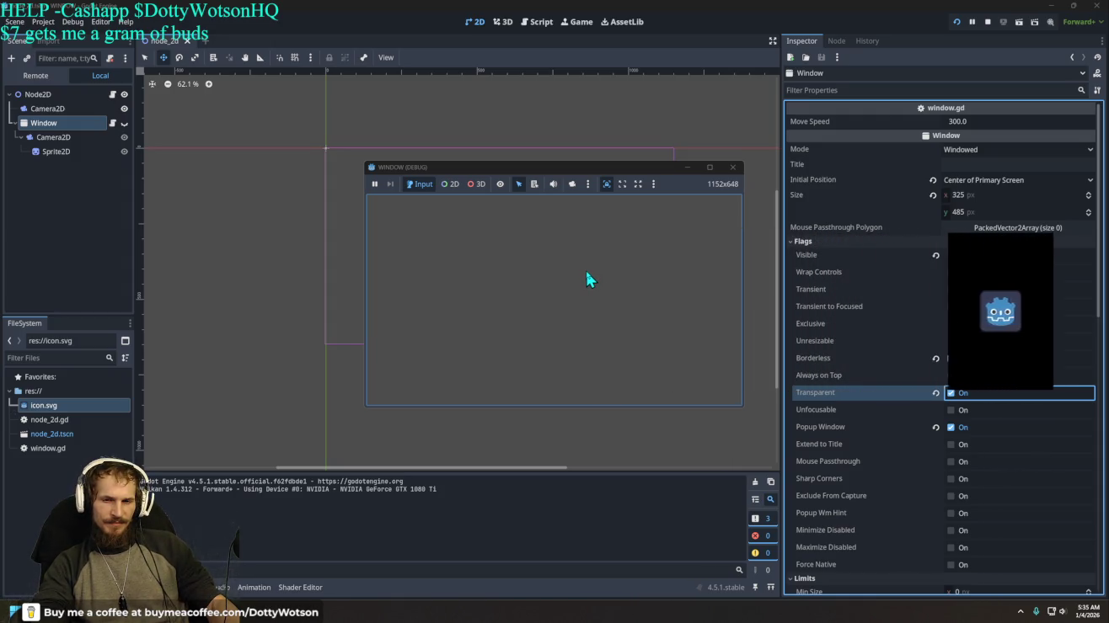
key("Right")
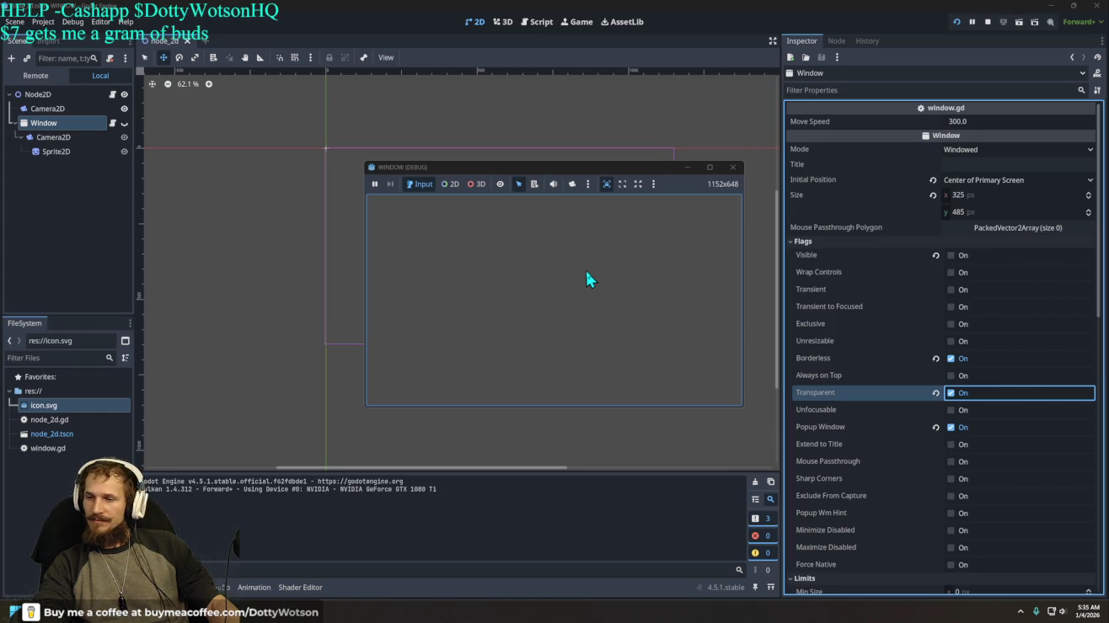
key("Left")
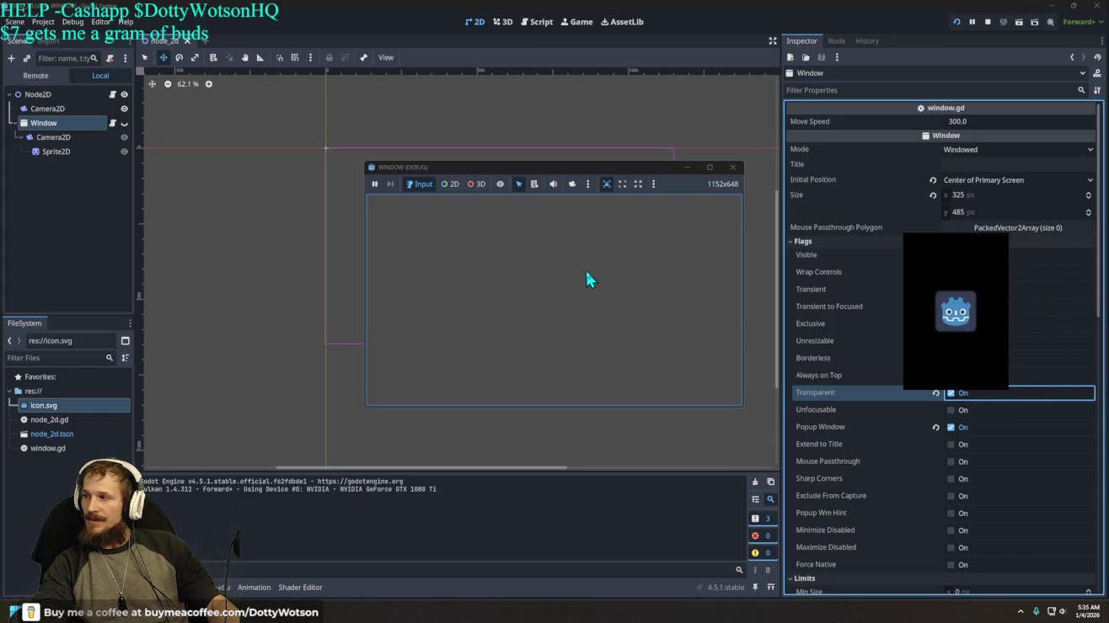
key("Left")
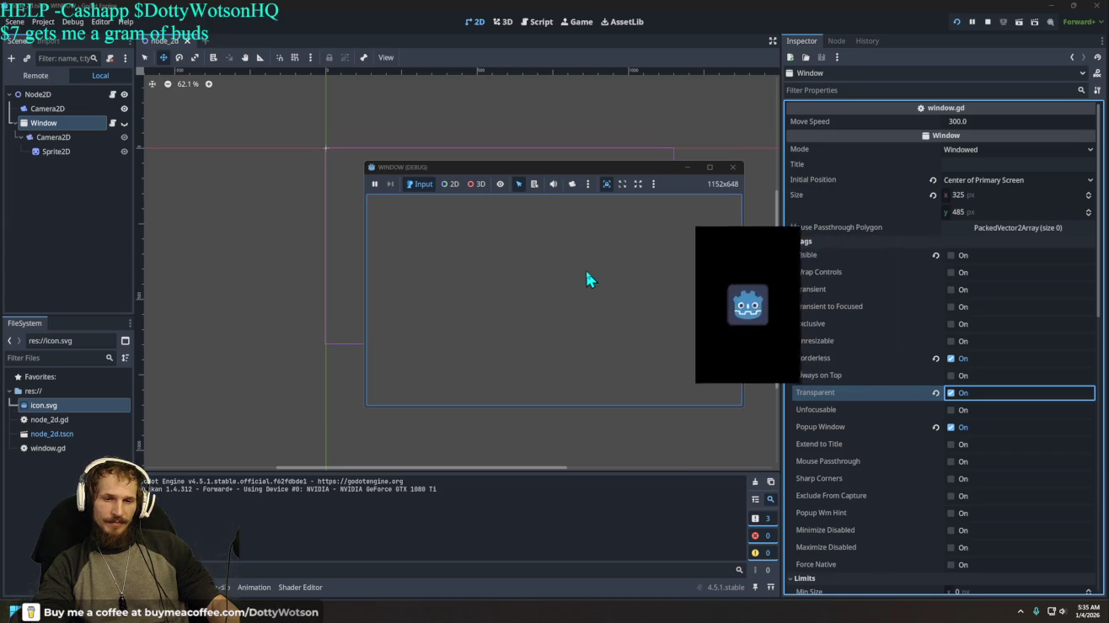
key("Left")
key("Up")
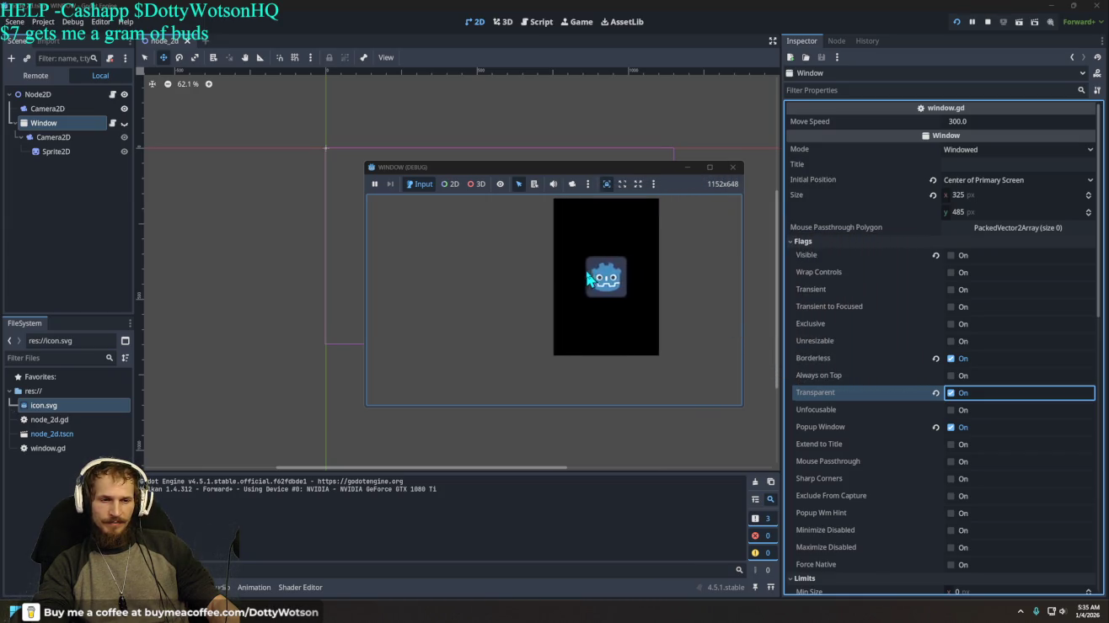
key("Left")
key("Down")
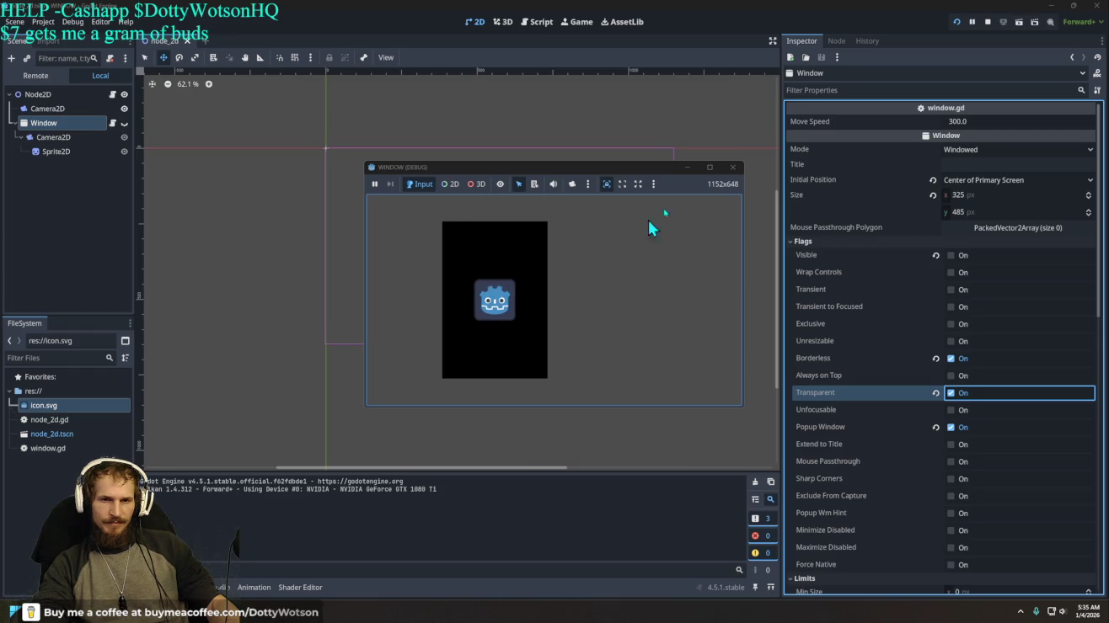
left_click(731, 168)
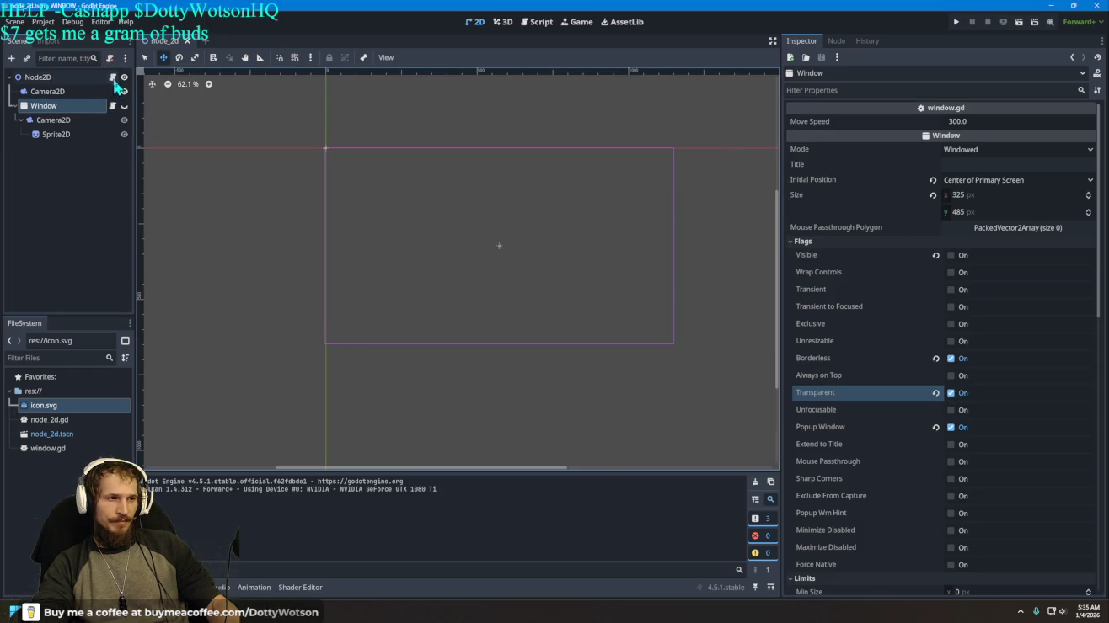
Step: Add window.popup() before window.hide() in node_2d.gd's _ready and run the project
left_click(114, 78)
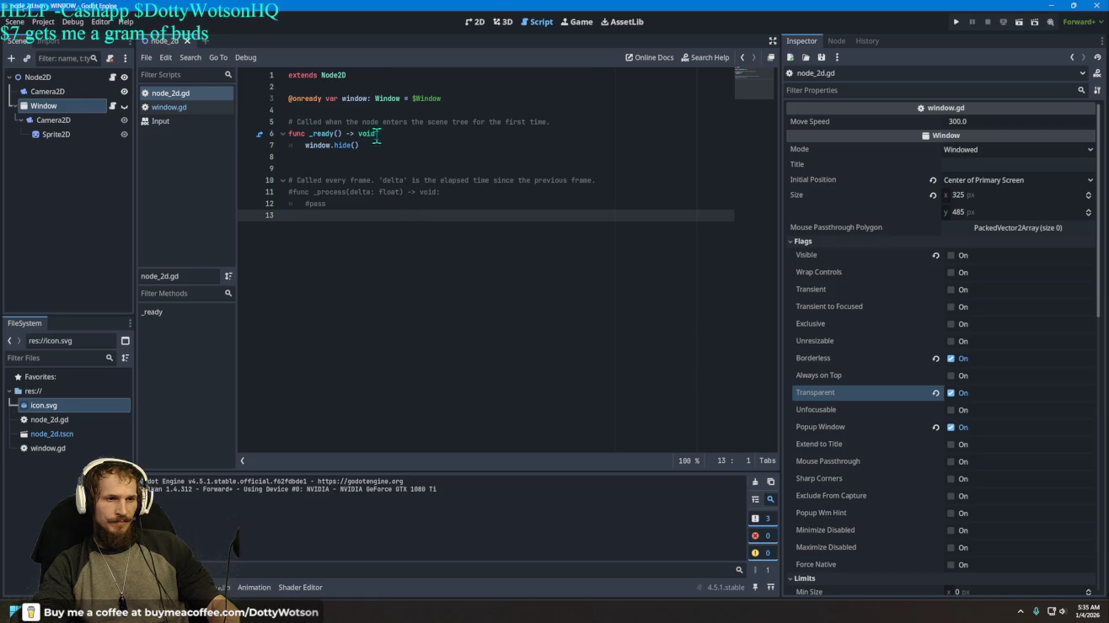
left_click(386, 135)
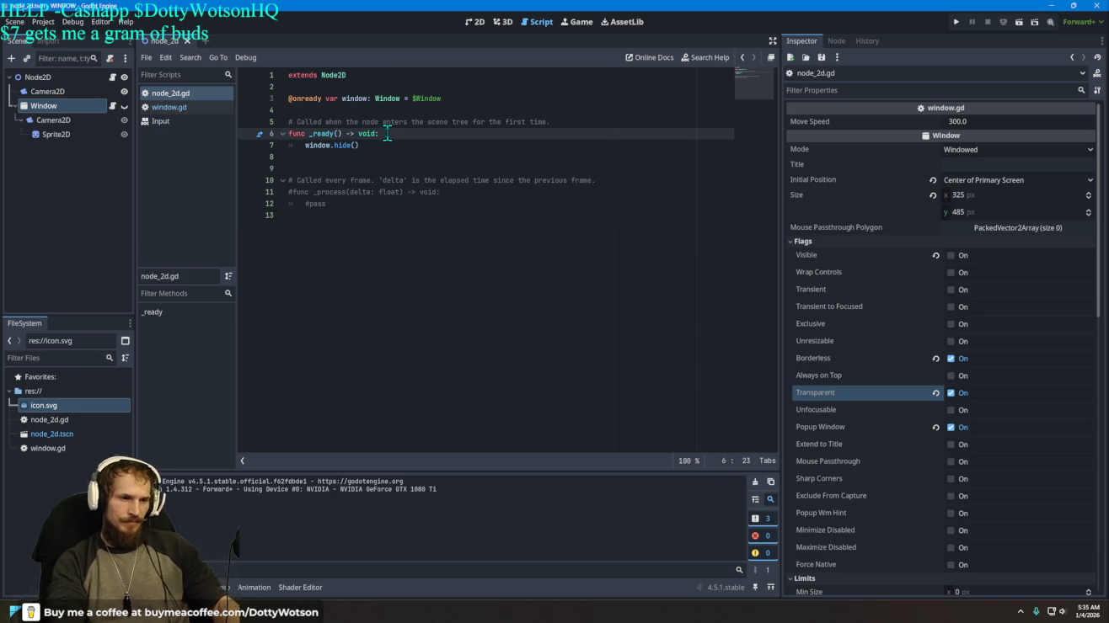
key("Return")
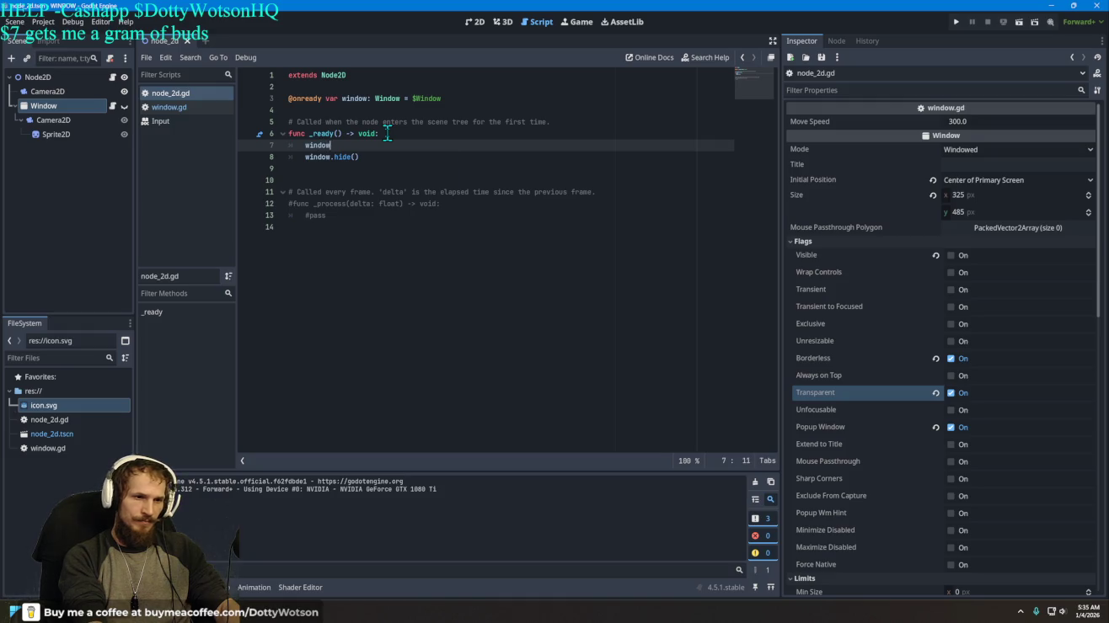
type("window.p")
key("Return")
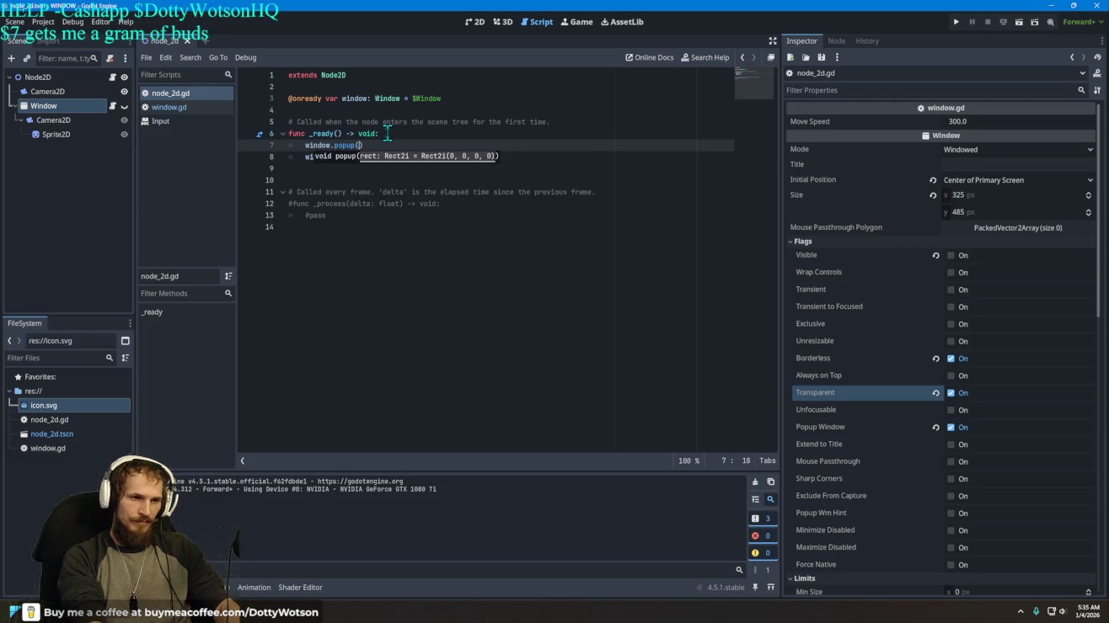
left_click(430, 272)
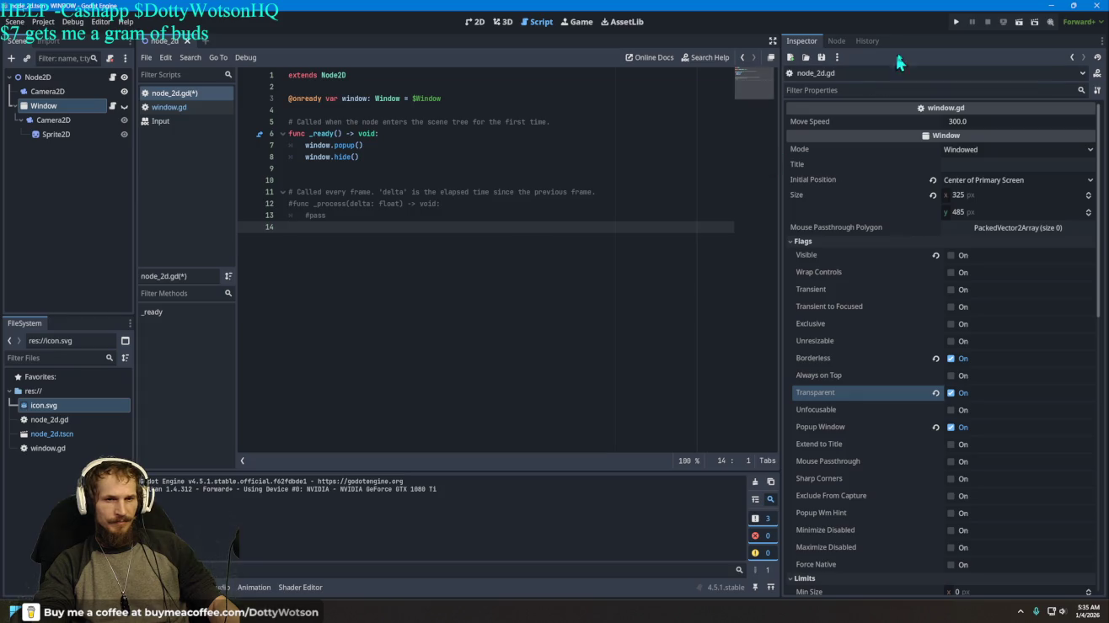
left_click(955, 23)
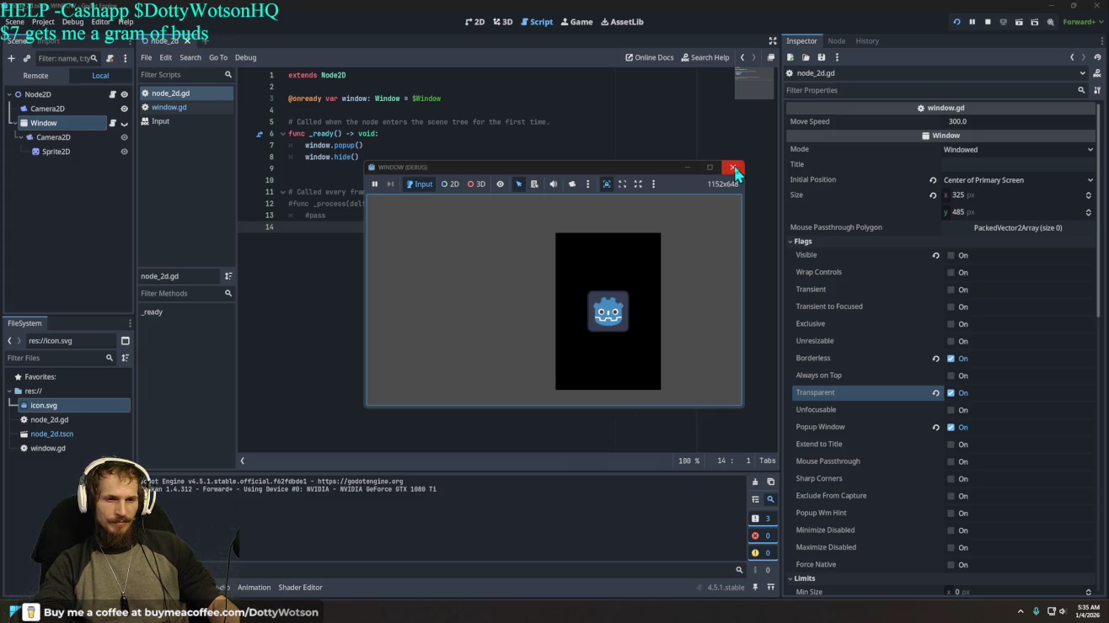
Step: Open and close the game embedding options, then close the running game
left_click(654, 185)
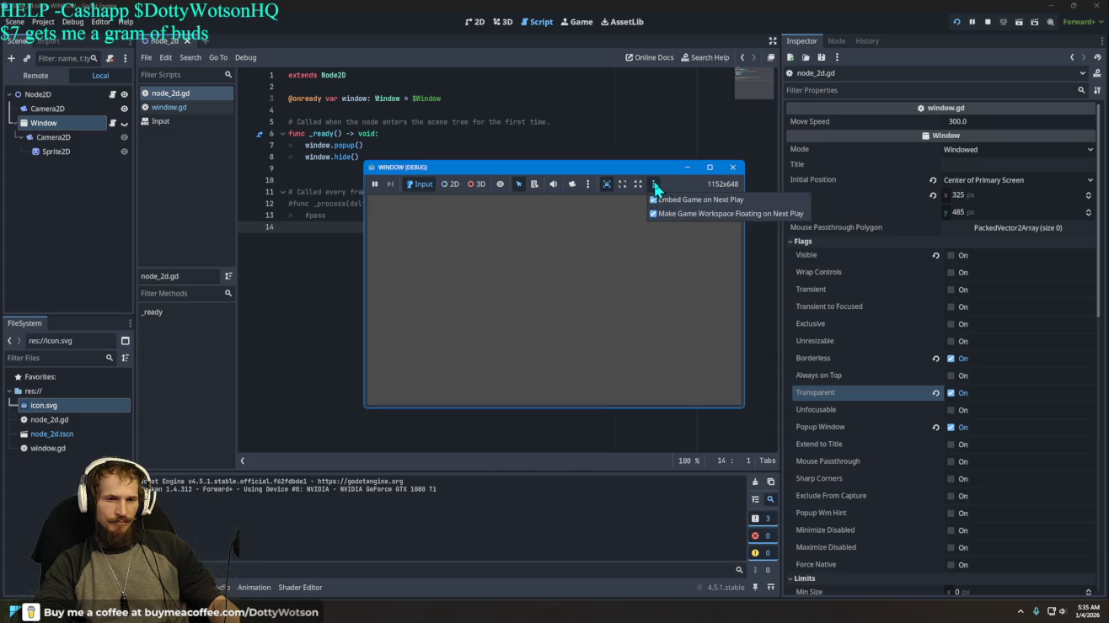
left_click(654, 185)
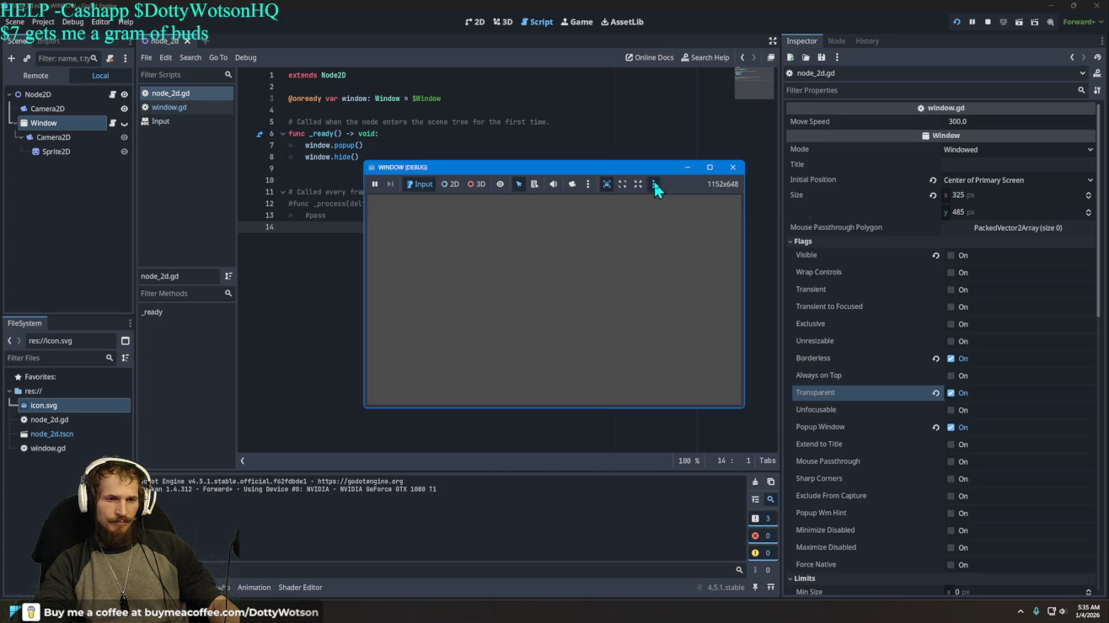
type("dad")
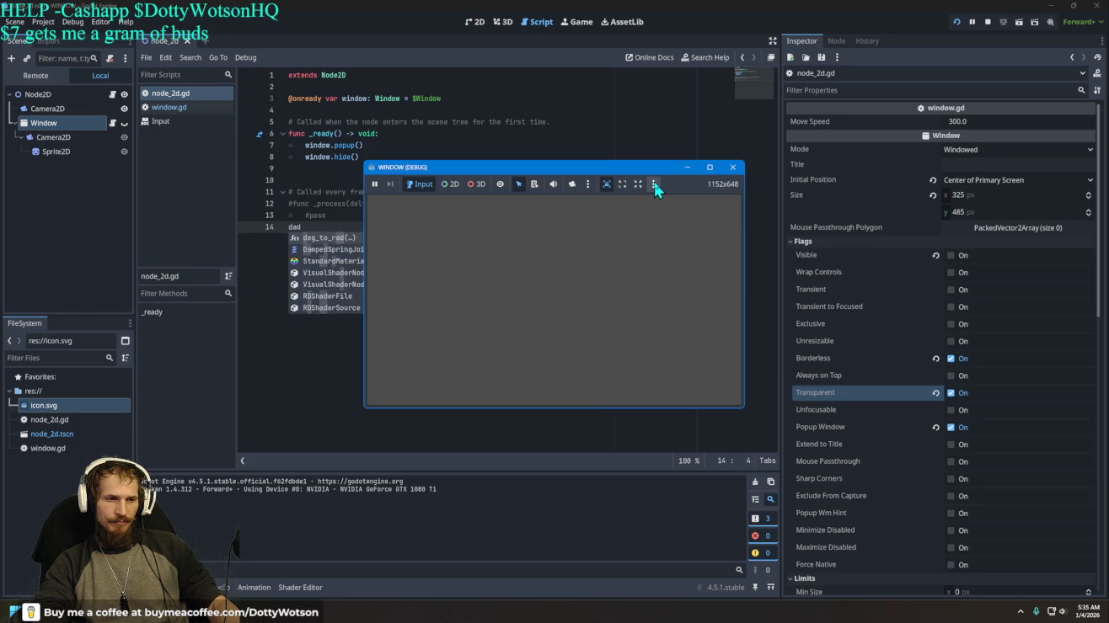
left_click(732, 167)
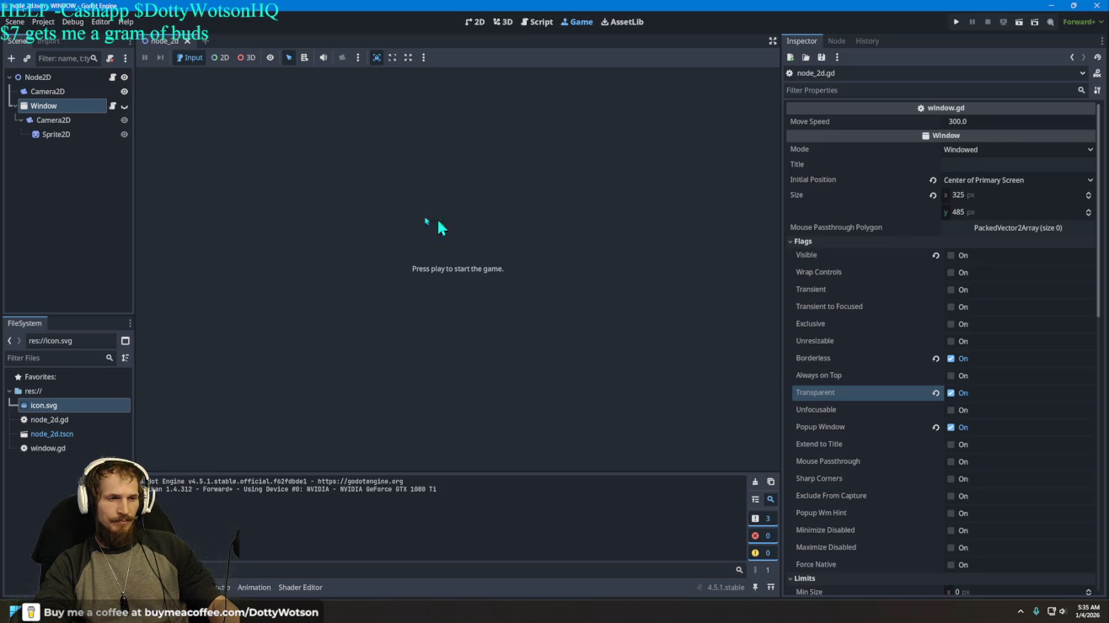
Step: Switch to the 2D workspace and review Camera2D, Sprite2D and the Window node's properties
left_click(45, 108)
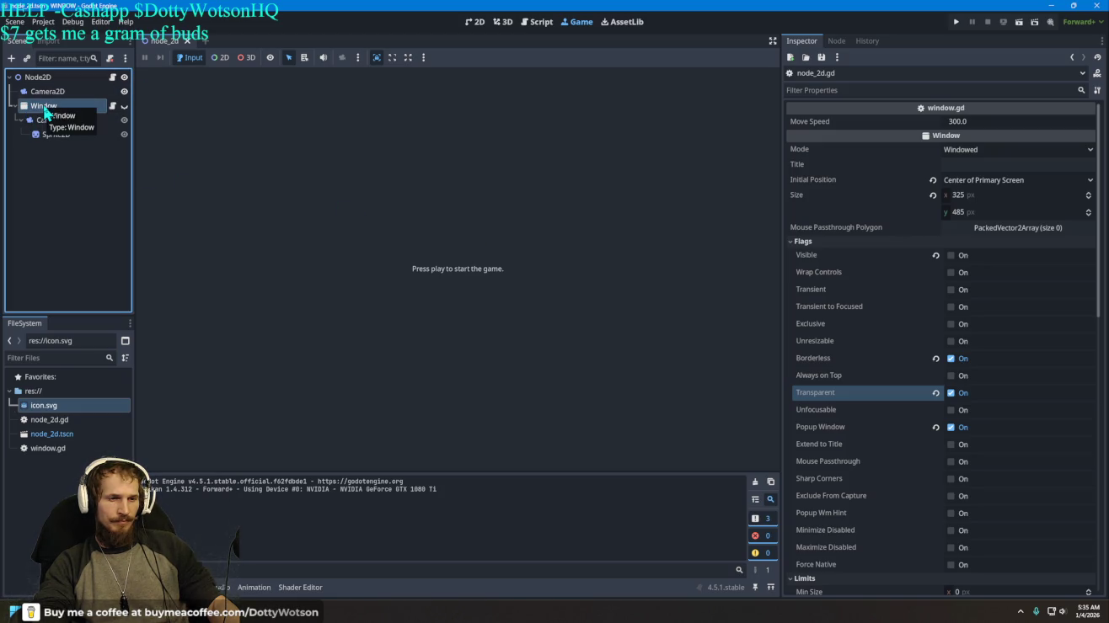
left_click(504, 22)
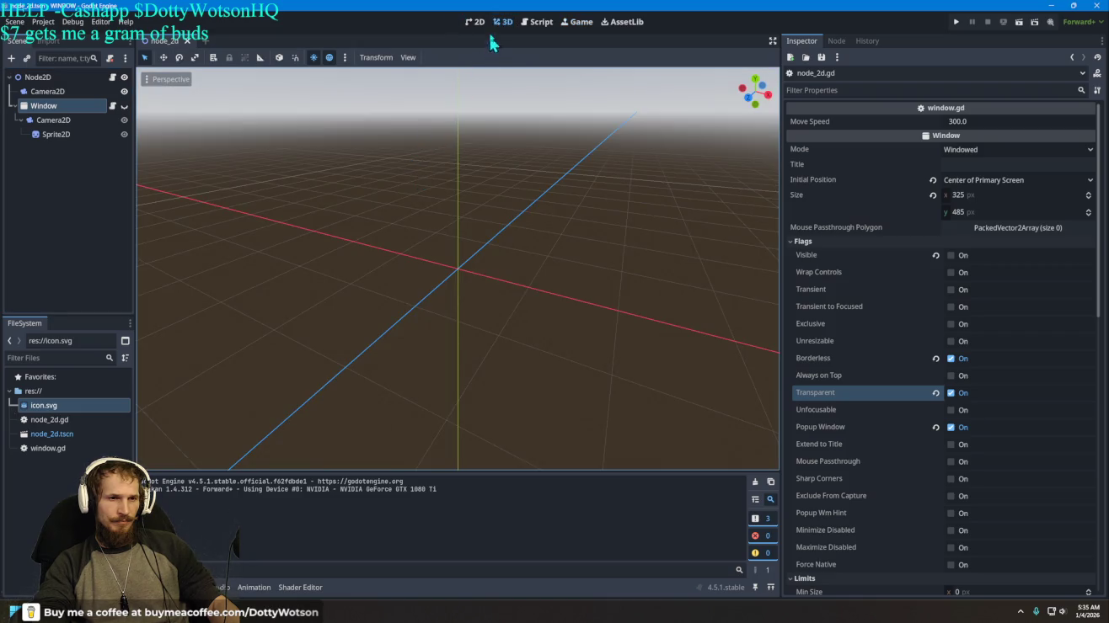
left_click(474, 22)
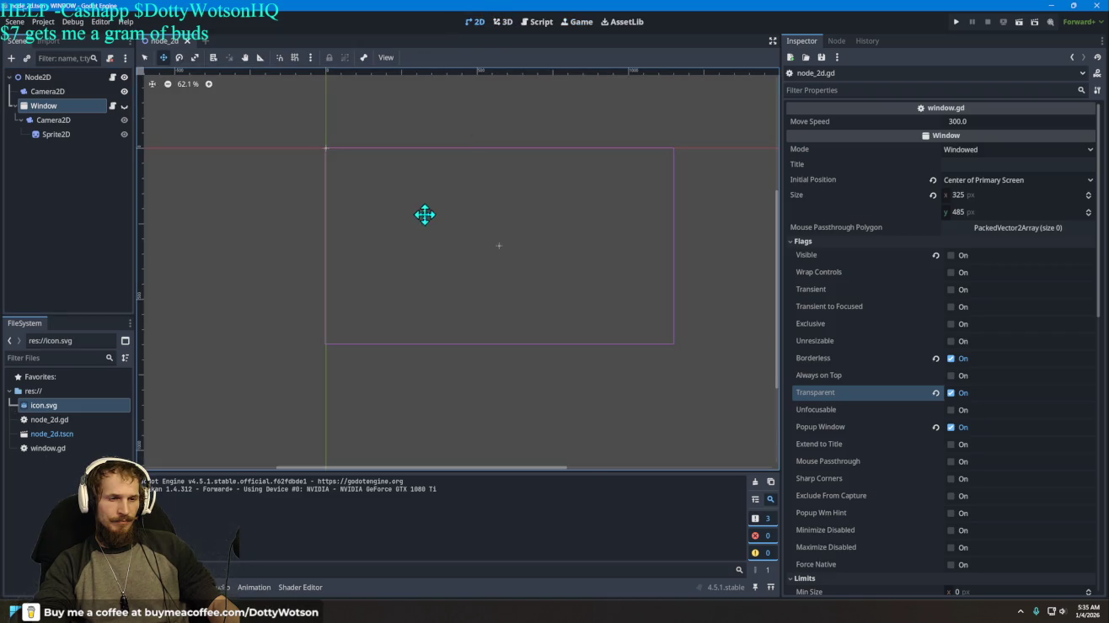
left_click(53, 119)
left_click(45, 106)
left_click(53, 137)
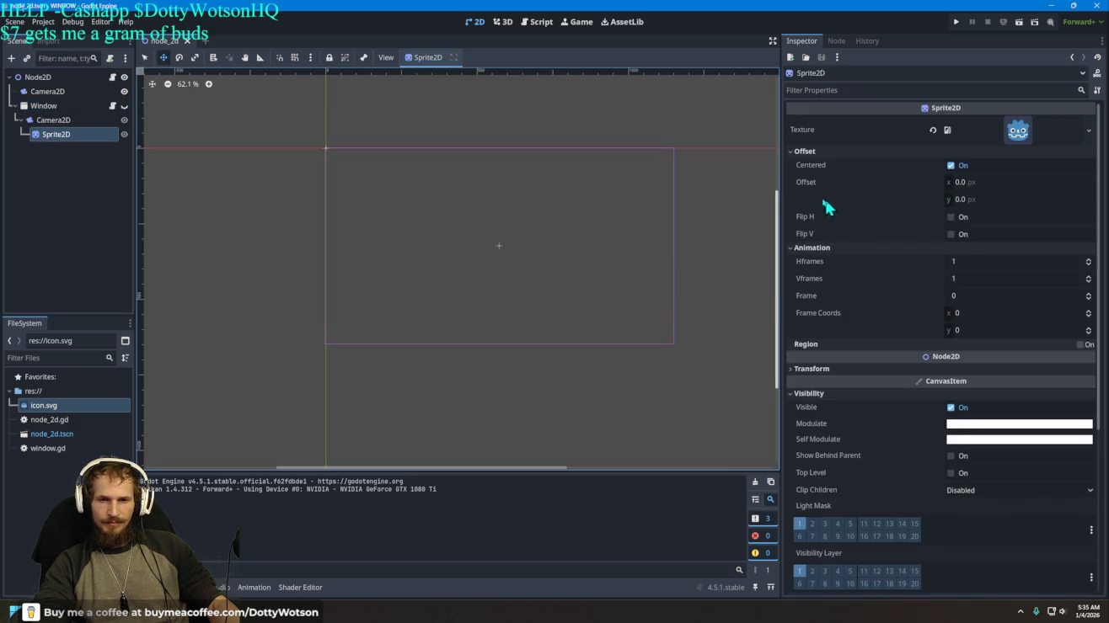
left_click(37, 121)
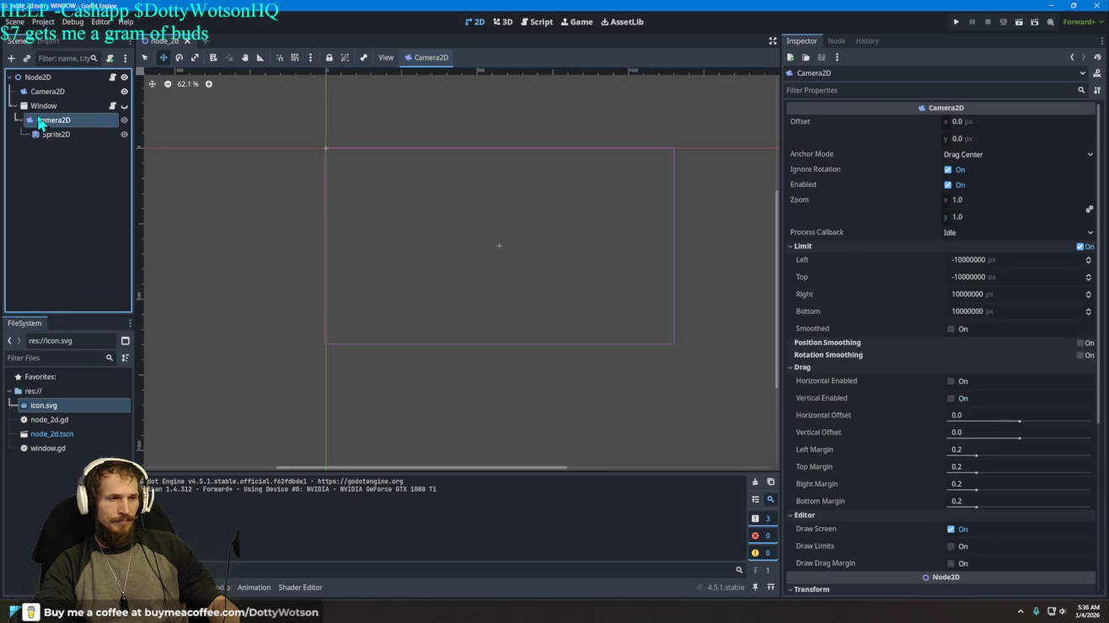
left_click(41, 107)
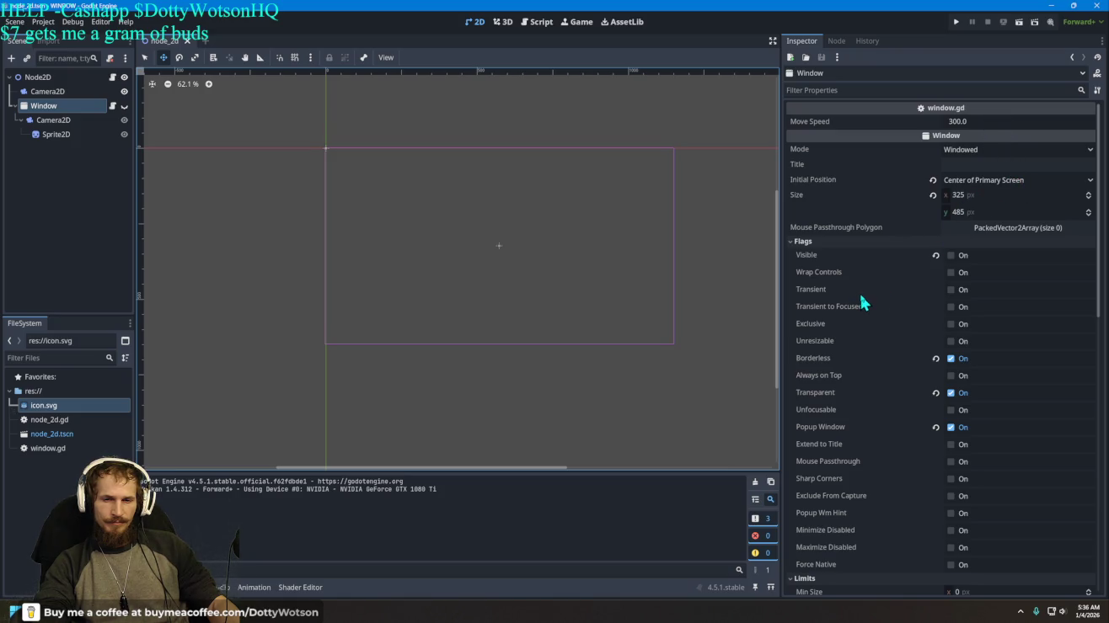
Step: Scroll the Window's Inspector down to Theme and assign it a New Theme
mouse_move(862, 302)
scroll(866, 307, "down", 2)
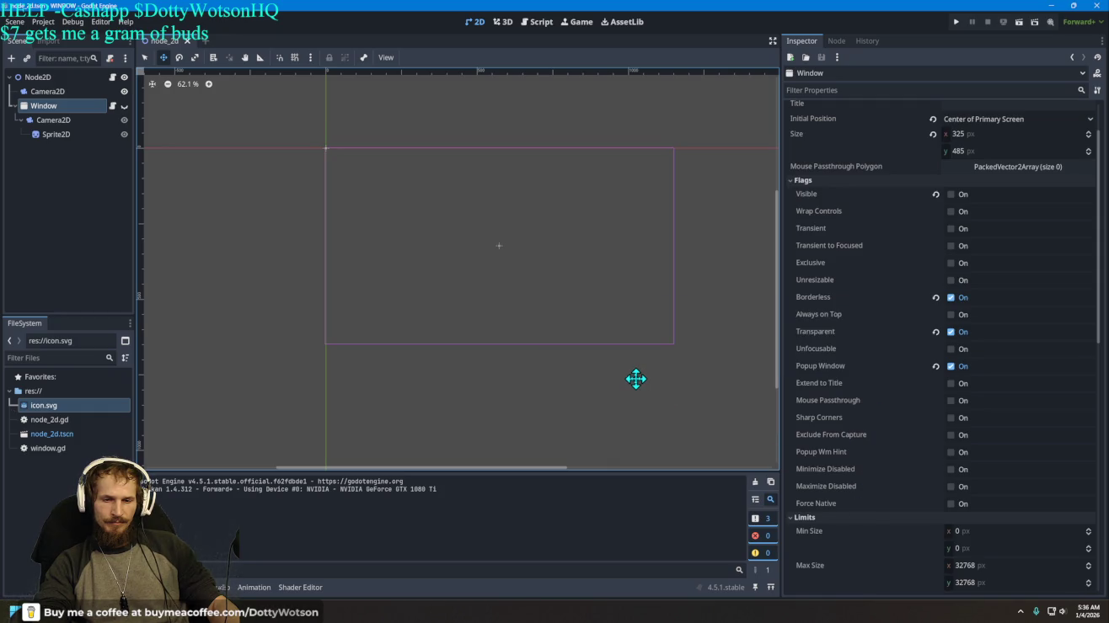
scroll(853, 392, "down", 8)
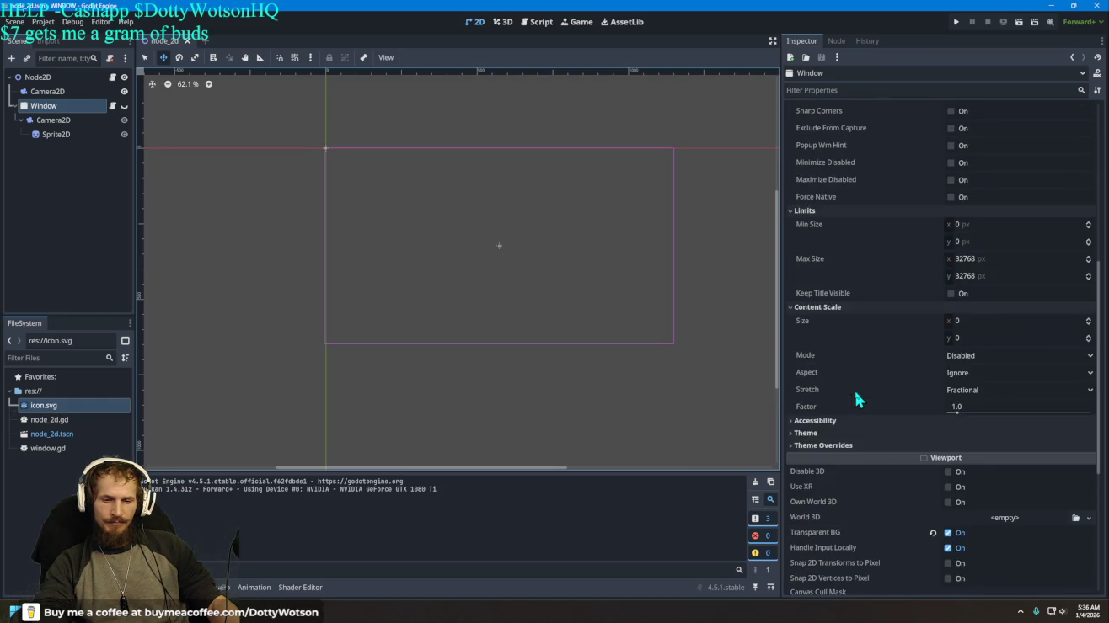
scroll(855, 394, "down", 4)
left_click(820, 371)
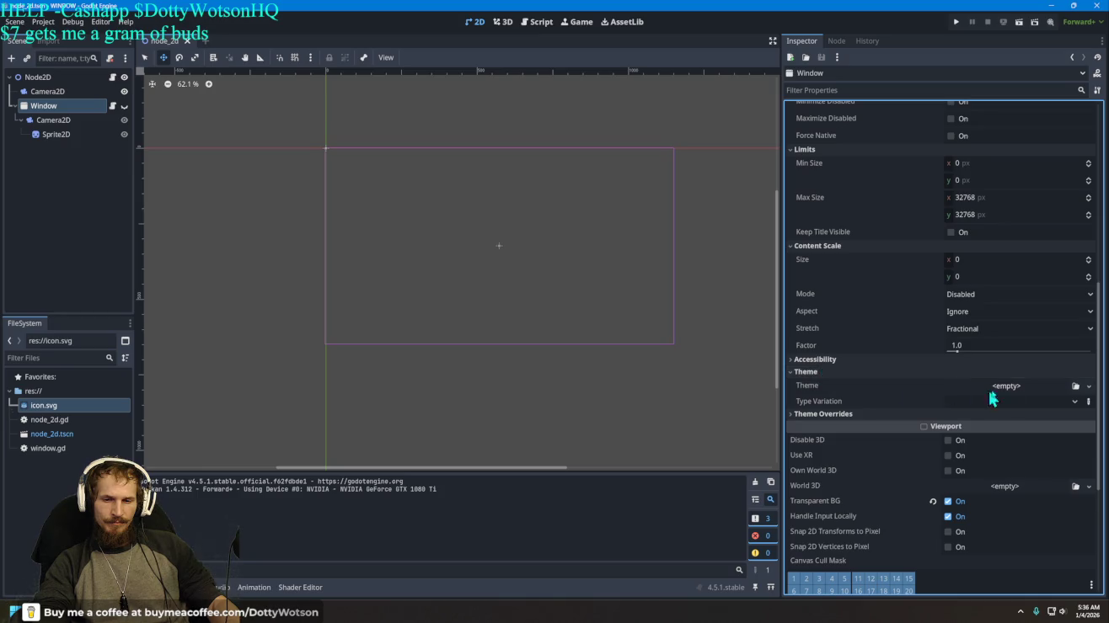
left_click(1035, 384)
left_click(1057, 416)
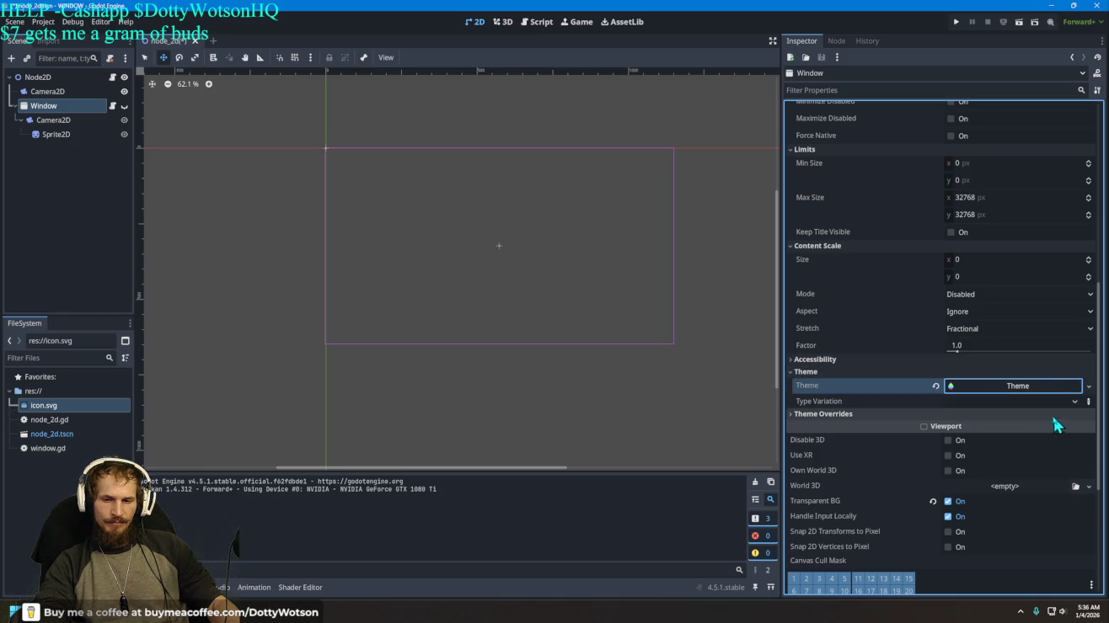
left_click(980, 387)
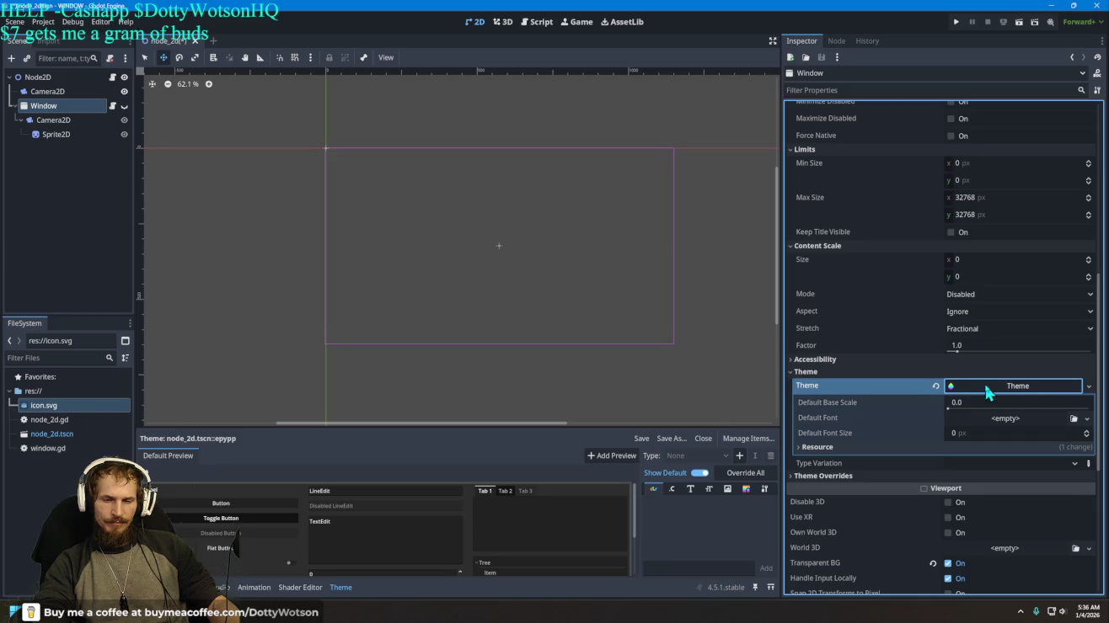
left_click(982, 385)
Step: Clear the Window's Theme back to empty, uncheck Transparent BG, and run the project
left_click(935, 385)
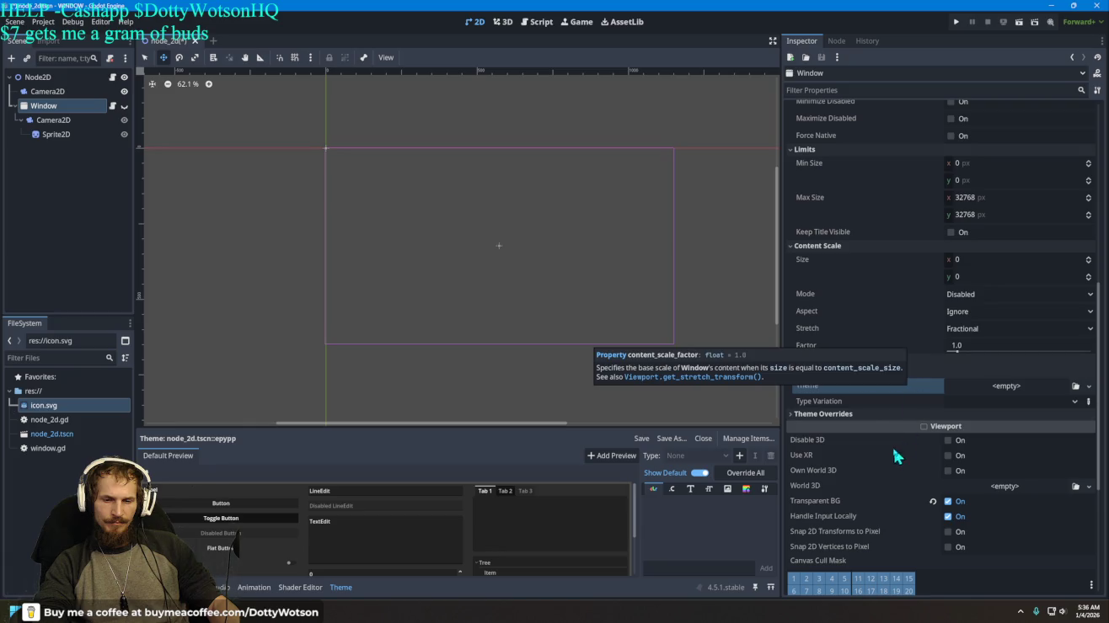
left_click(948, 502)
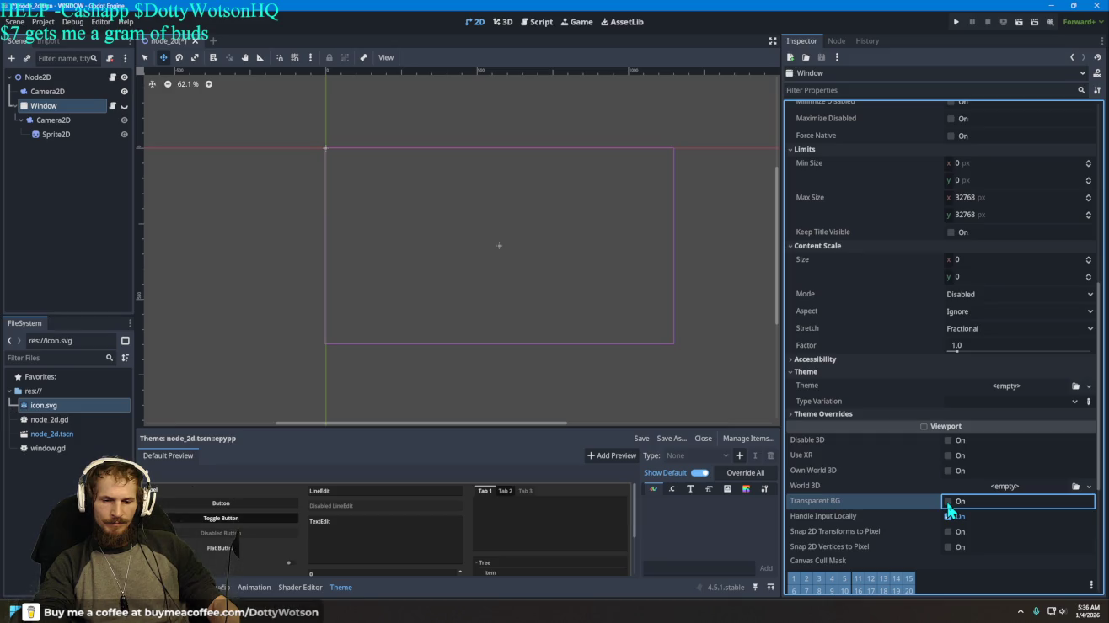
left_click(954, 23)
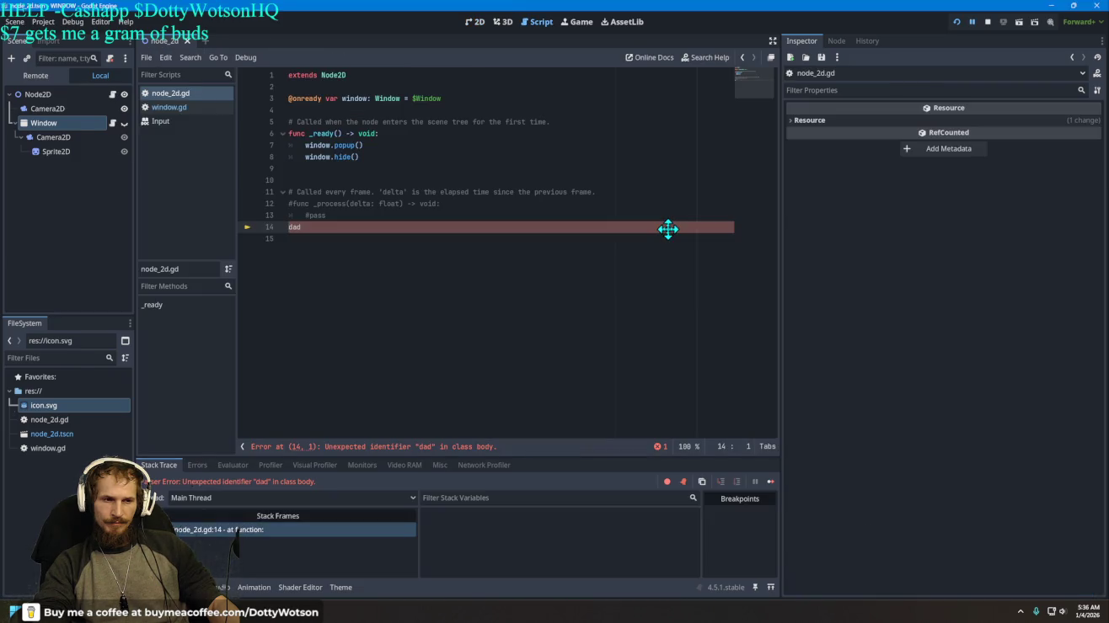
Step: Delete the stray 'dad' on line 14 of node_2d.gd, rerun the project, and close the game
left_click(326, 228)
key("BackSpace")
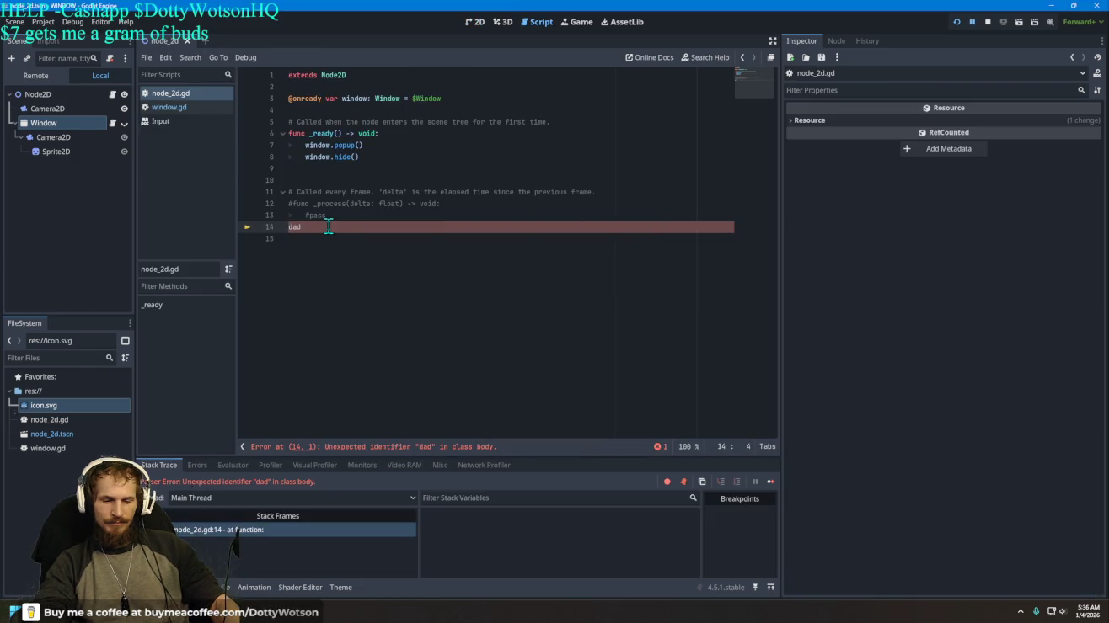
key("BackSpace")
key("BackSpace")
key("BackSpace")
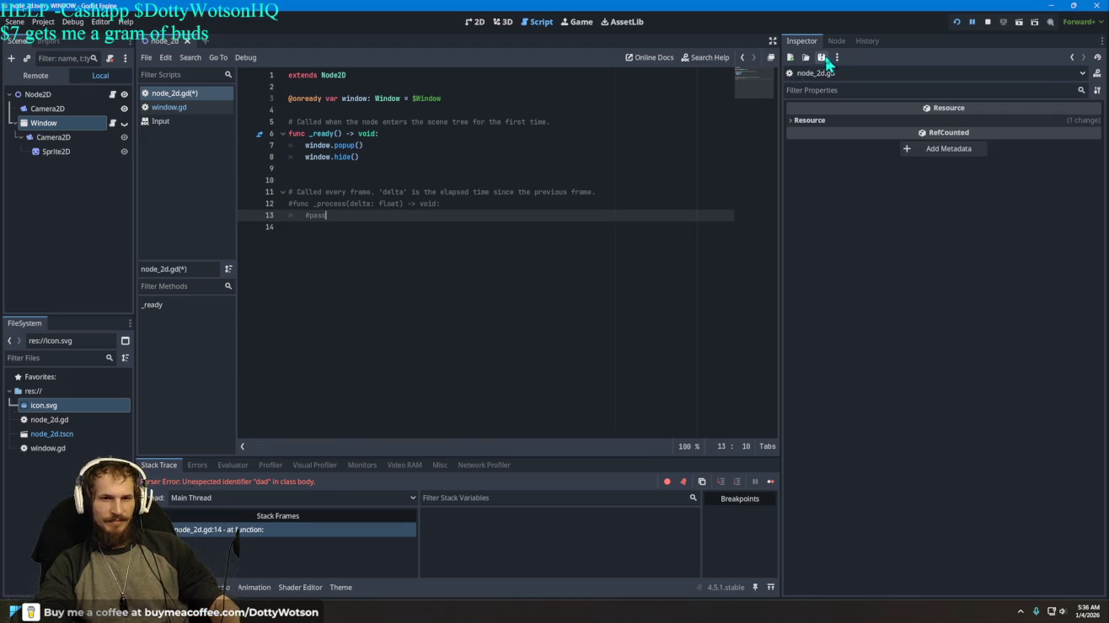
left_click(955, 22)
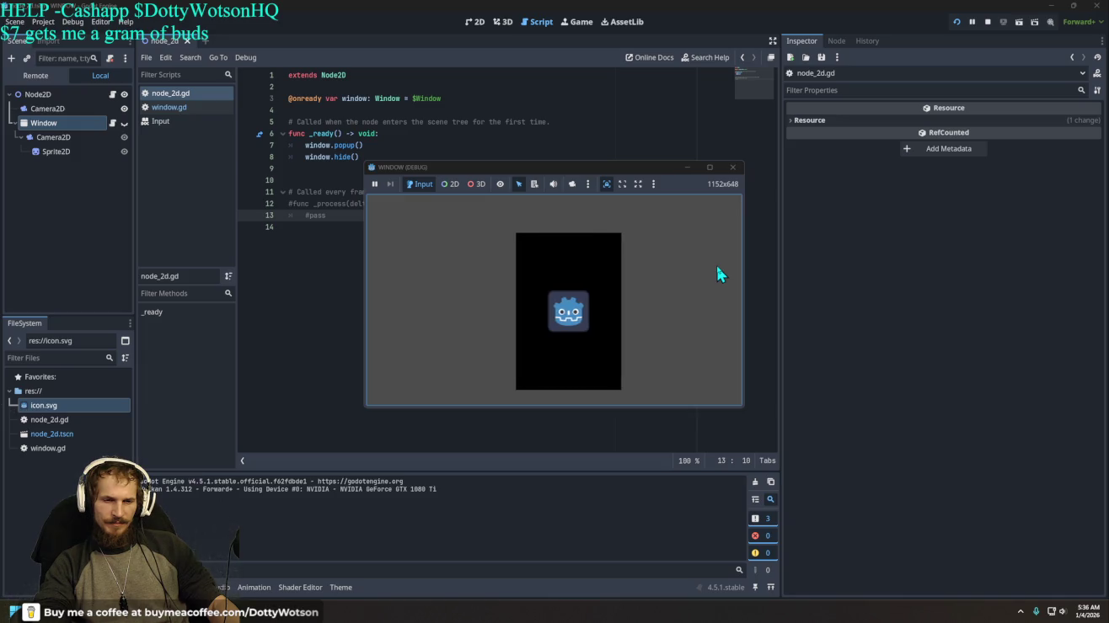
left_click(732, 168)
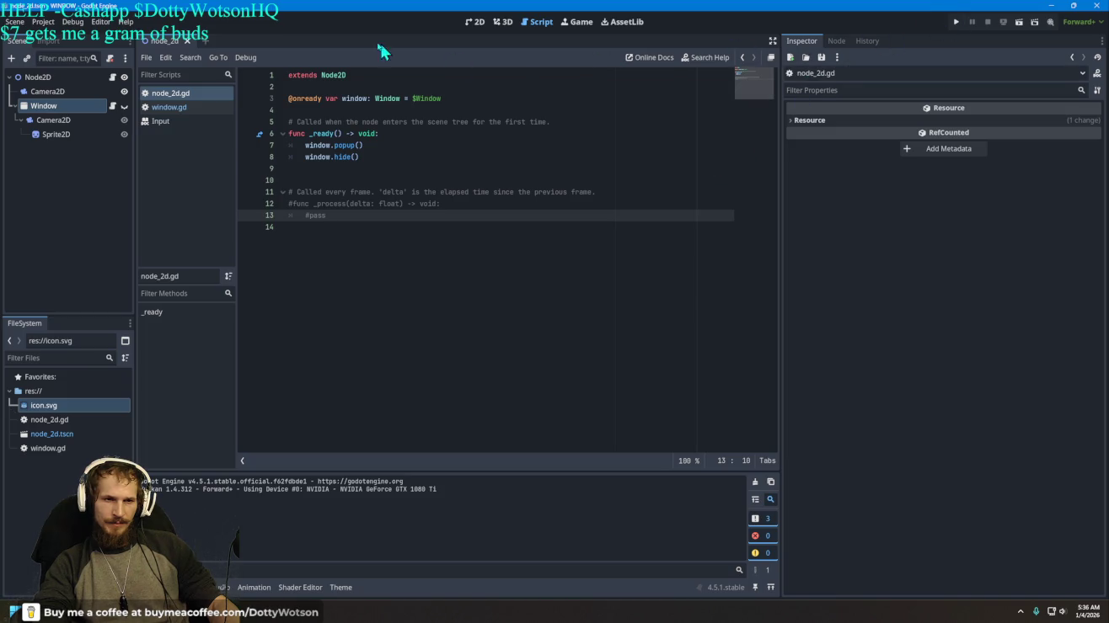
Step: Turn the Window node's Transparent BG back on, revert Oversampling Override to 0.0, and run the game
left_click(475, 21)
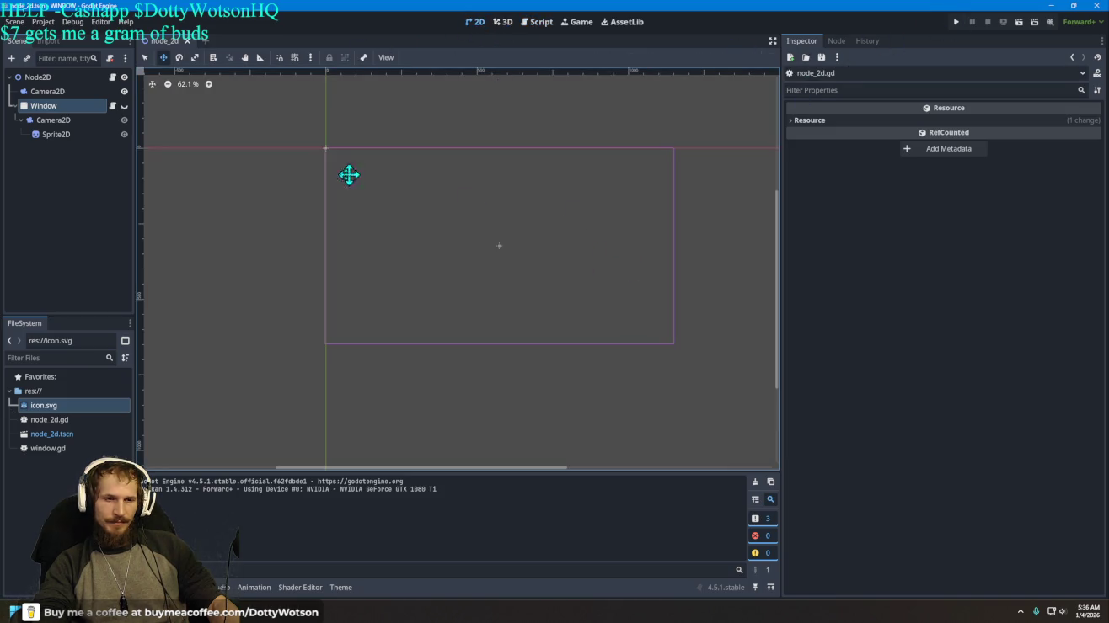
left_click(42, 136)
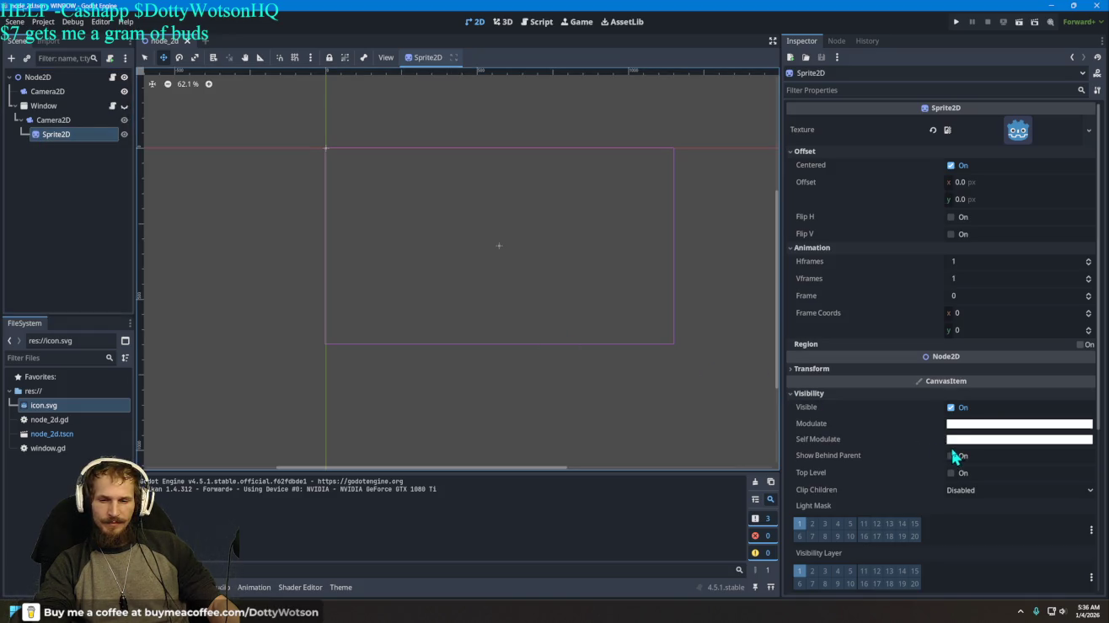
left_click(49, 105)
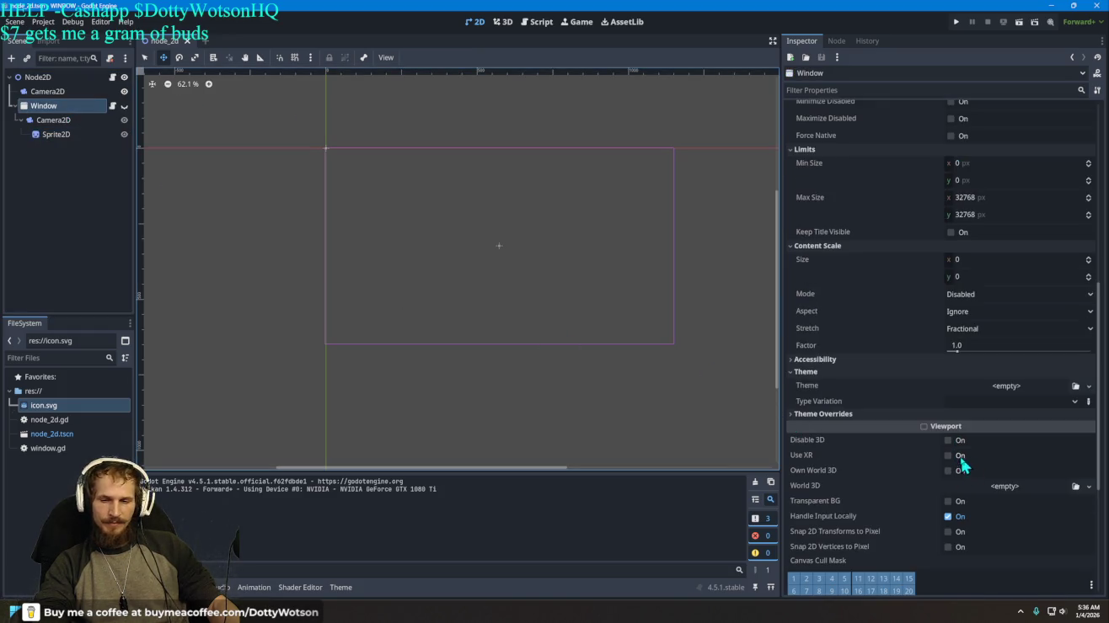
scroll(934, 485, "down", 5)
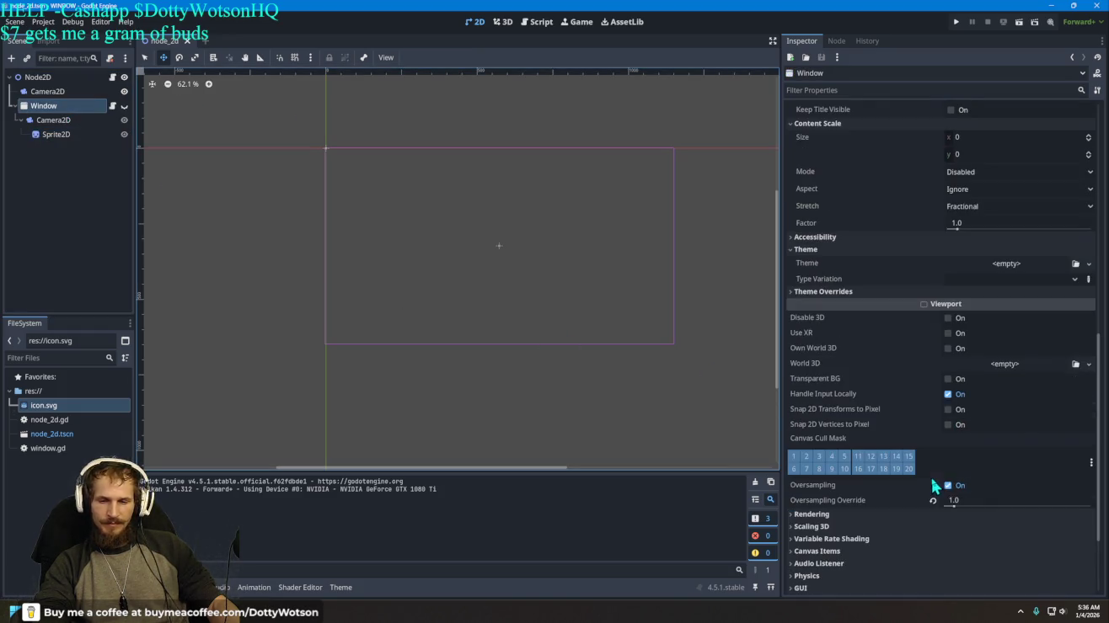
left_click(950, 379)
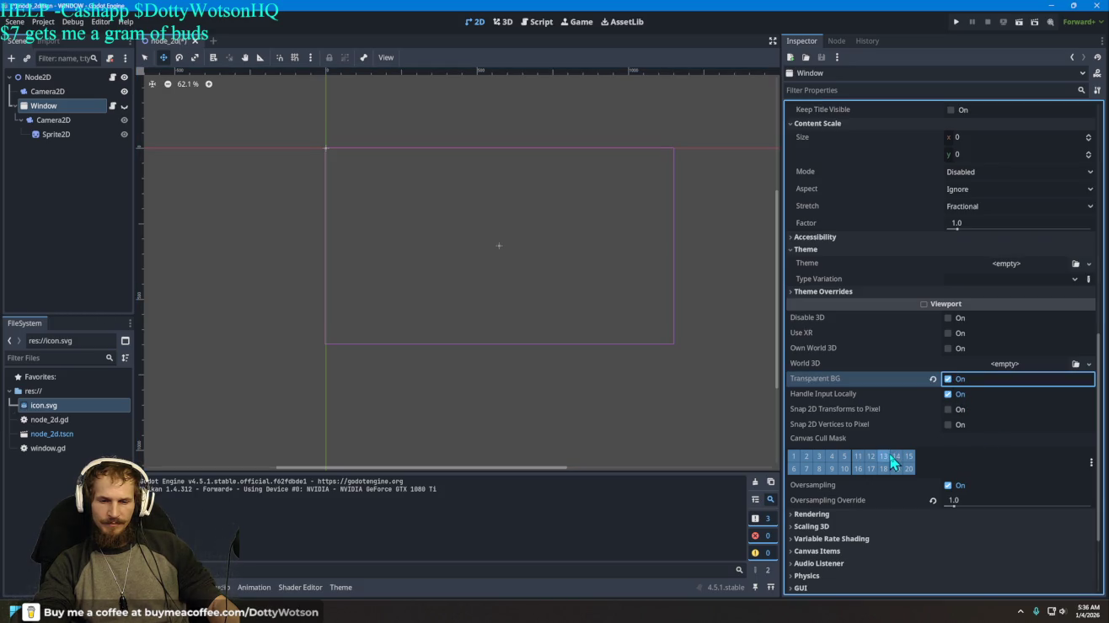
left_click(932, 500)
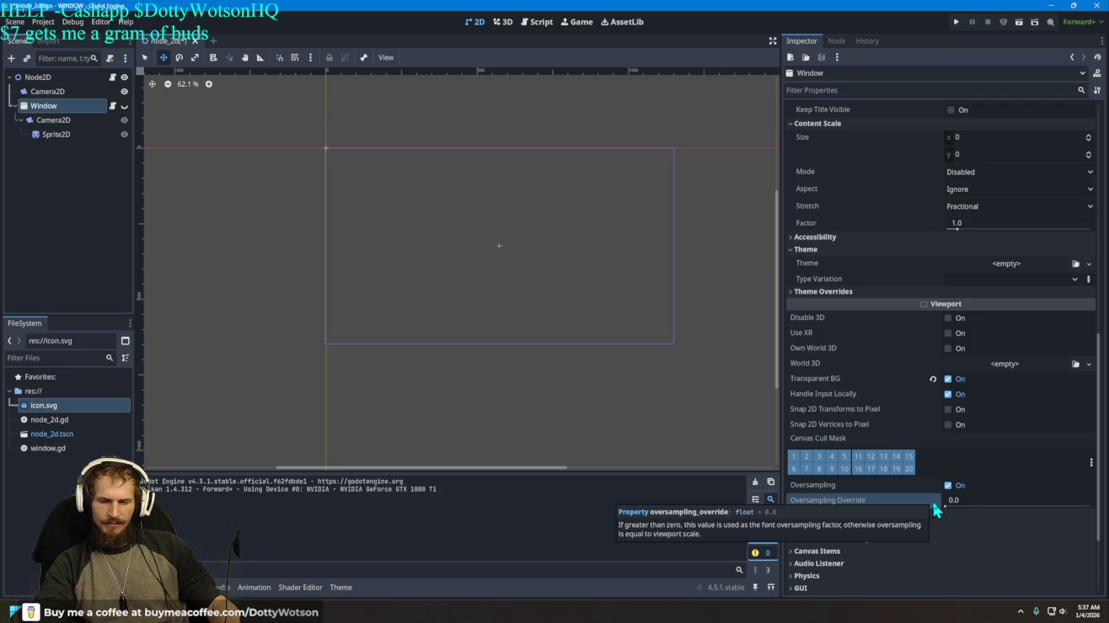
left_click(955, 21)
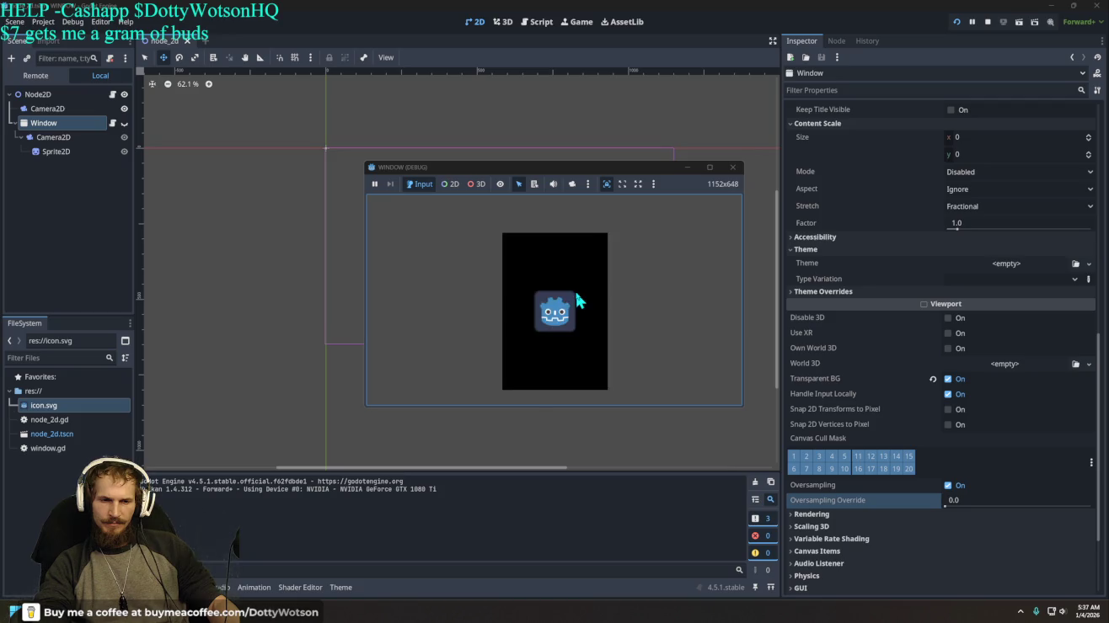
Step: Close the running test game and select the Sprite2D node to see its icon texture
left_click(732, 171)
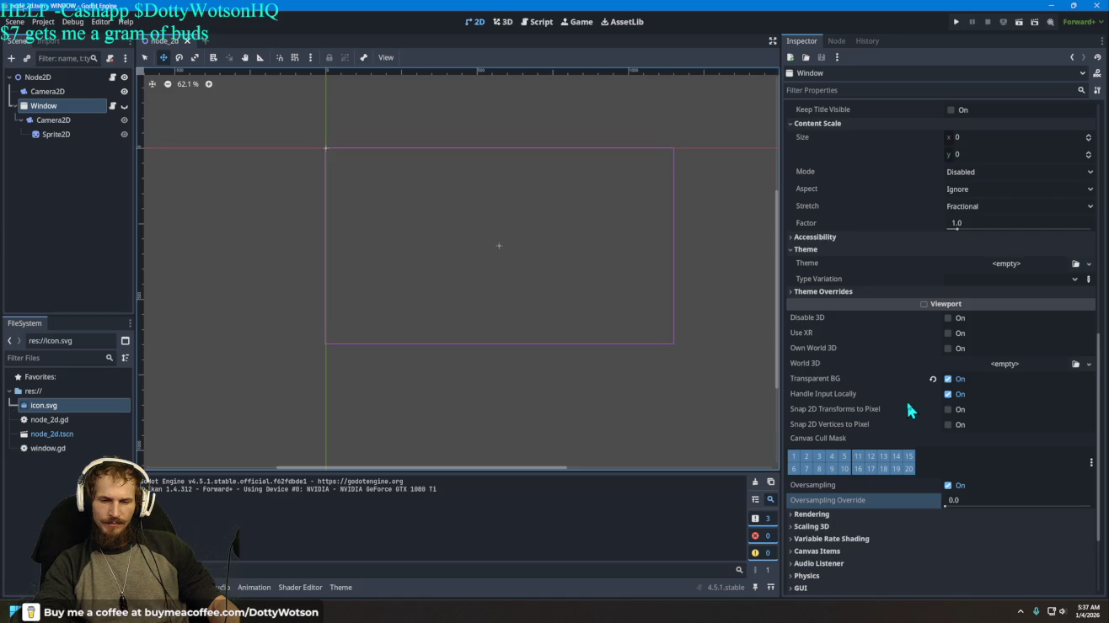
scroll(910, 410, "up", 10)
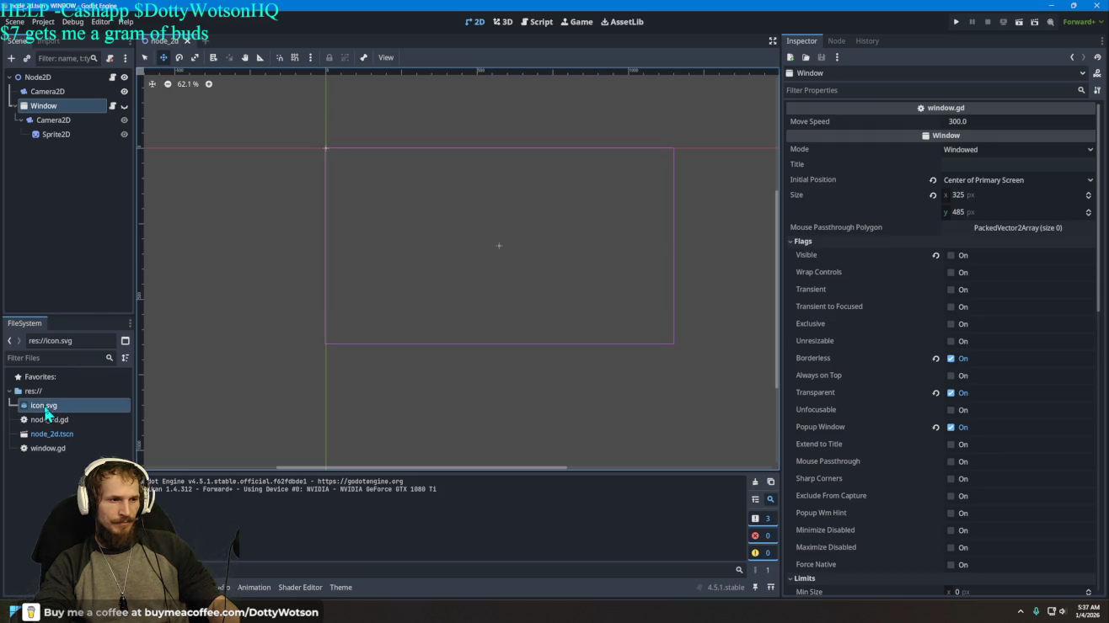
left_click(73, 137)
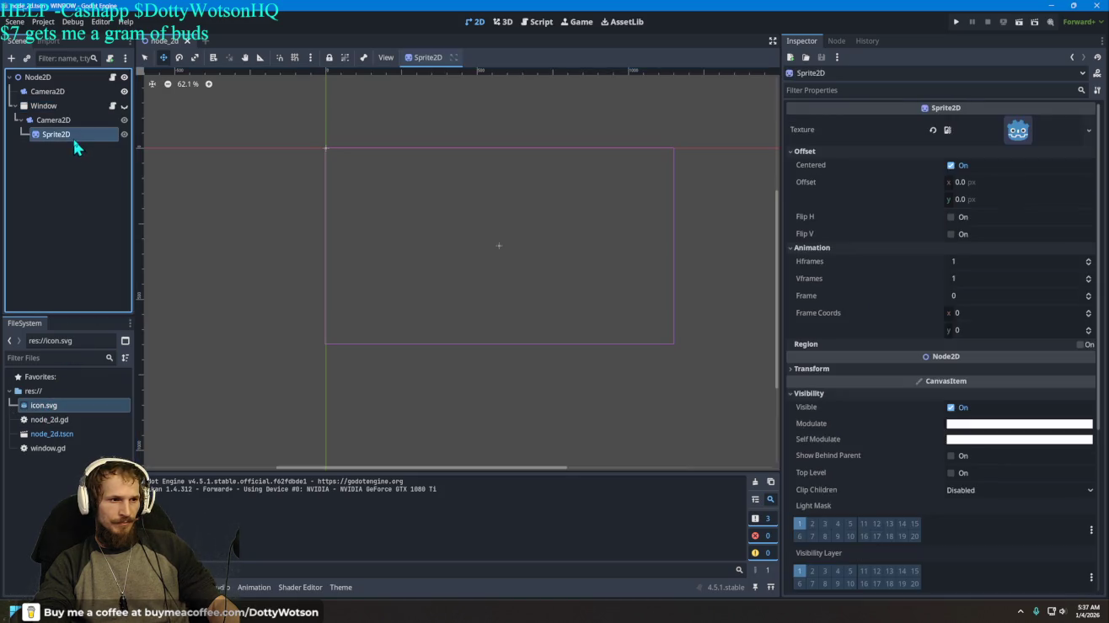
Step: Revert the Sprite2D's icon texture and pick New AnimatedTexture from the Texture options
left_click(932, 129)
left_click(1009, 123)
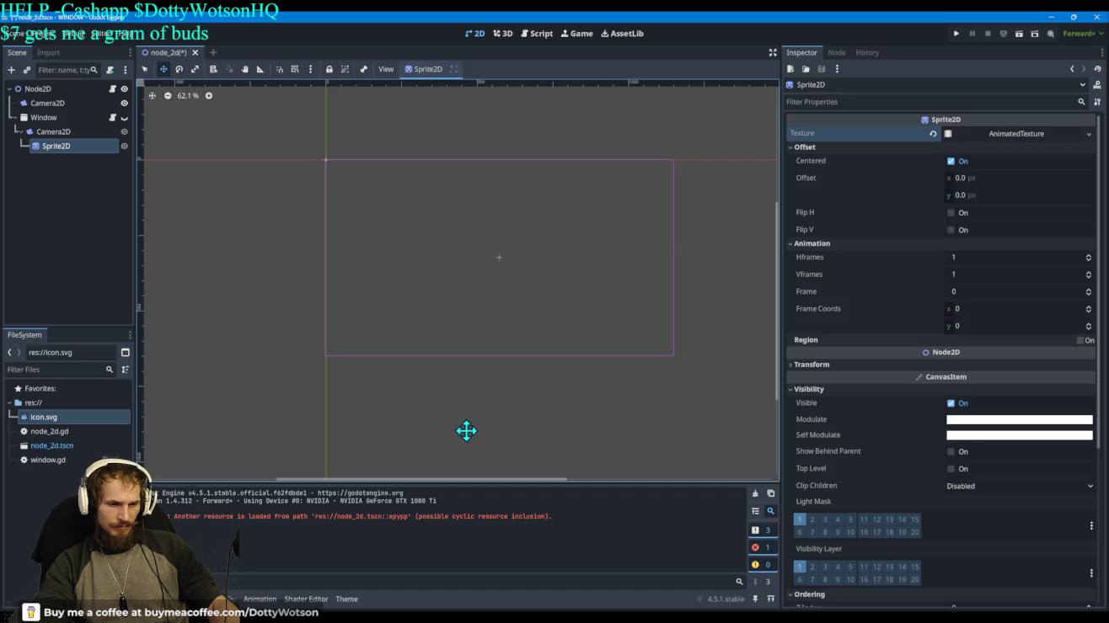
left_click_drag(545, 402, 456, 388)
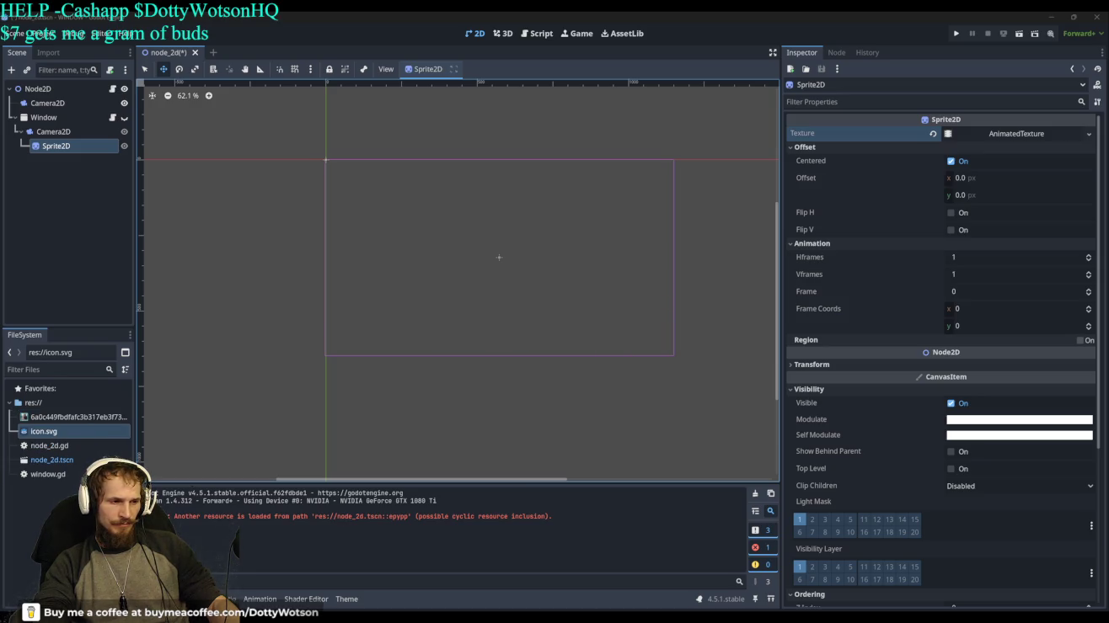
Step: Drag the newly added res:// image file from FileSystem onto the Sprite2D's Texture slot
left_click(903, 95)
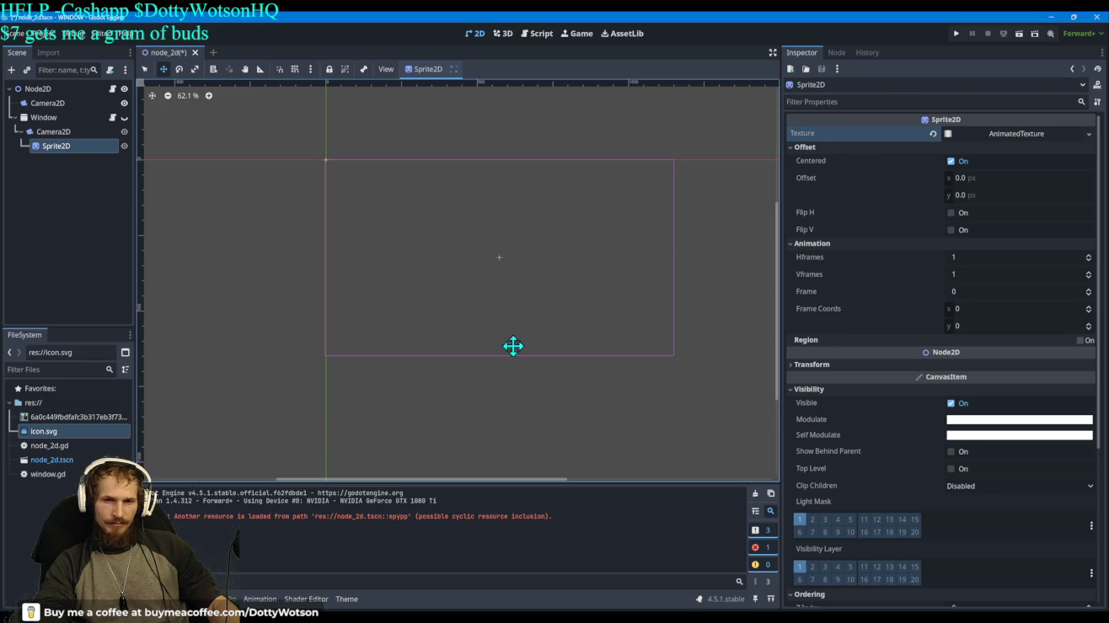
left_click(46, 417)
mouse_move(47, 423)
left_mouse_down()
mouse_move(972, 138)
mouse_move(1000, 140)
left_mouse_up()
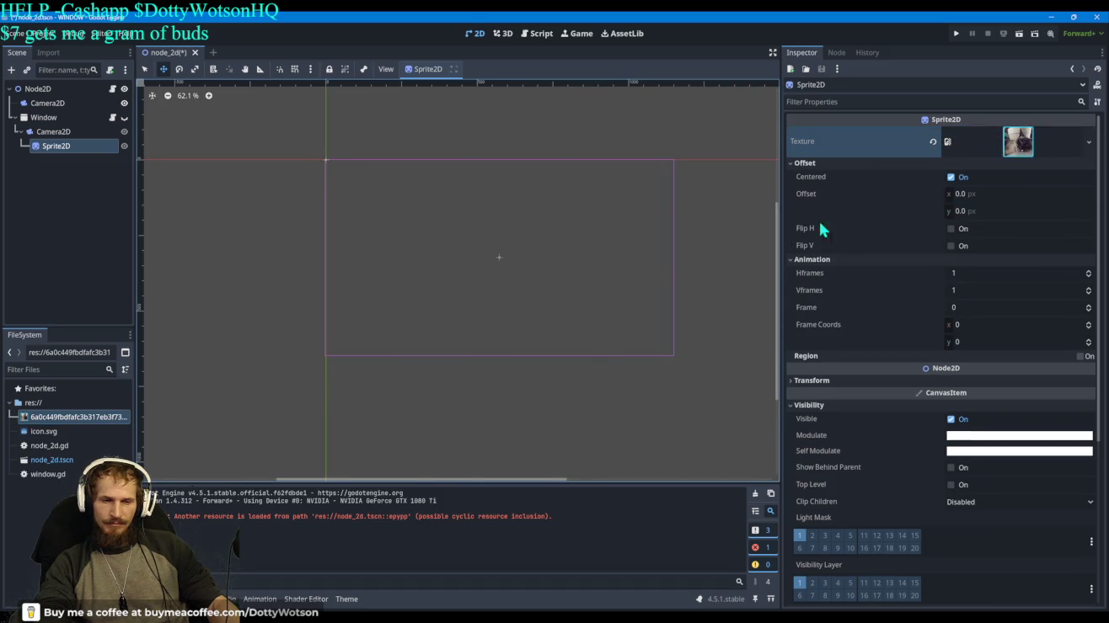
left_click(954, 34)
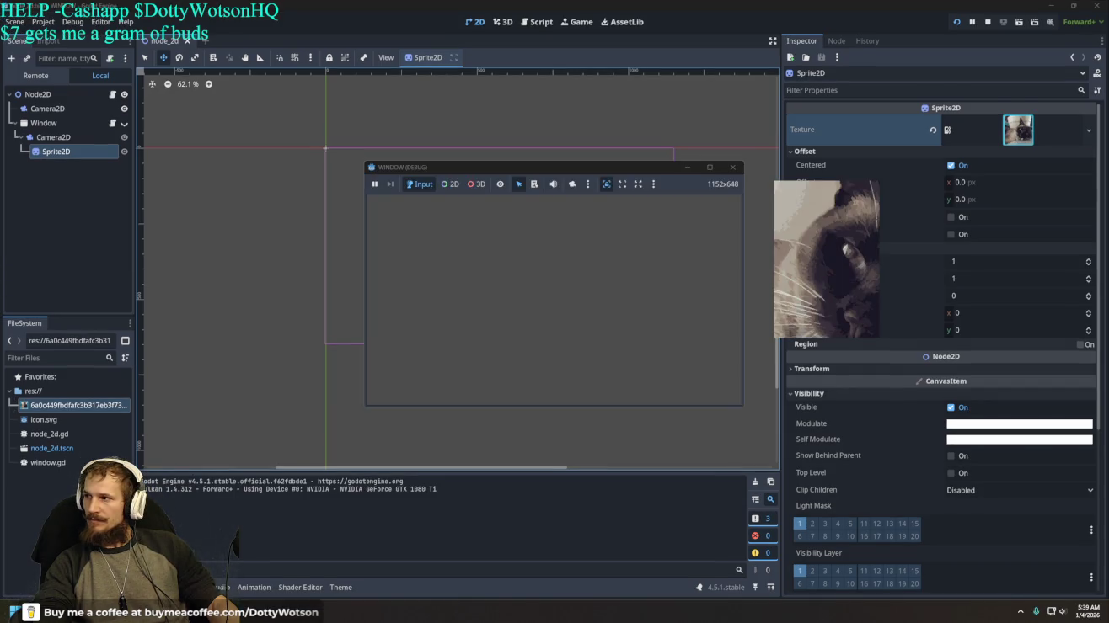
left_click(897, 253)
key("F5")
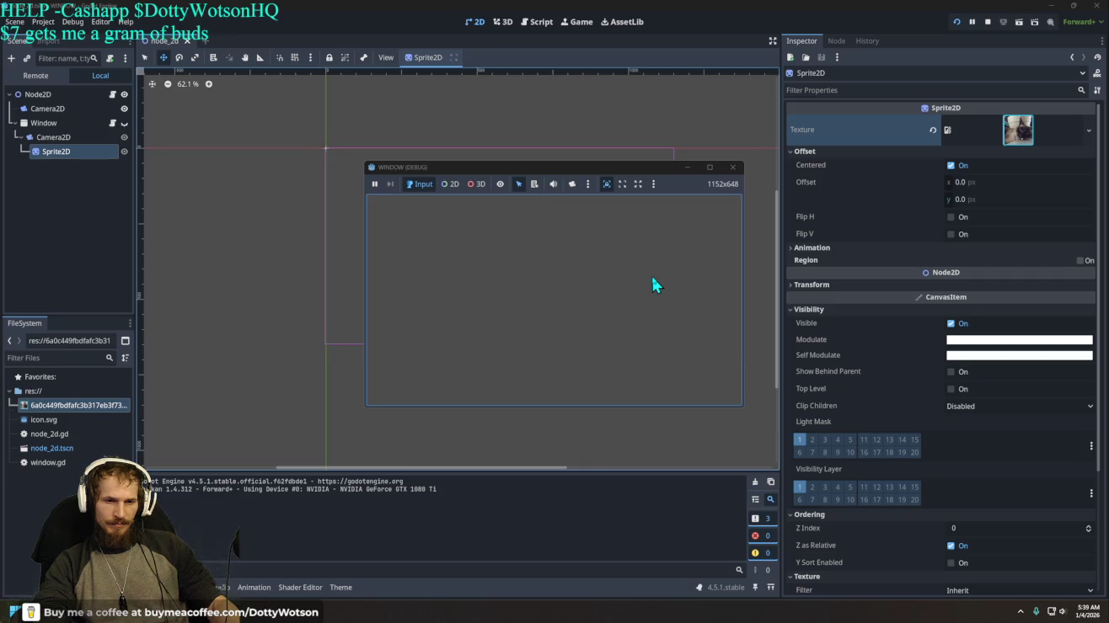
left_click(731, 166)
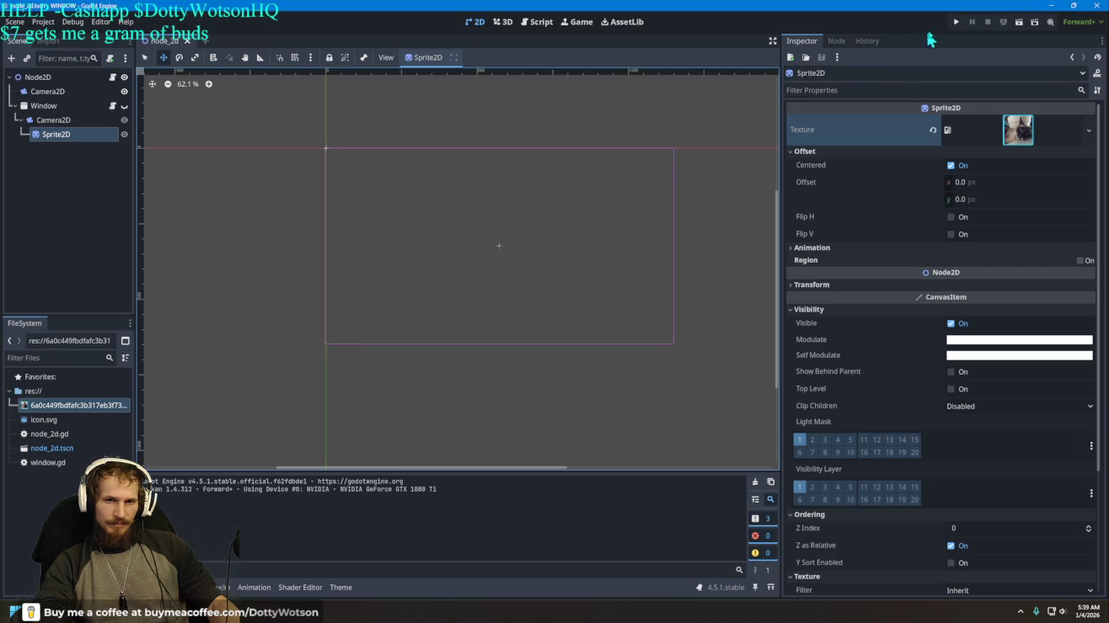
left_click(955, 23)
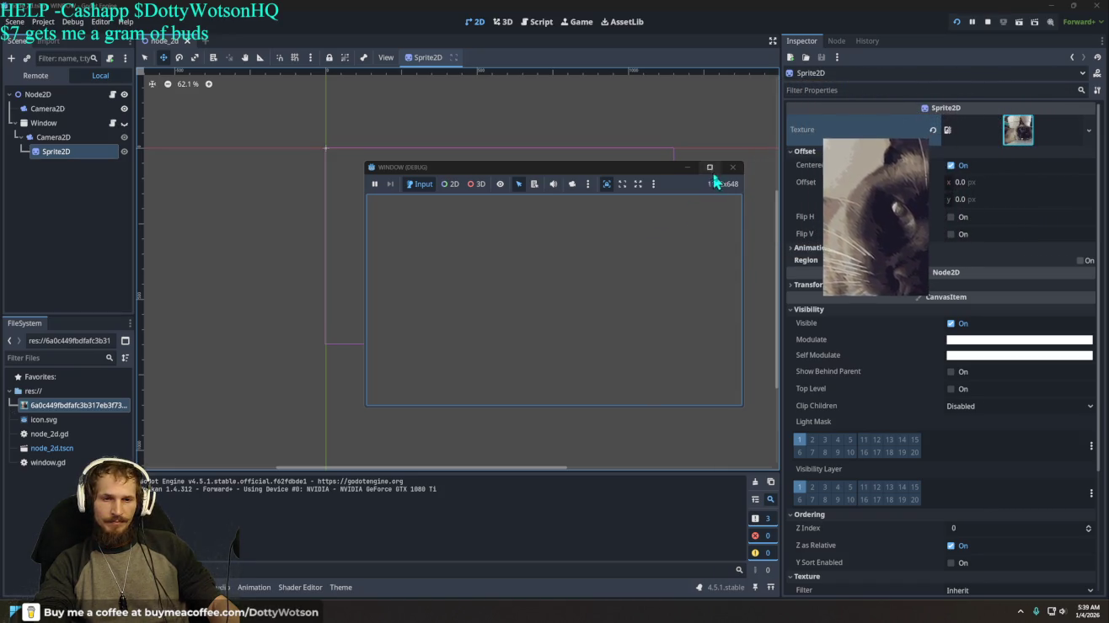
left_click(732, 167)
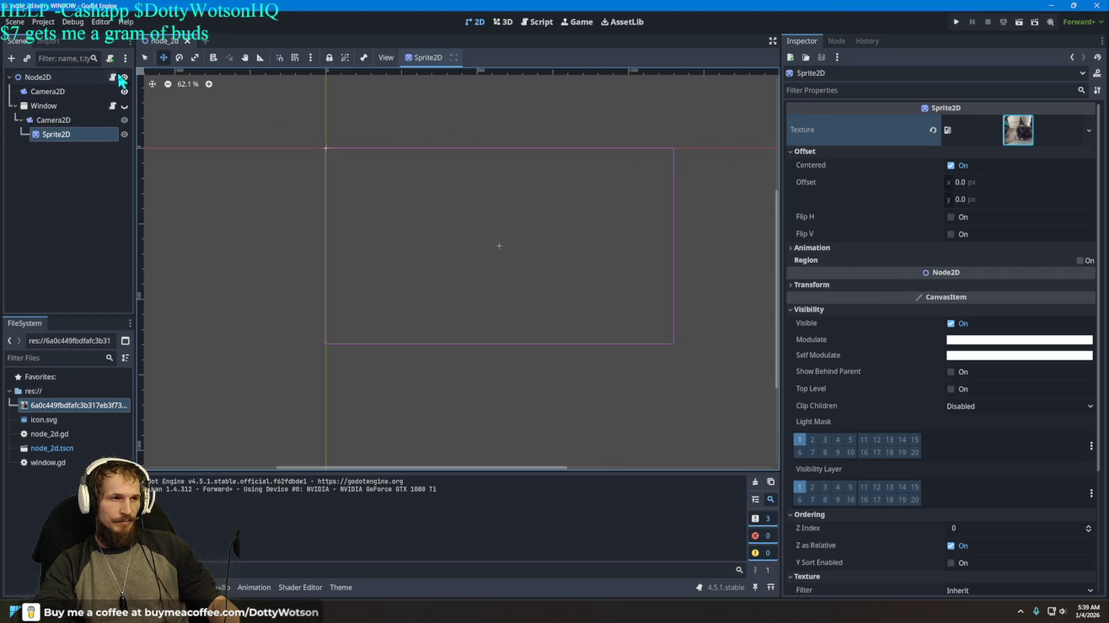
Step: In window.gd, change move_speed on line 3 from 300.0 to 30000.0
left_click(112, 107)
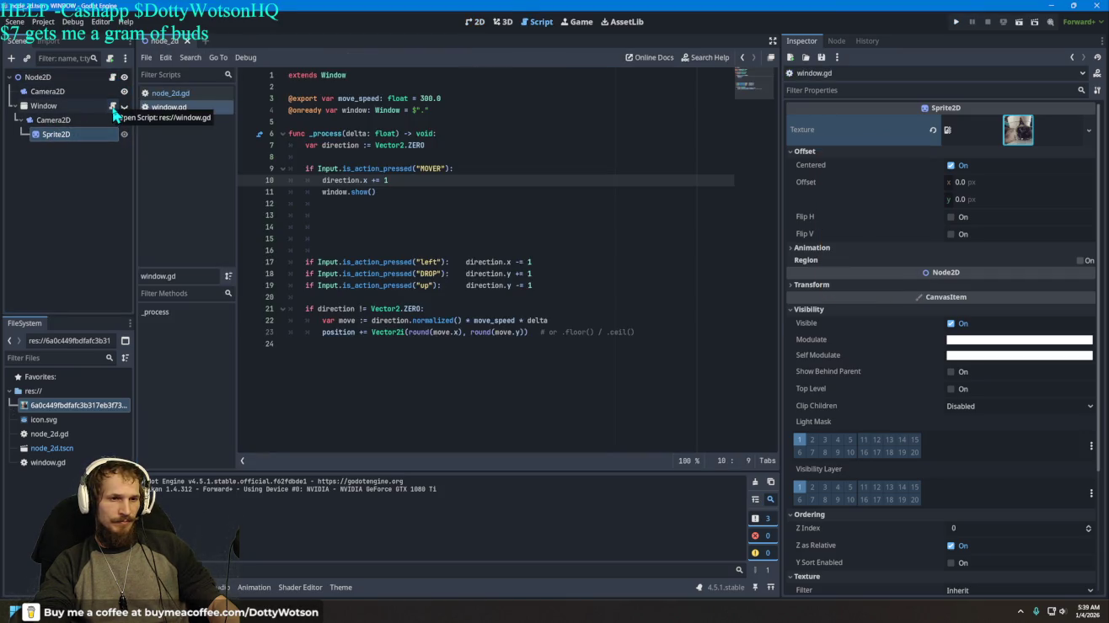
left_click(430, 98)
type("0")
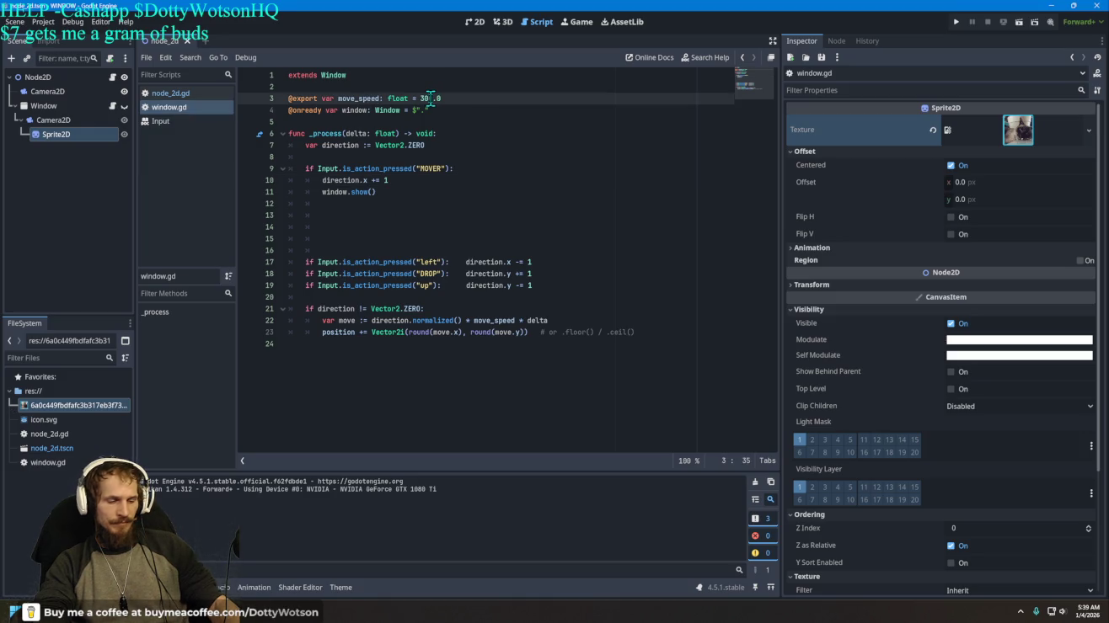
type("00")
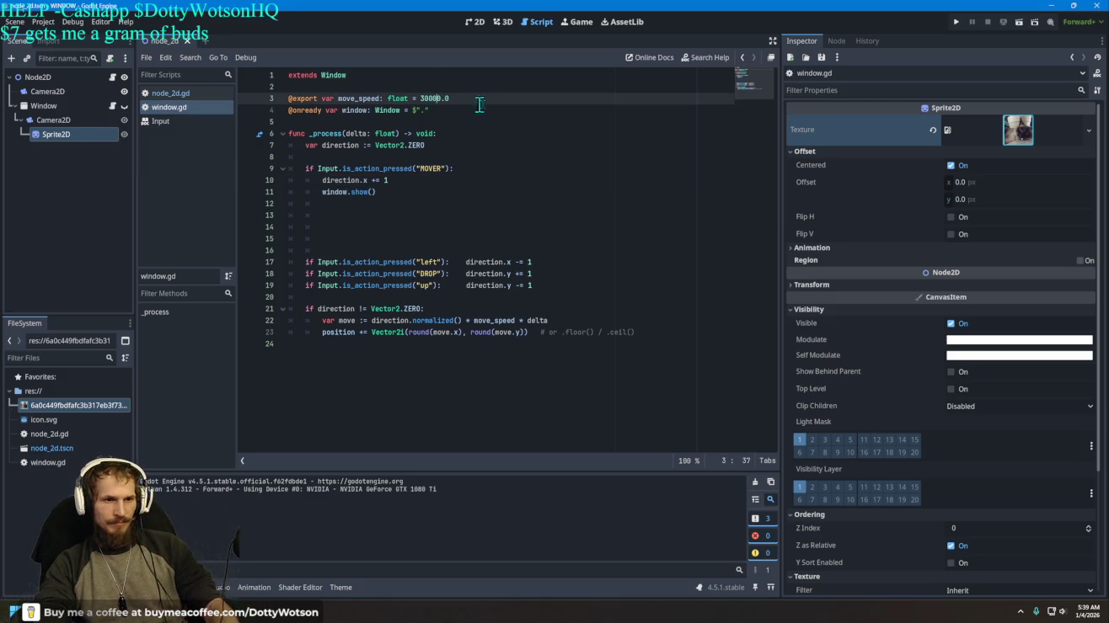
Step: Run the game, move the cat window left with the arrow key, then close it
left_click(955, 22)
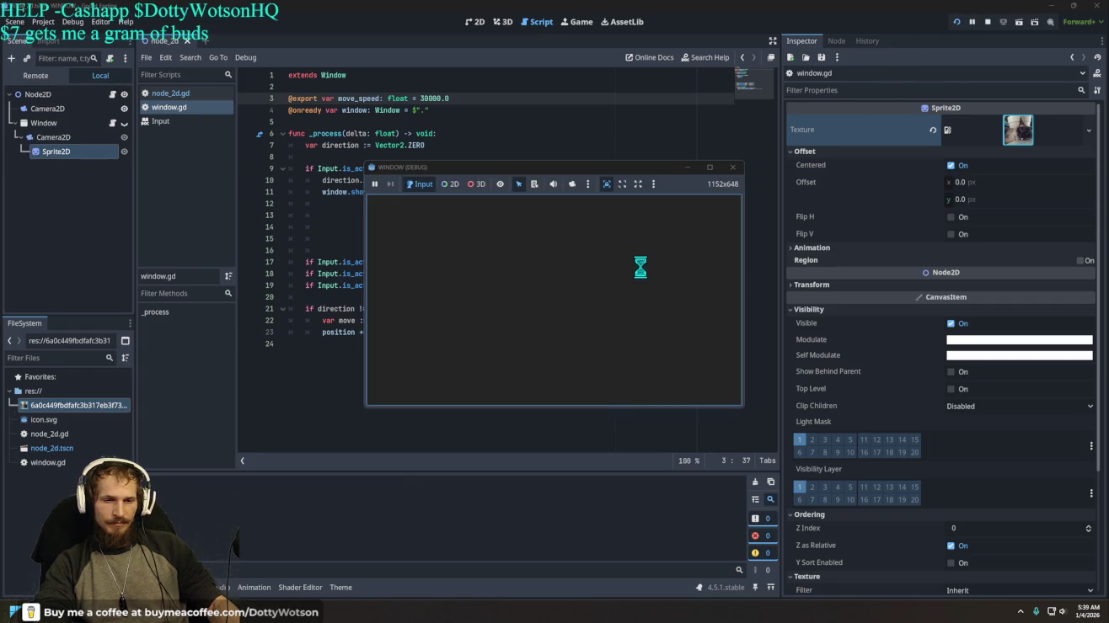
key("Left")
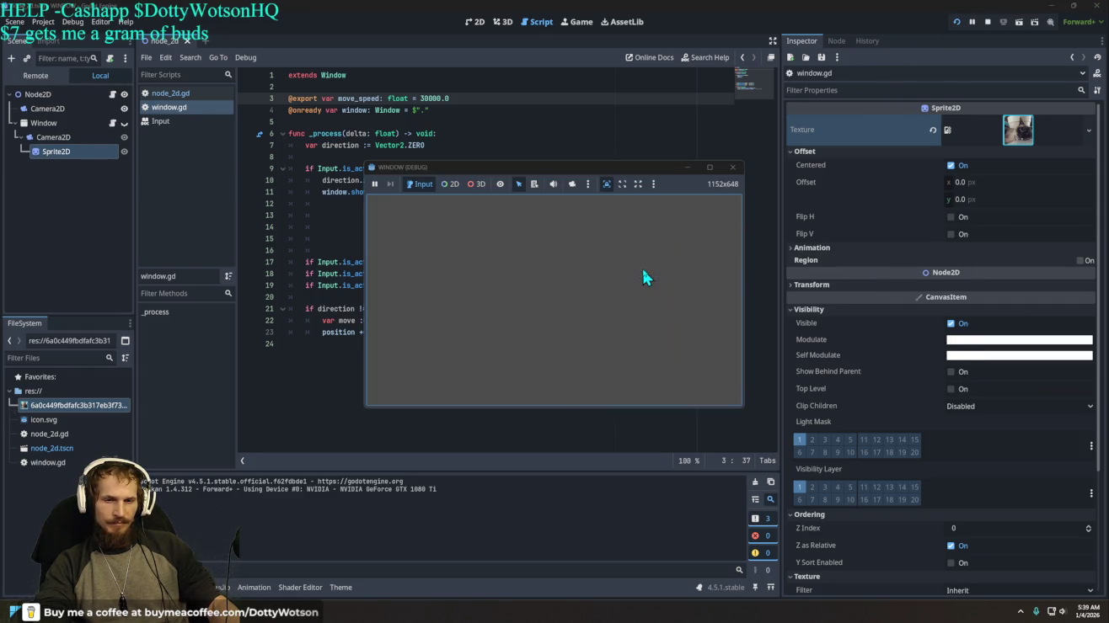
key("Left")
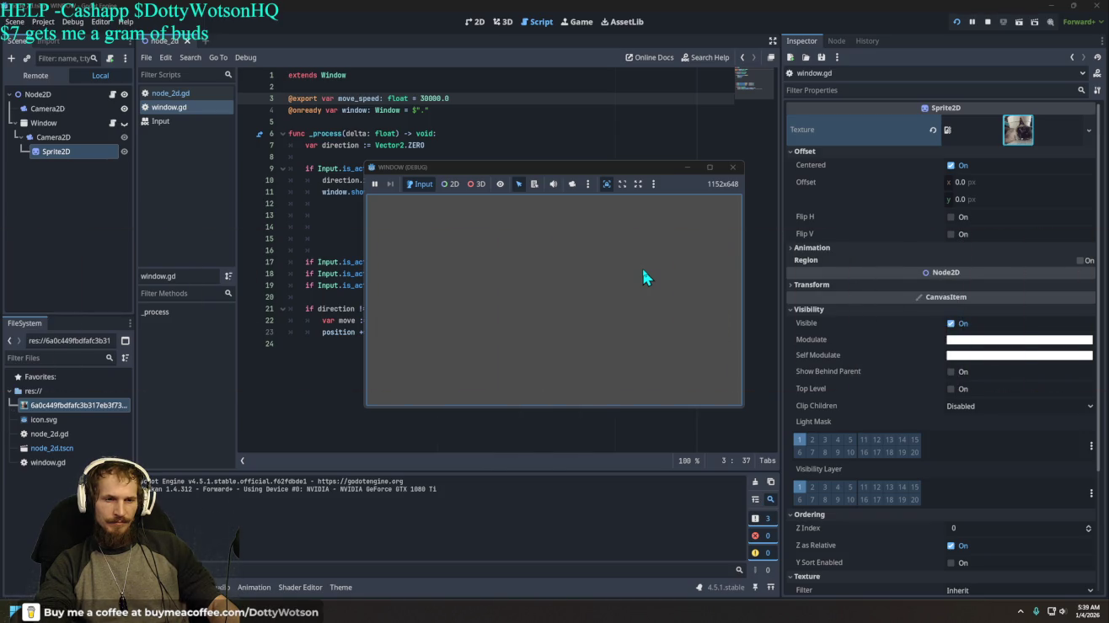
left_click(732, 168)
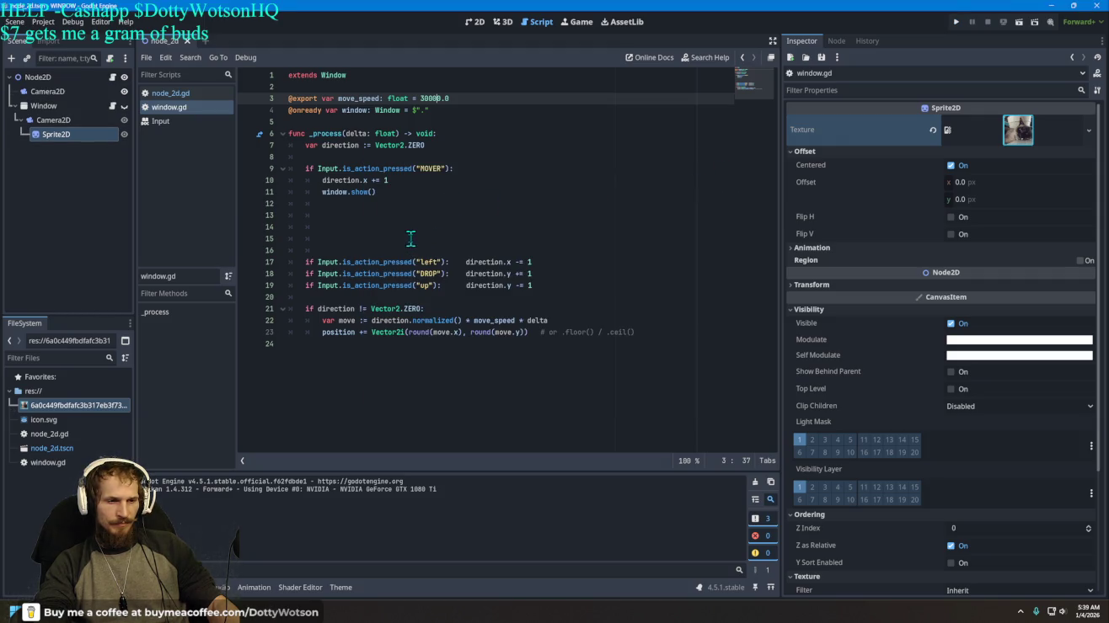
Step: On line 20 add the condition if Input.is_action_pressed("ui_accept"):
left_click(420, 292)
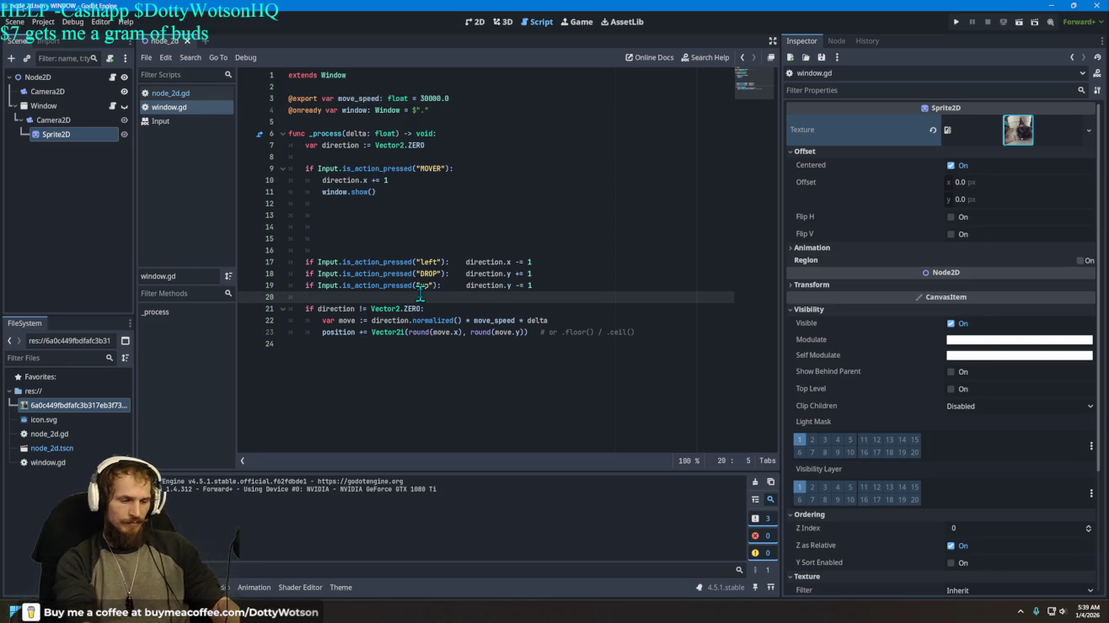
type("if inp")
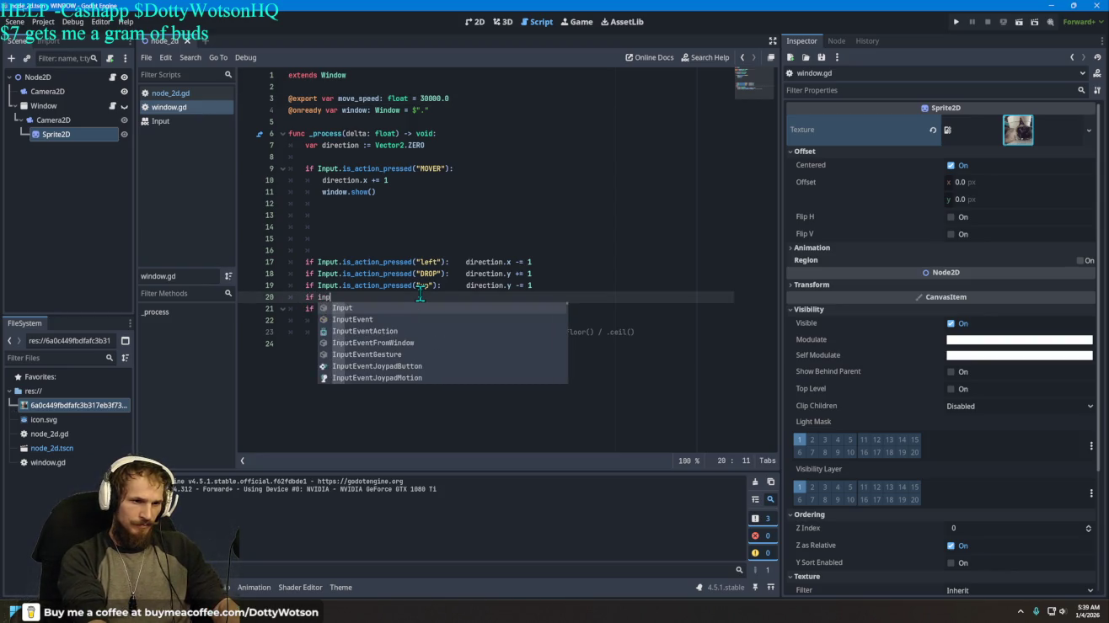
key("Return")
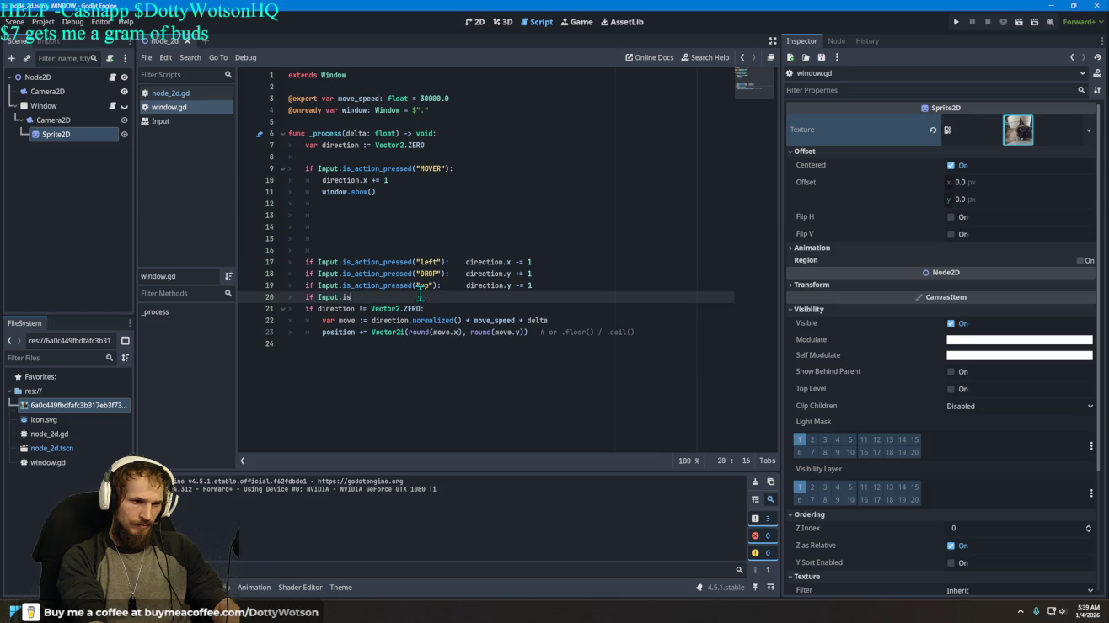
type(".is")
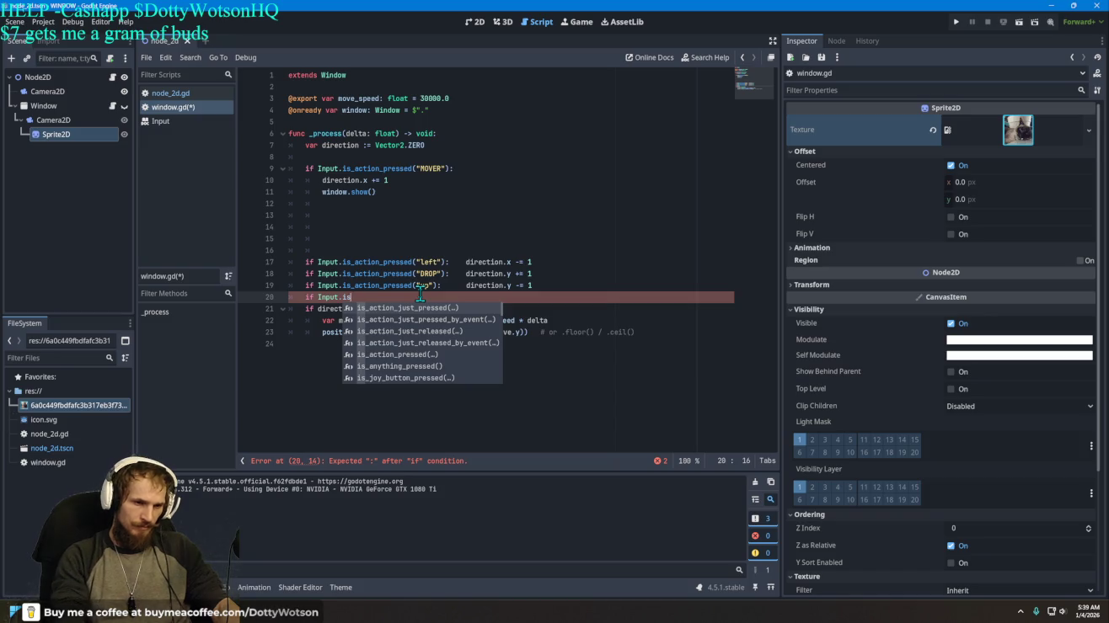
key("Down")
key("Down")
key("Down")
key("Return")
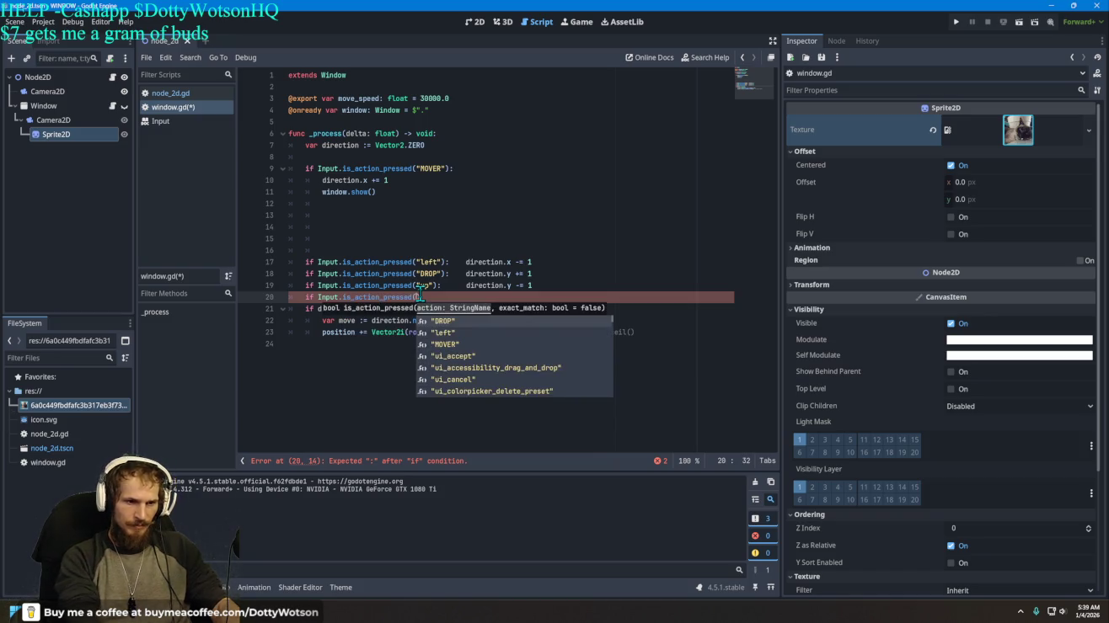
type("gu")
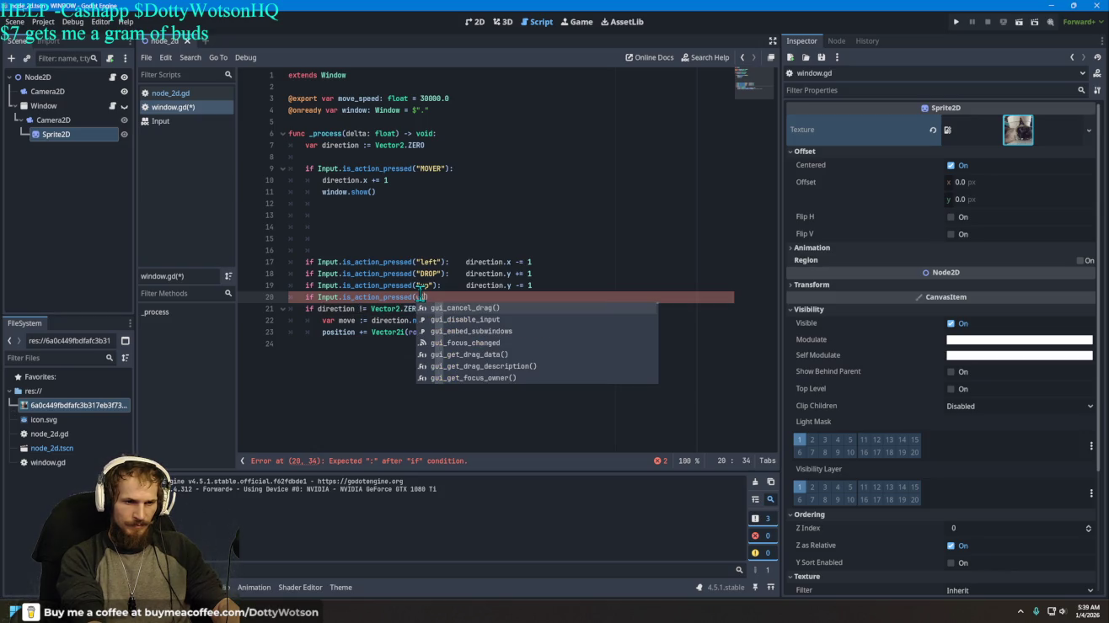
key("BackSpace")
key("BackSpace")
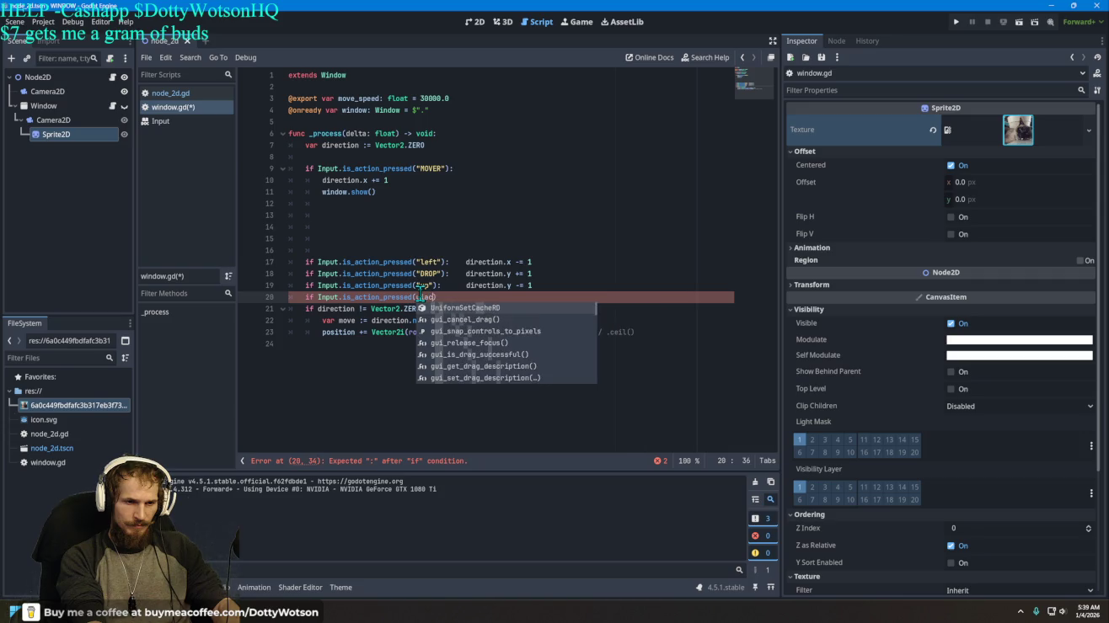
key("BackSpace")
key("BackSpace")
key("BackSpace")
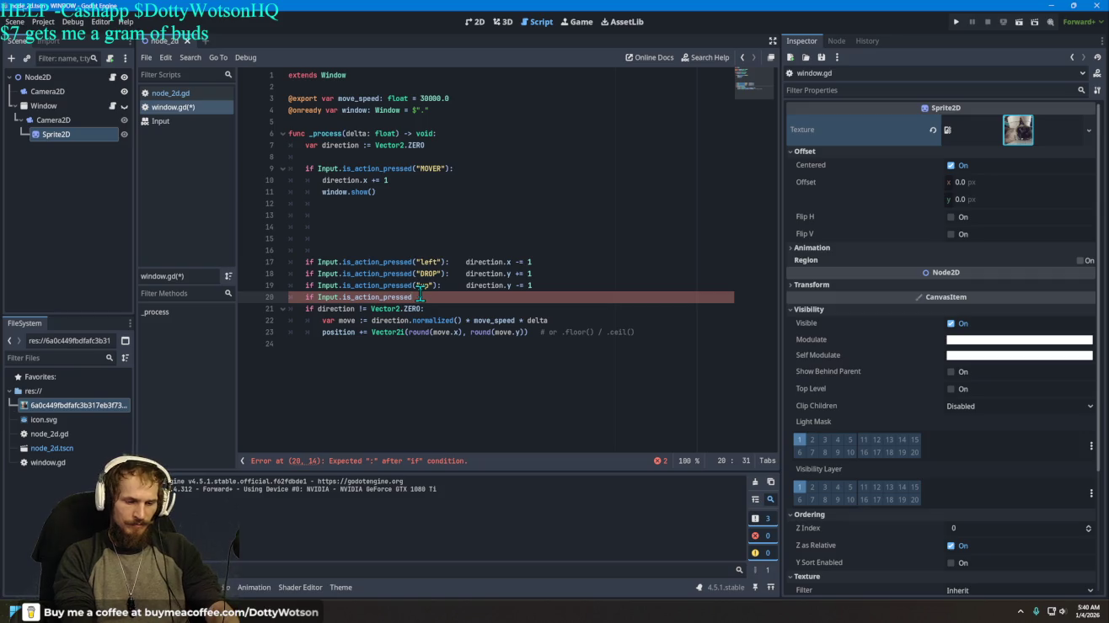
type("(\"ac")
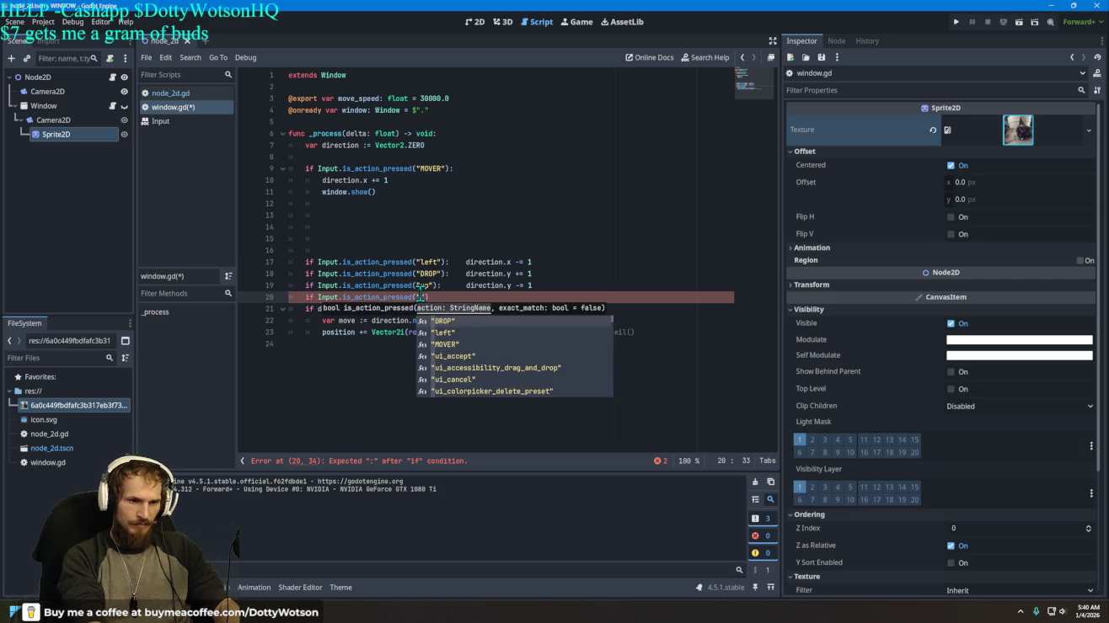
key("Return")
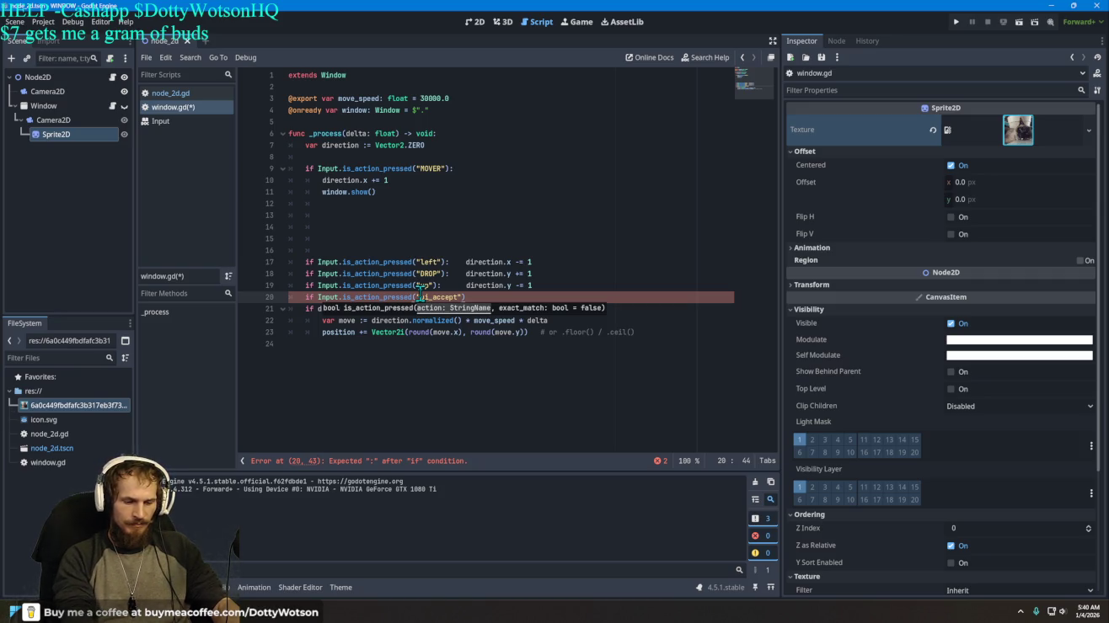
type(":")
key("Return")
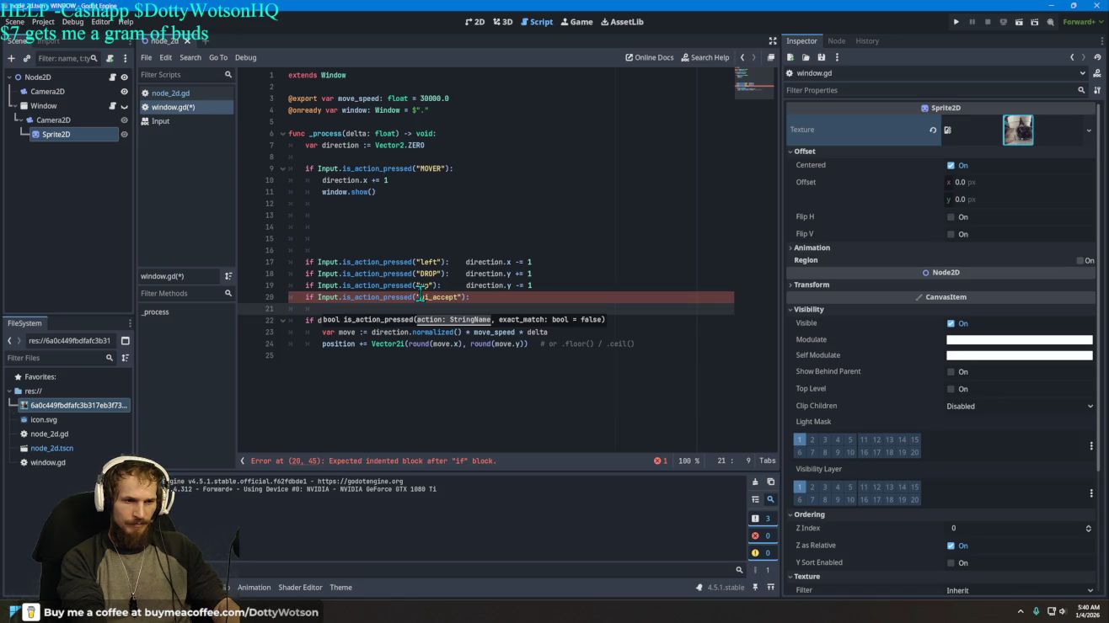
Step: In that branch, call window.set_position with a Vector2 position of 50,50
type("window.")
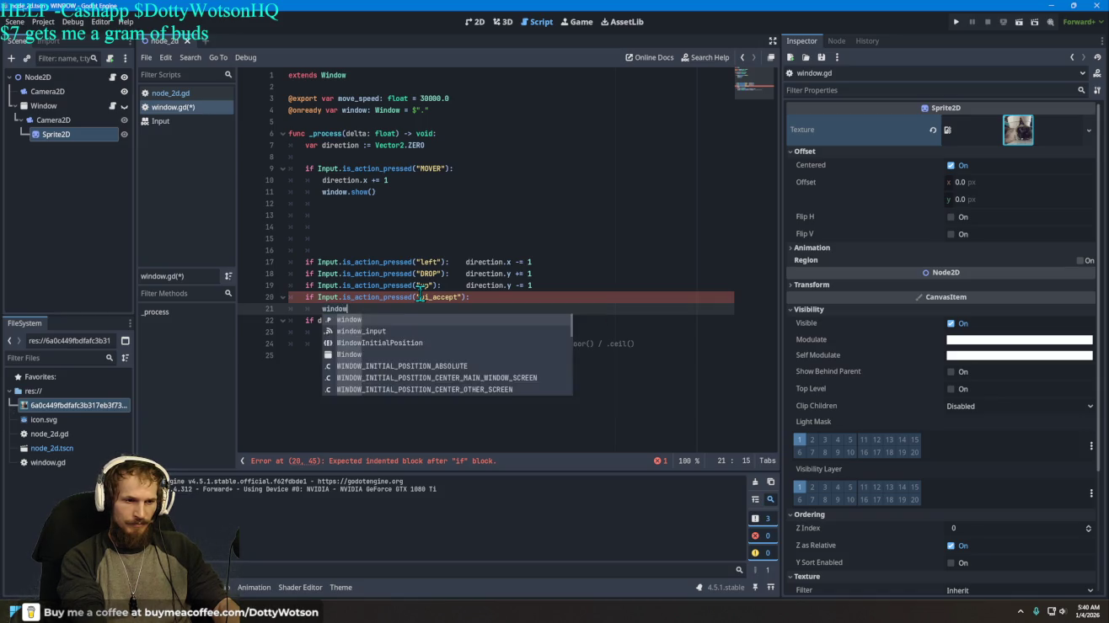
type("set")
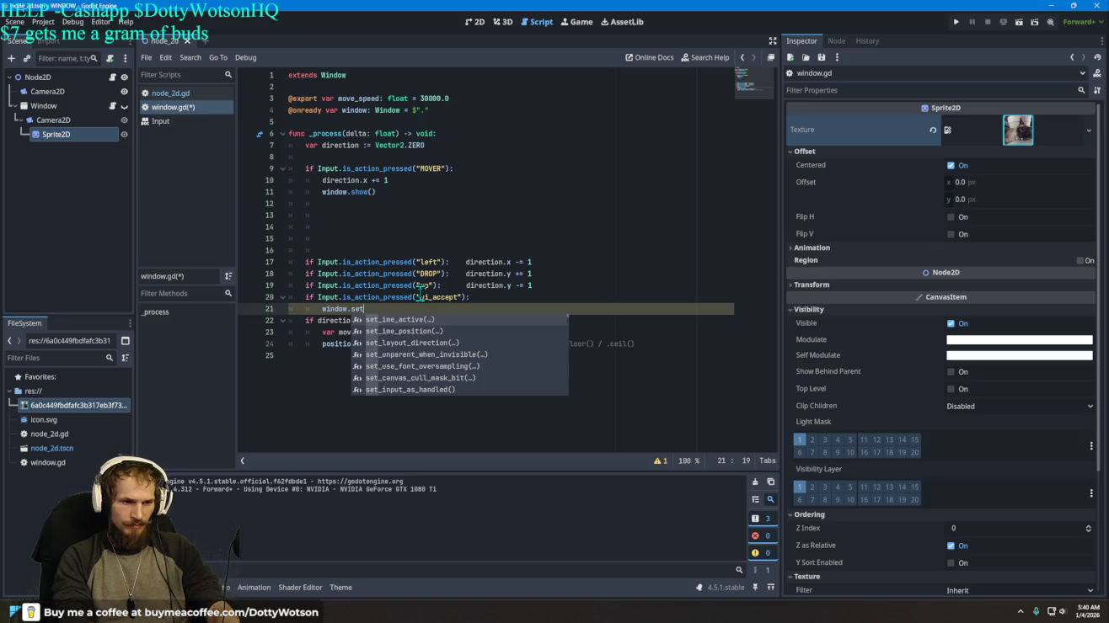
type("()v")
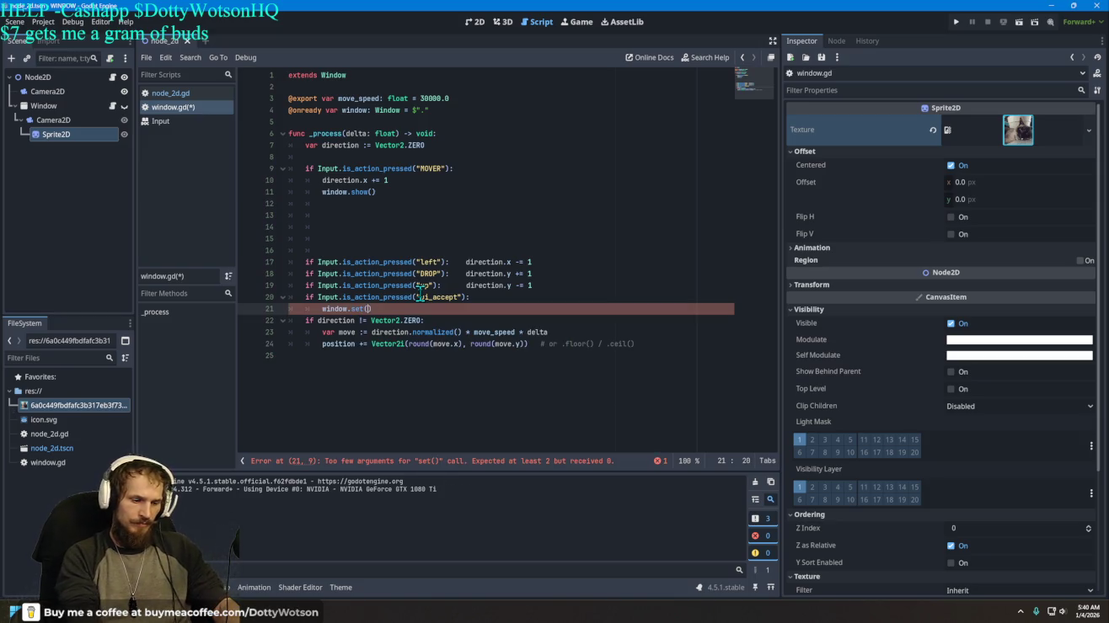
type("1")
key("BackSpace")
type("2")
key("Return")
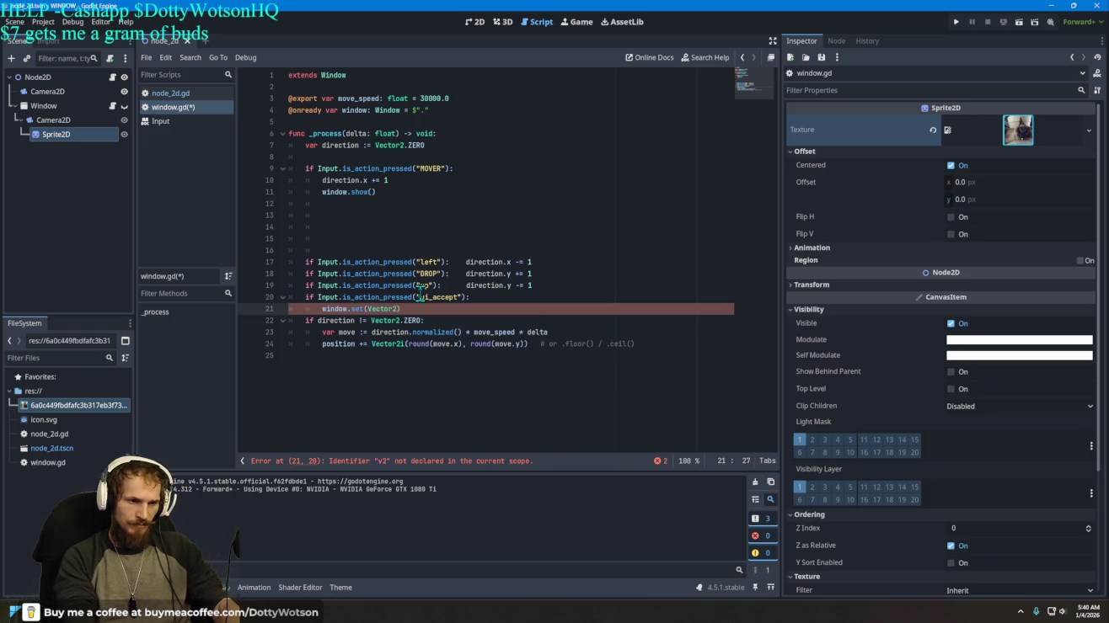
type("(5,")
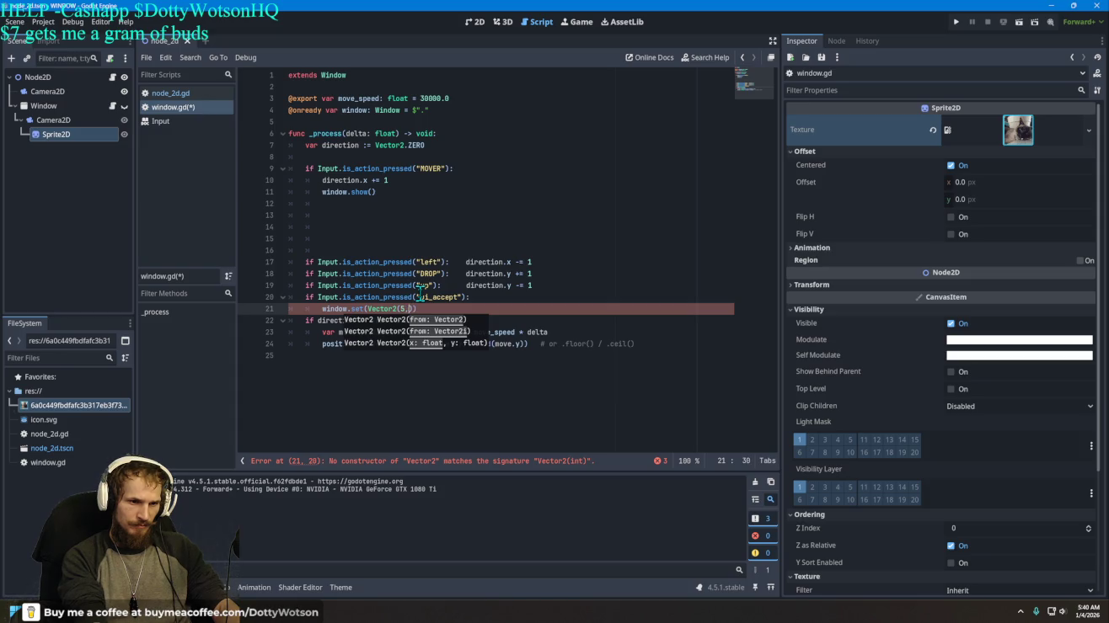
type("0,")
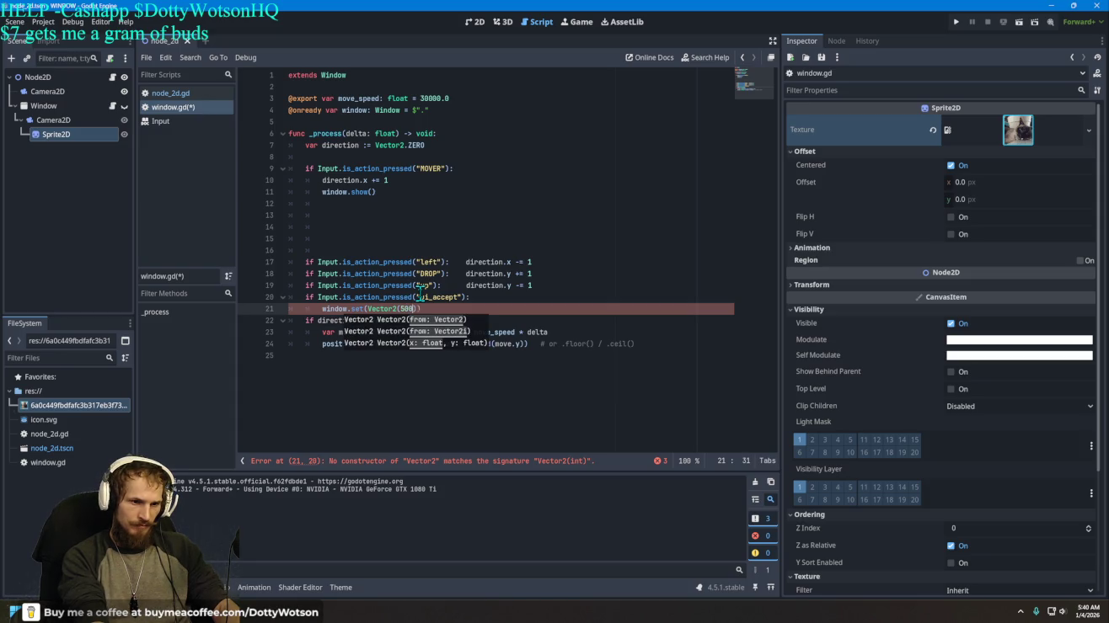
type("500")
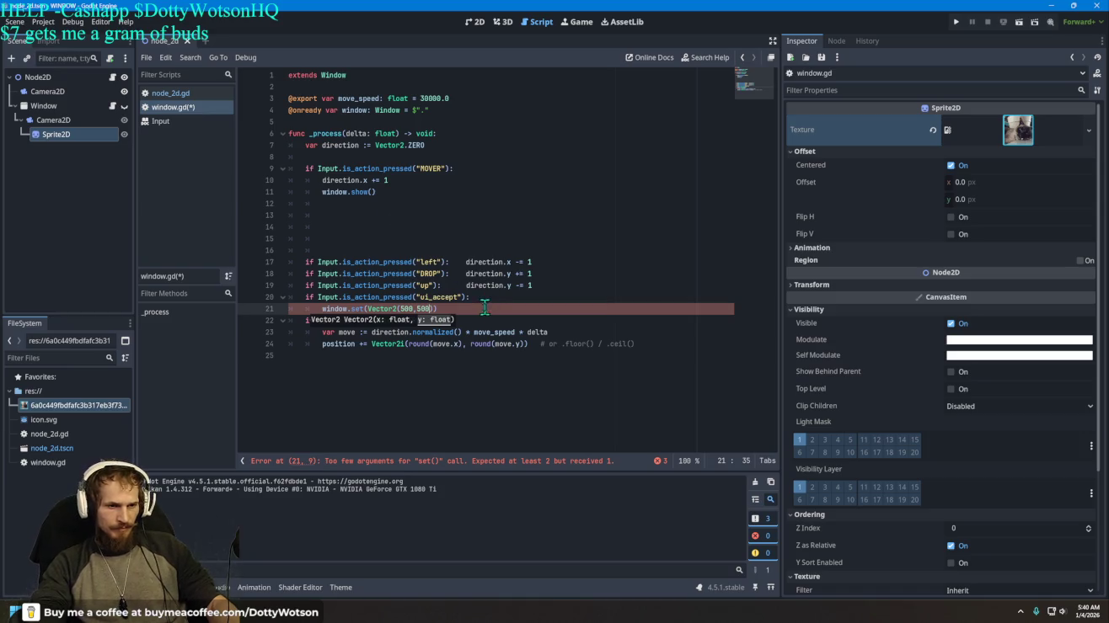
left_click(462, 311)
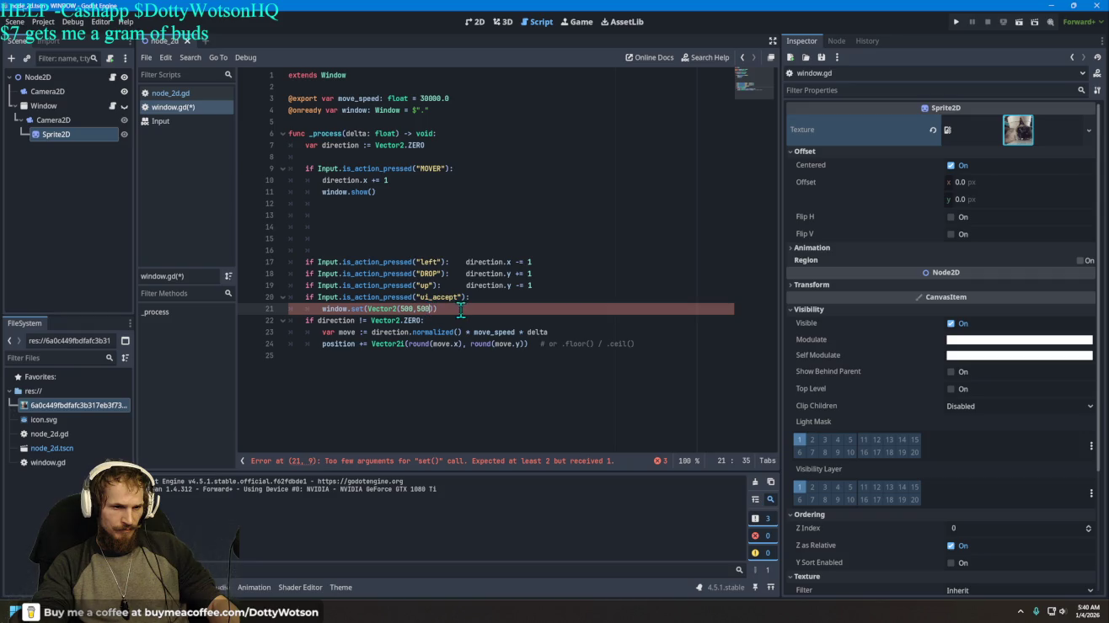
key("BackSpace")
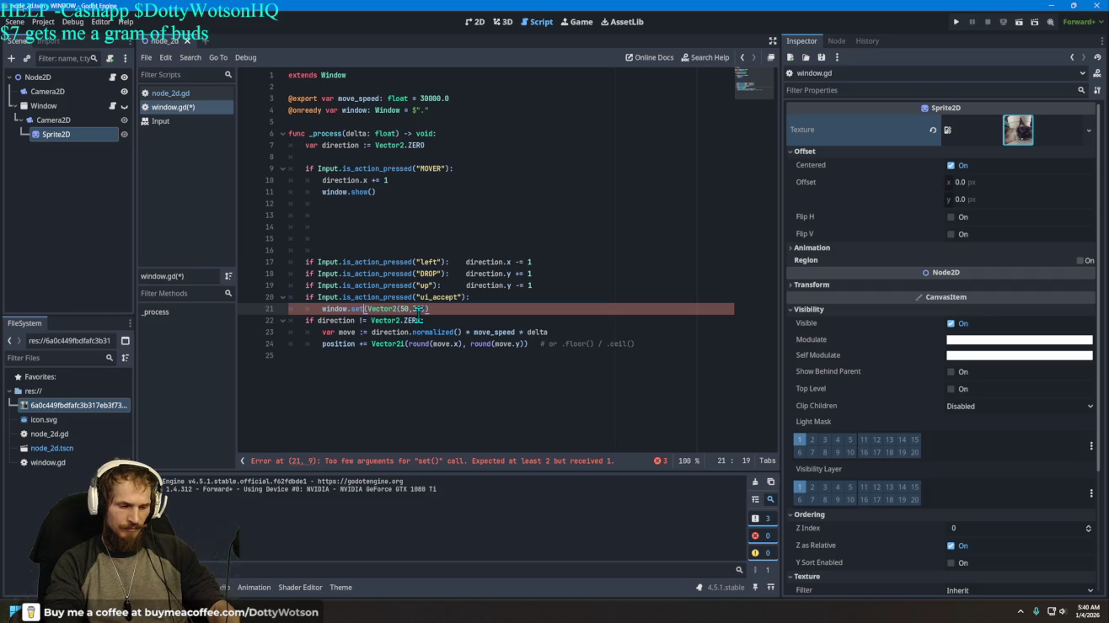
type("_")
type("posi")
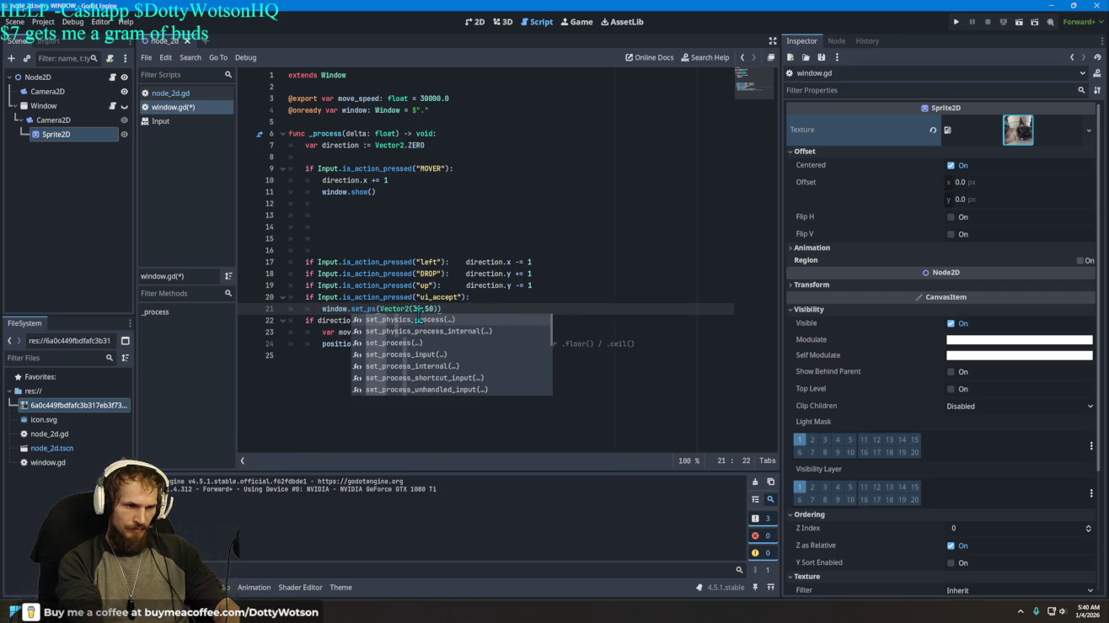
type("tion")
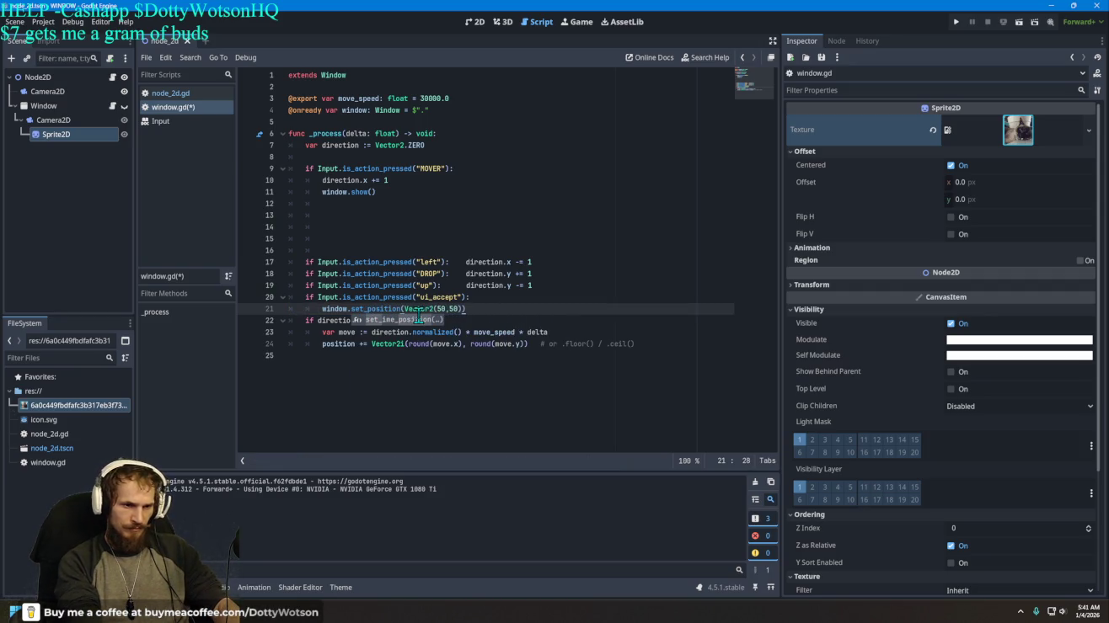
Step: Finish line 21, test-run the project, and close the game window
left_click(503, 313)
left_click(957, 22)
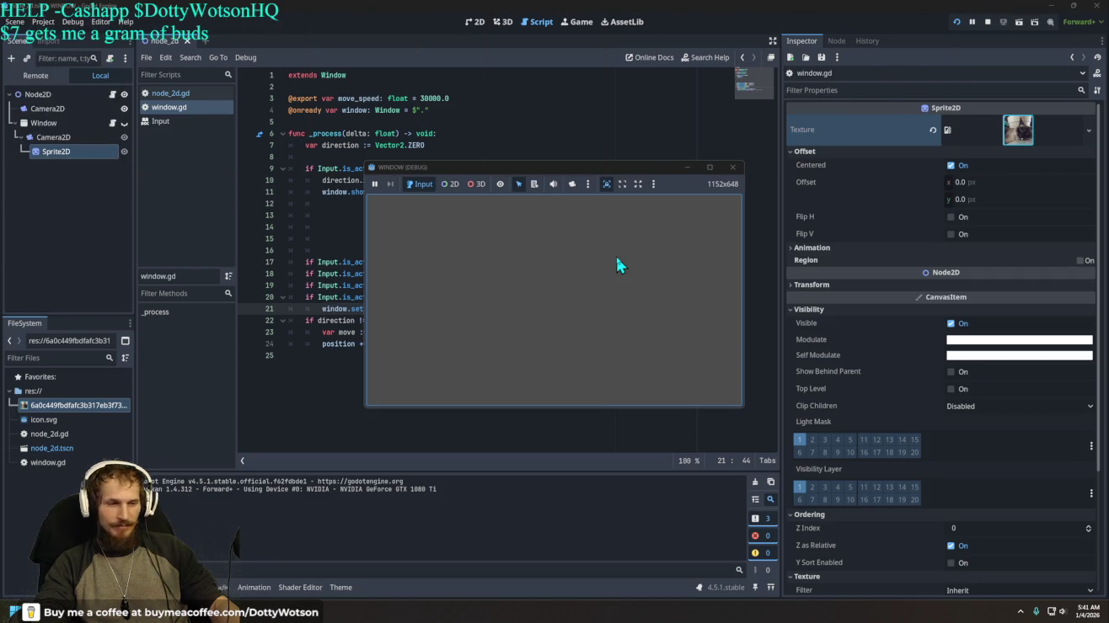
left_click(731, 168)
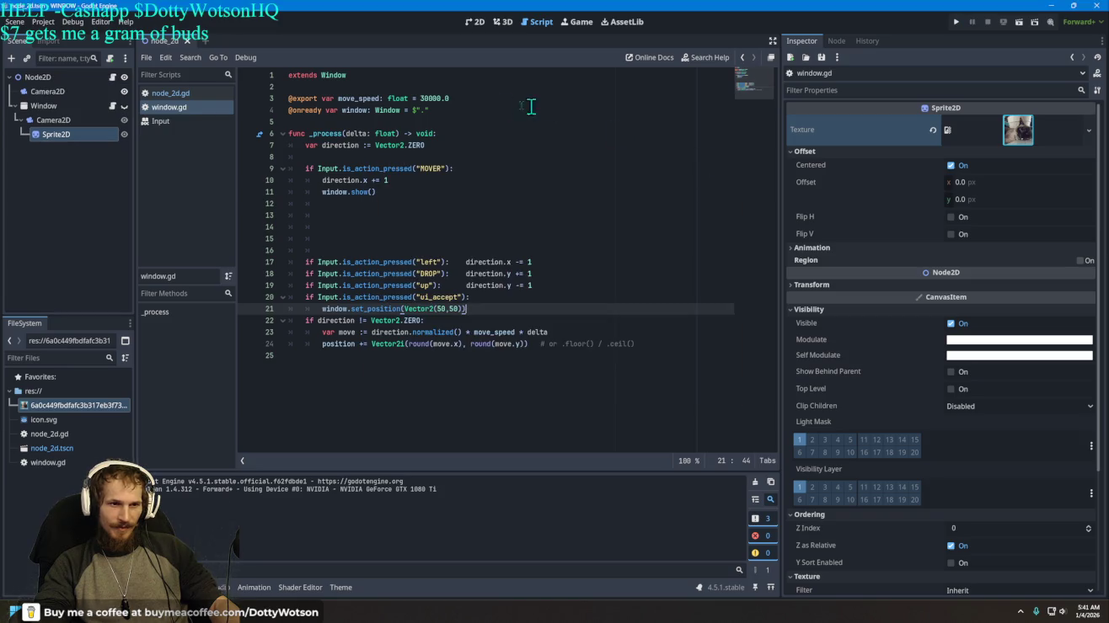
left_click(437, 99)
key("BackSpace")
key("BackSpace")
key("BackSpace")
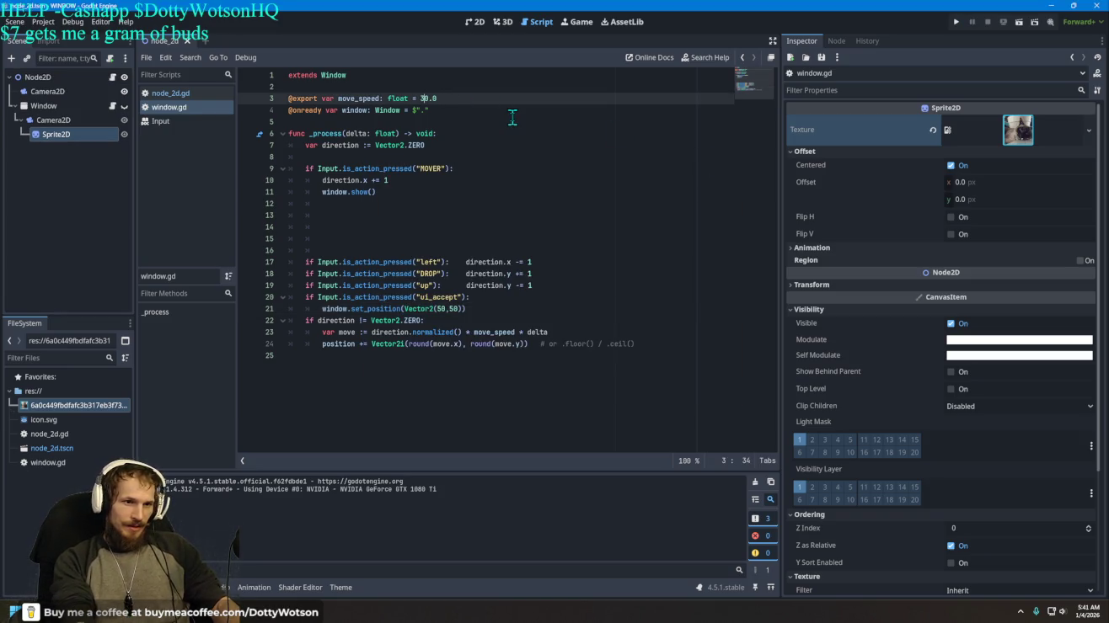
type("00")
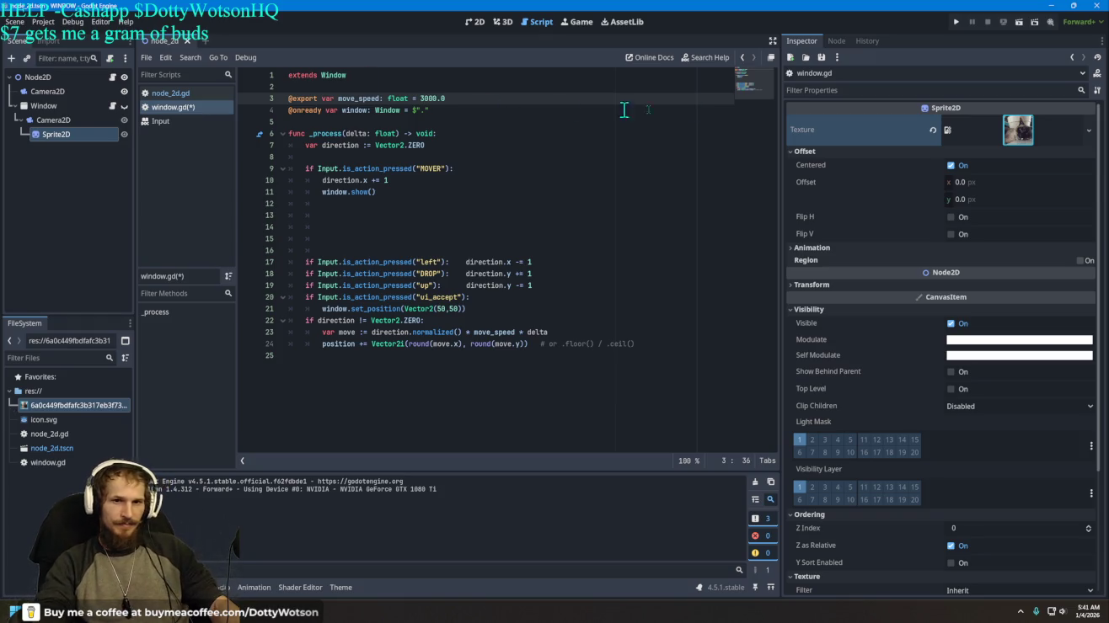
left_click(958, 21)
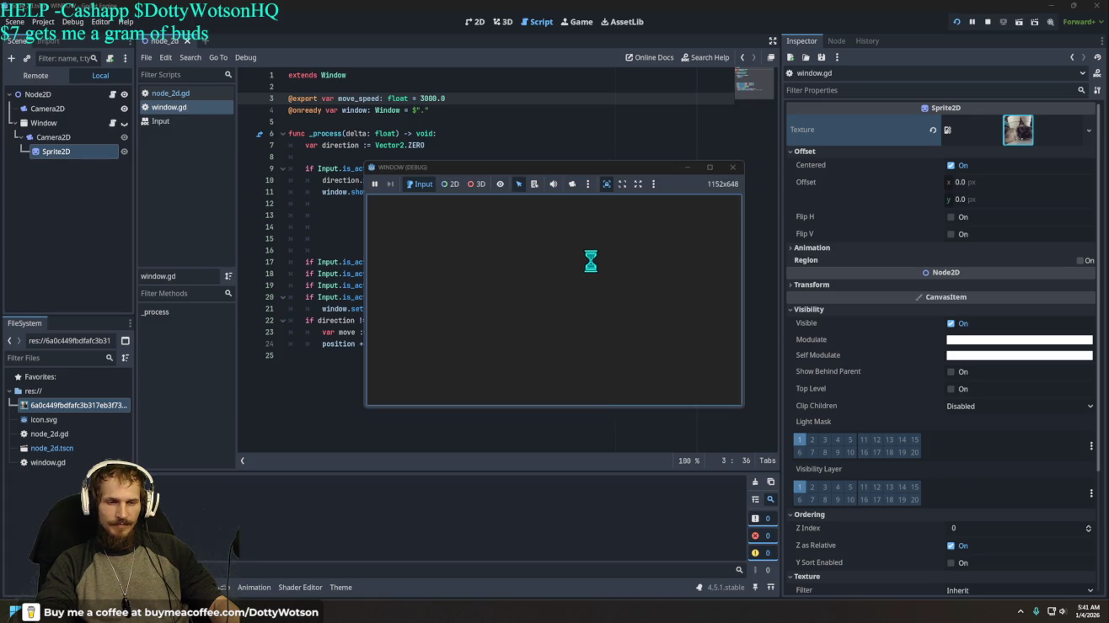
key("Up")
key("Left")
key("Down")
key("Right")
key("Up")
key("Left")
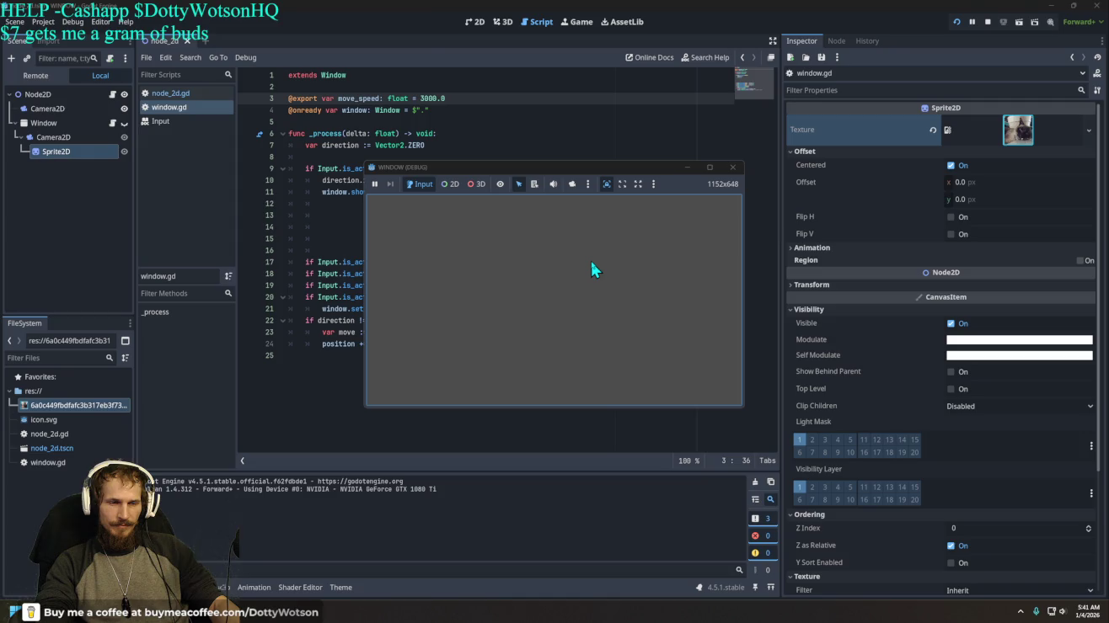
left_click(735, 169)
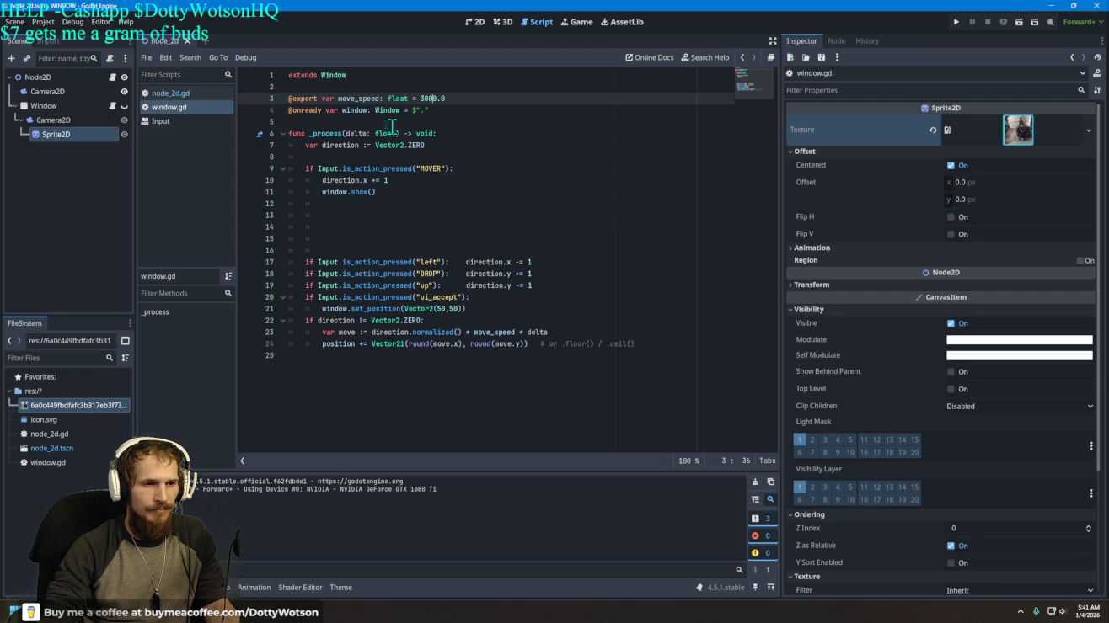
left_click_drag(38, 77, 316, 157)
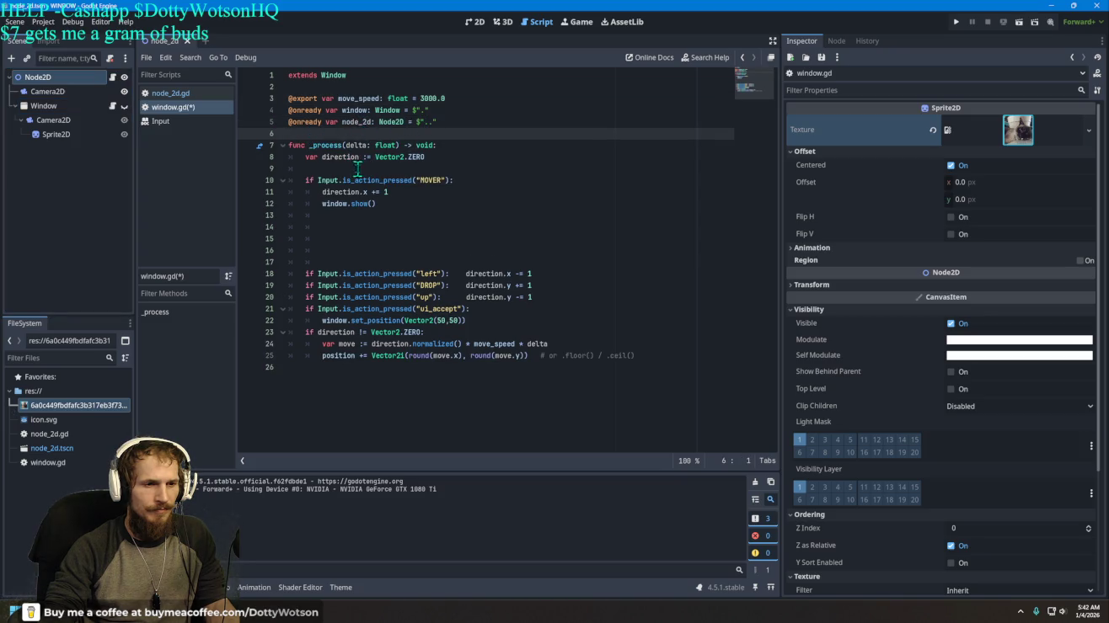
left_click(383, 209)
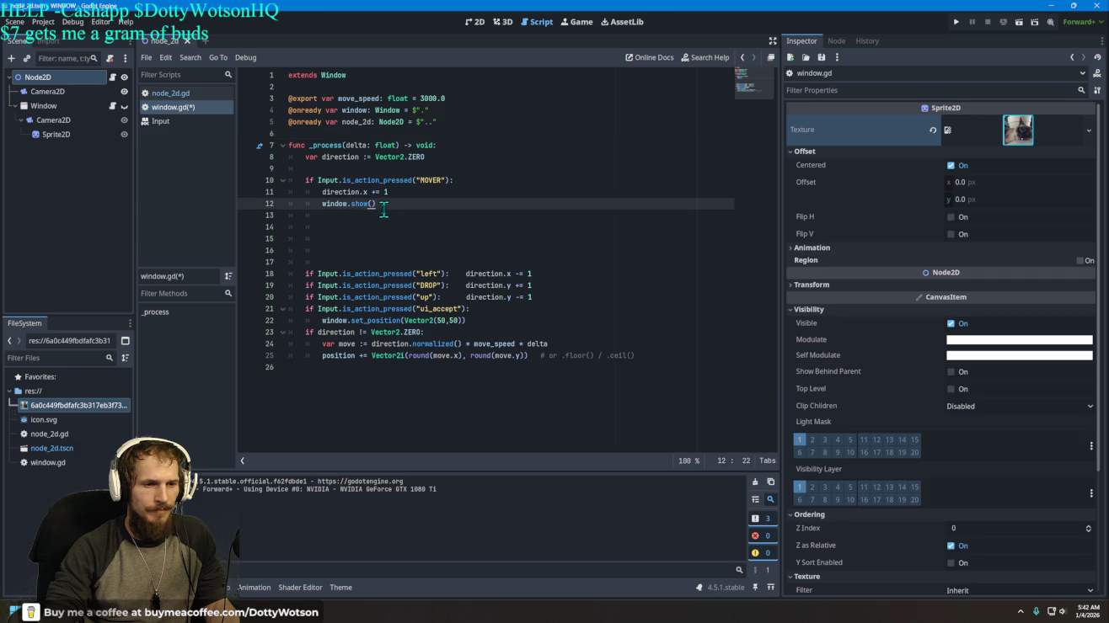
left_click(112, 77)
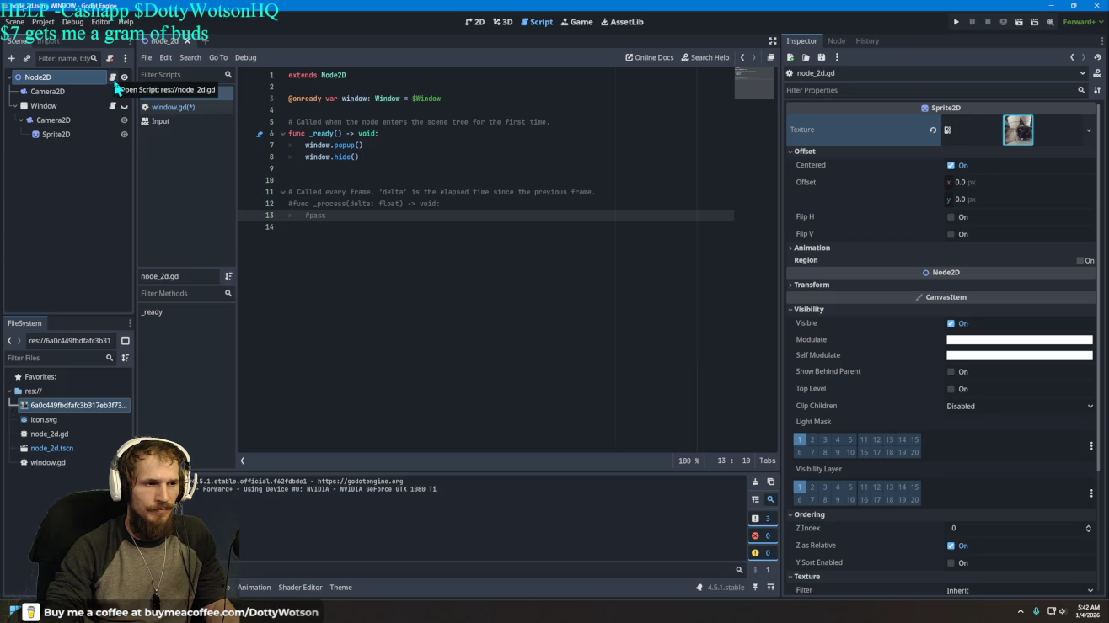
left_click(169, 108)
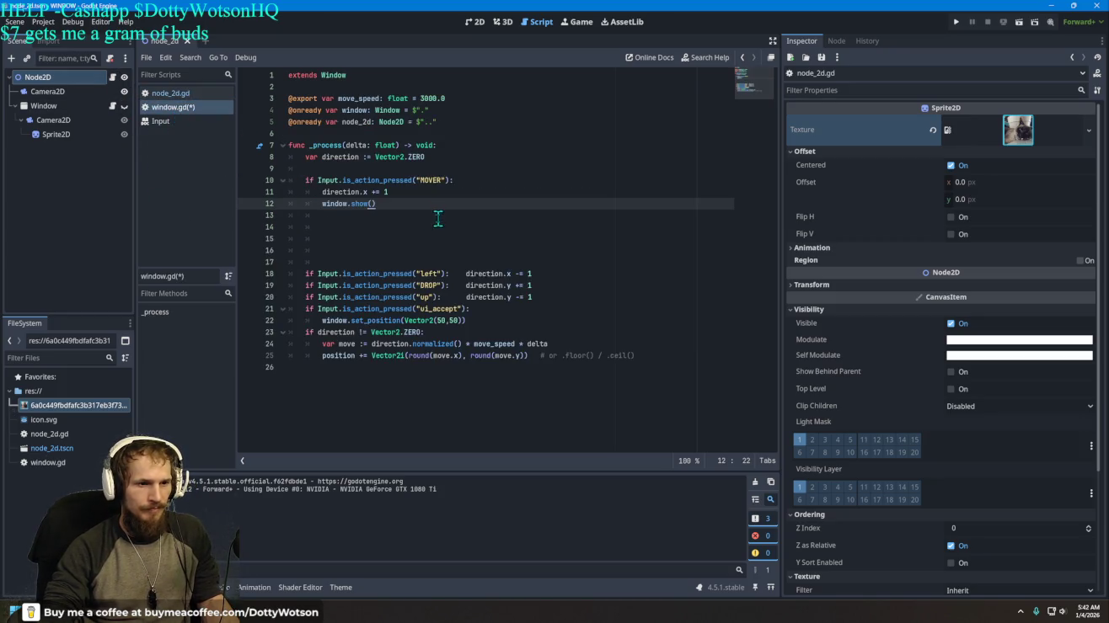
key("ctrl+z")
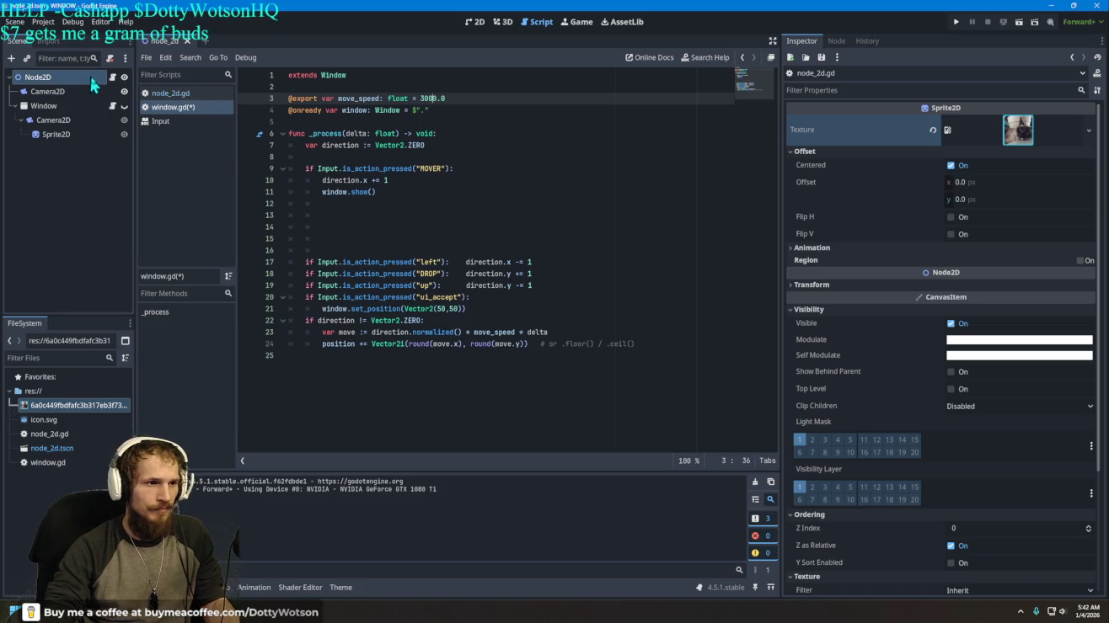
left_click(111, 77)
left_click_drag(62, 77, 321, 125)
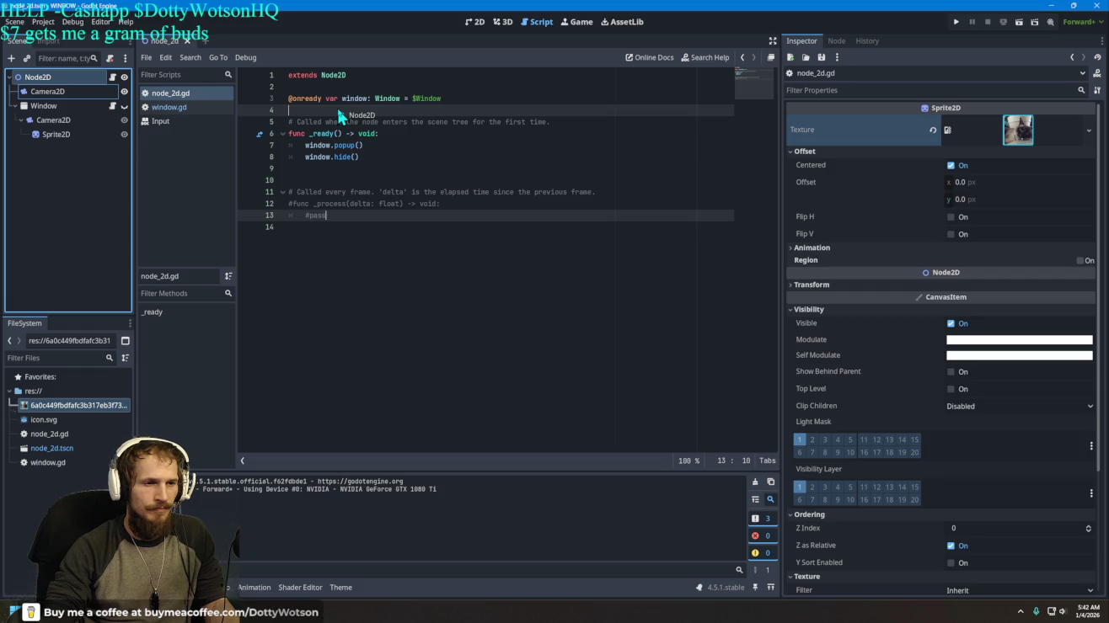
left_click_drag(338, 110, 338, 110)
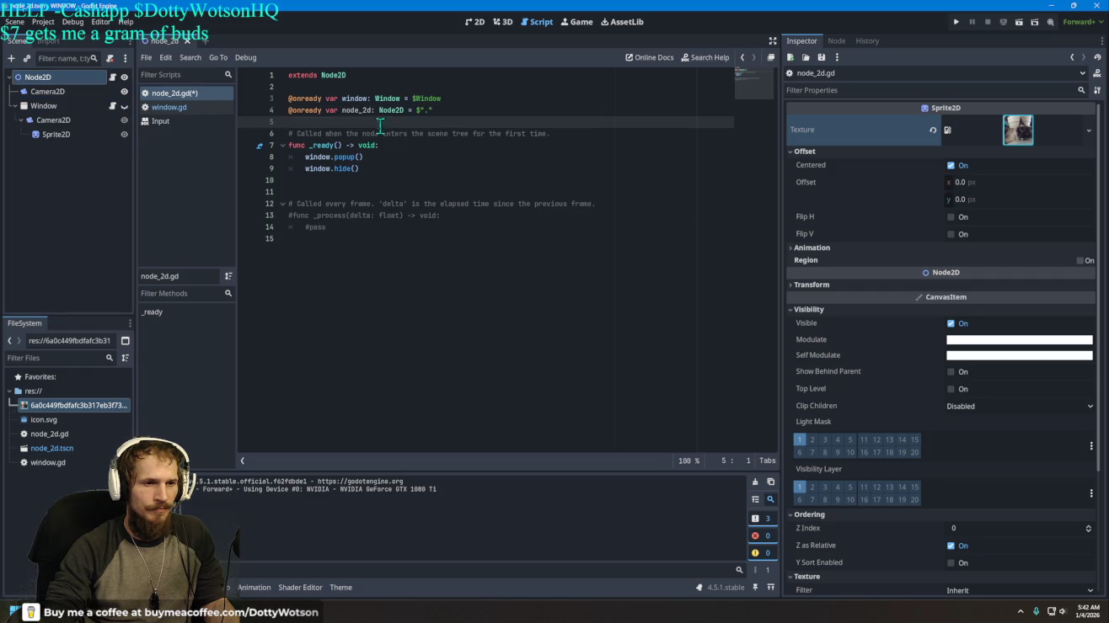
Step: Add node_2d.hide() on line 10 of _ready and run the project
left_click(367, 179)
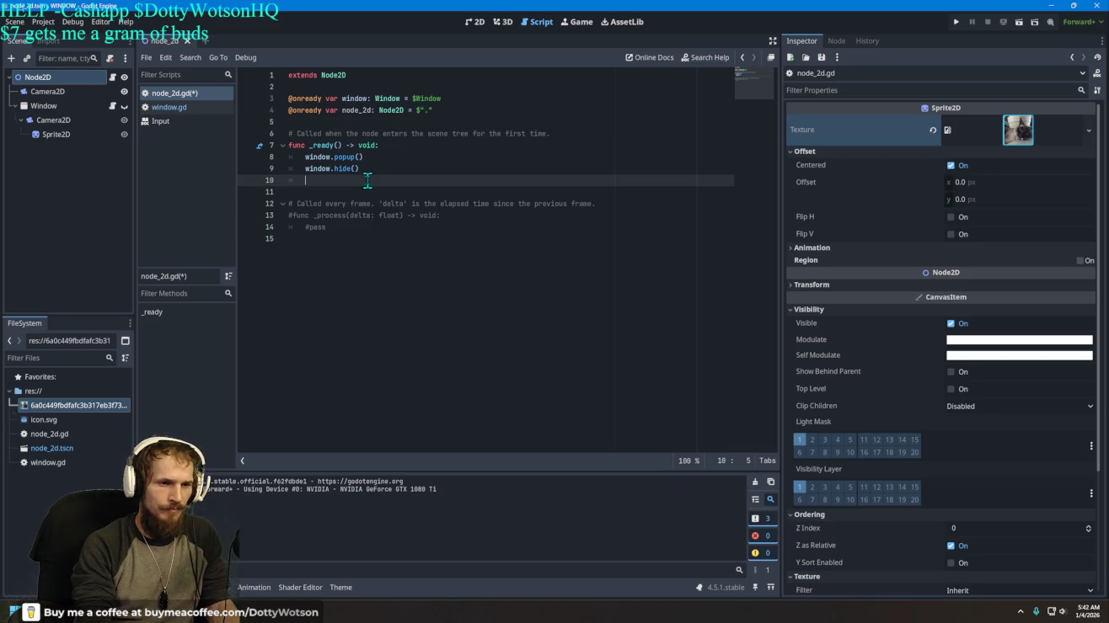
type("node_2d")
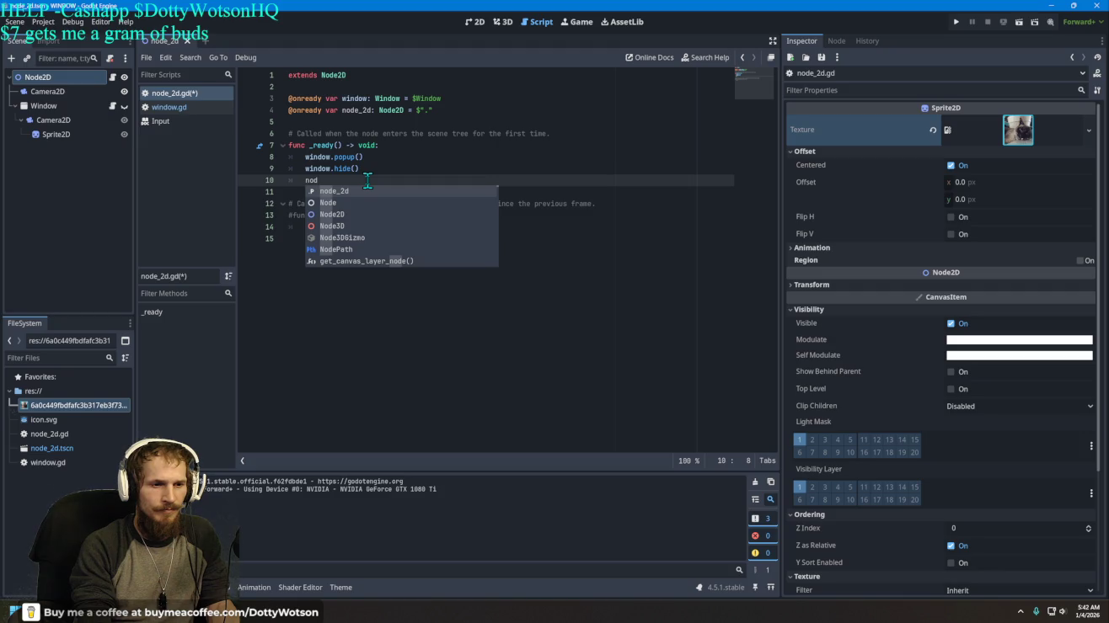
key("Return")
type(".hide")
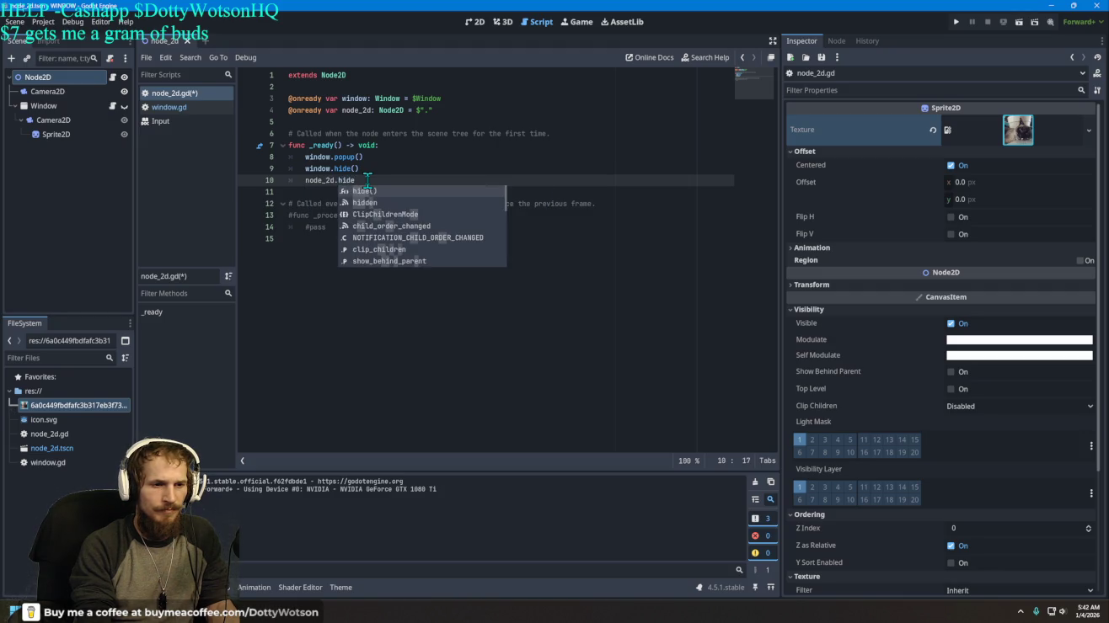
key("Return")
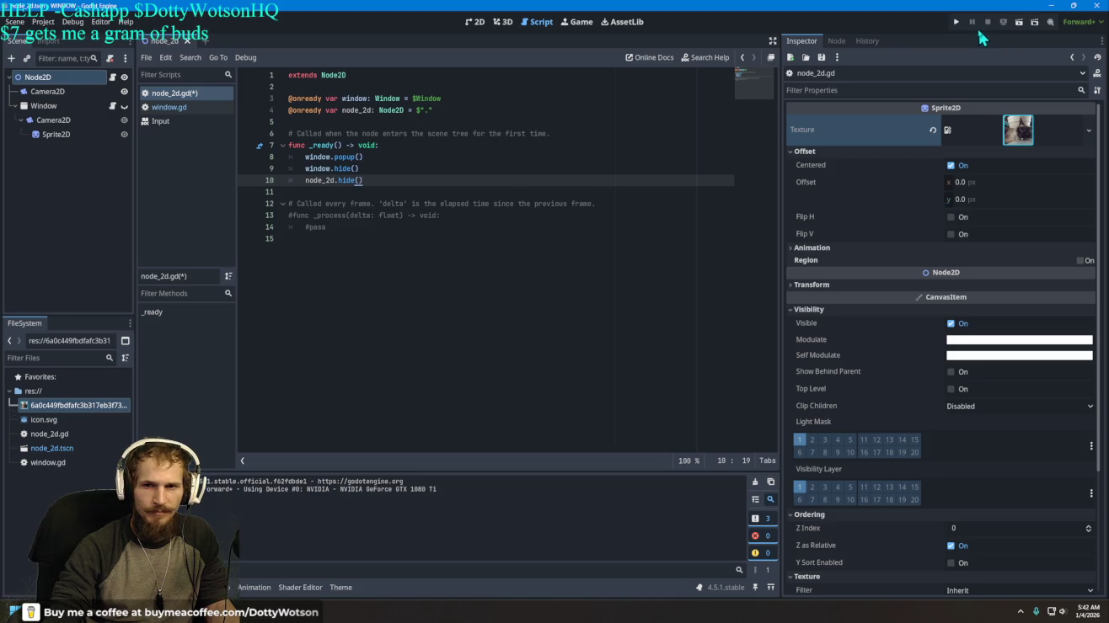
left_click(956, 22)
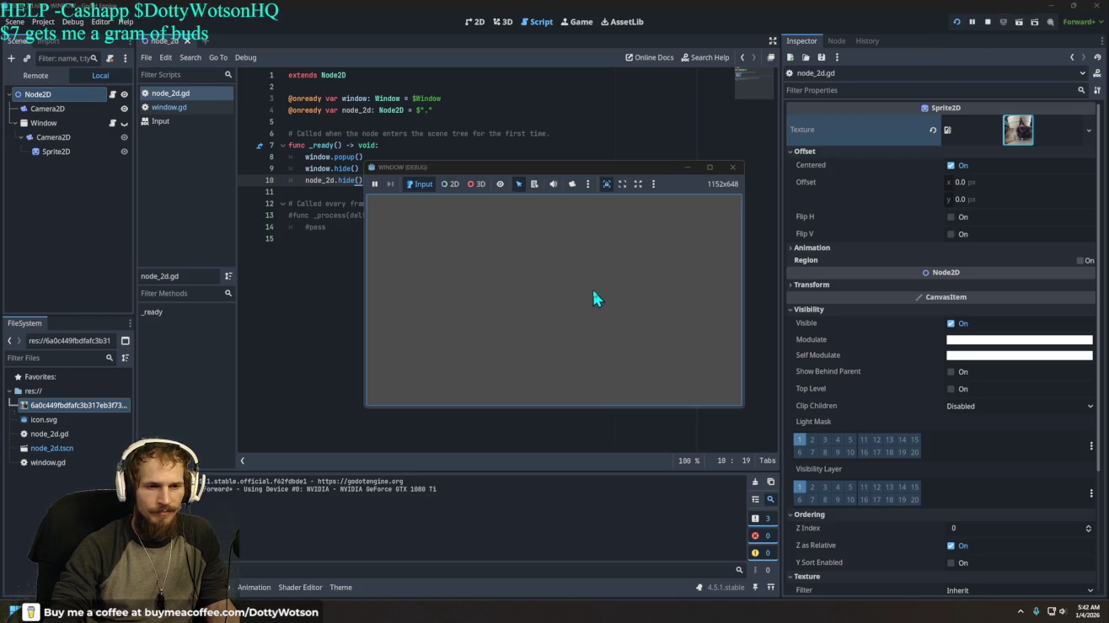
Step: Close the grey test game and select part of the node_2d.hide() line without changing it
left_click(733, 168)
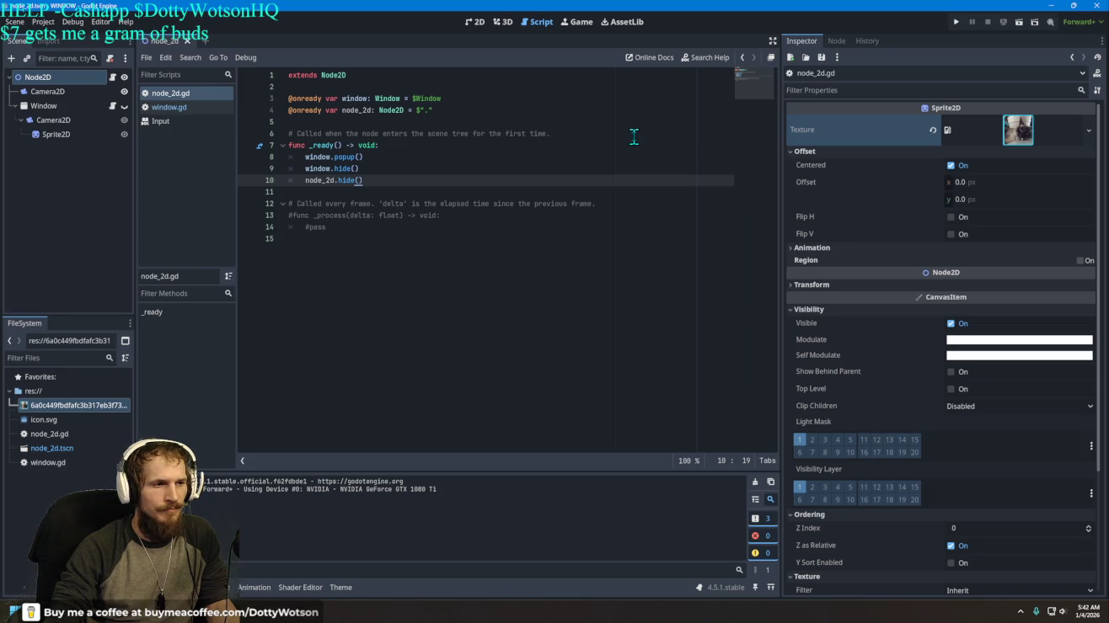
left_click_drag(364, 179, 318, 180)
right_click(316, 177)
key("Escape")
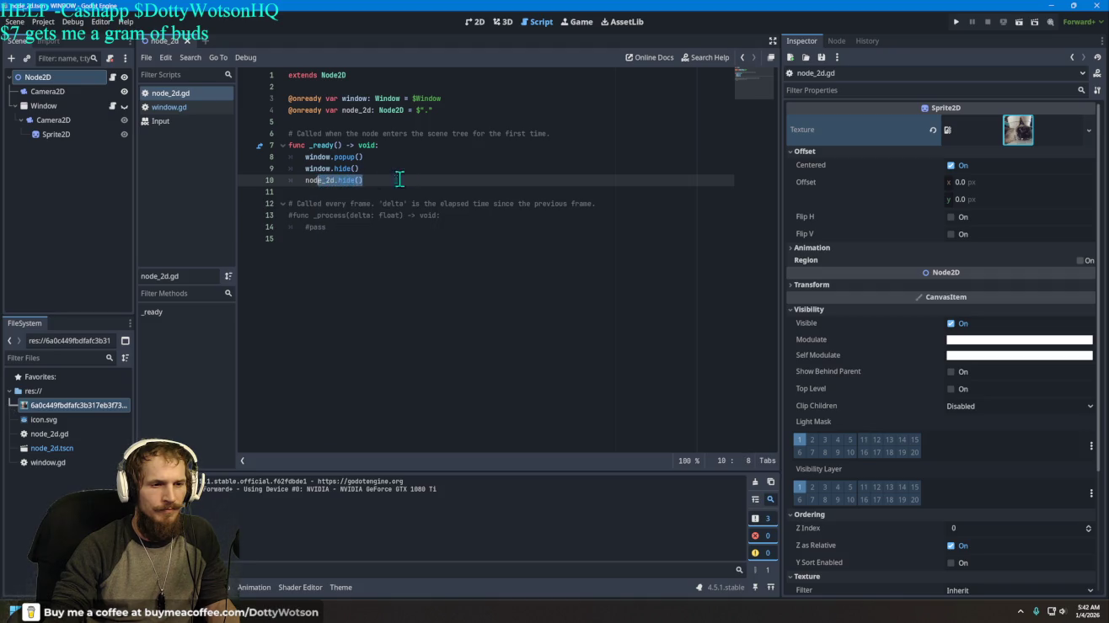
Step: Open the Node2D class documentation from the Scene dock, then return to the 2D view
right_click(48, 77)
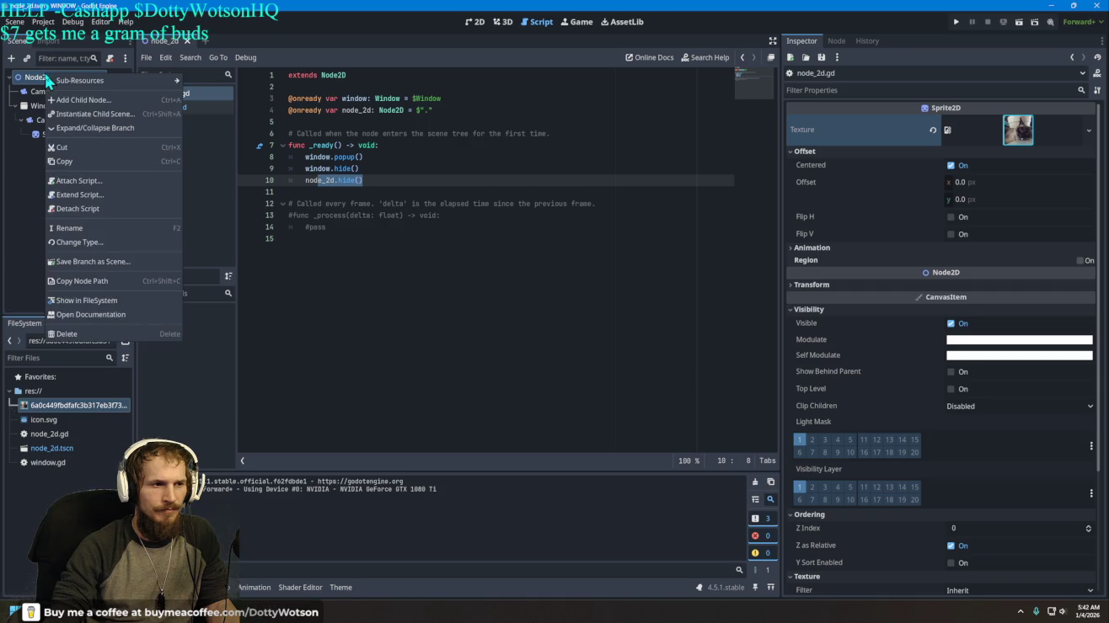
left_click(93, 315)
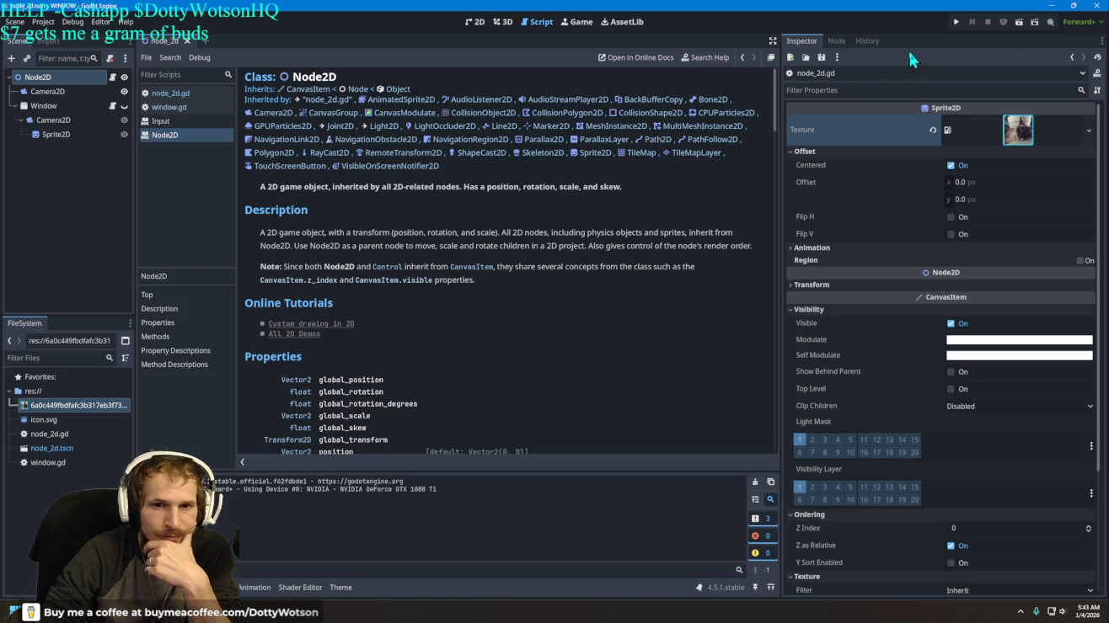
left_click(480, 27)
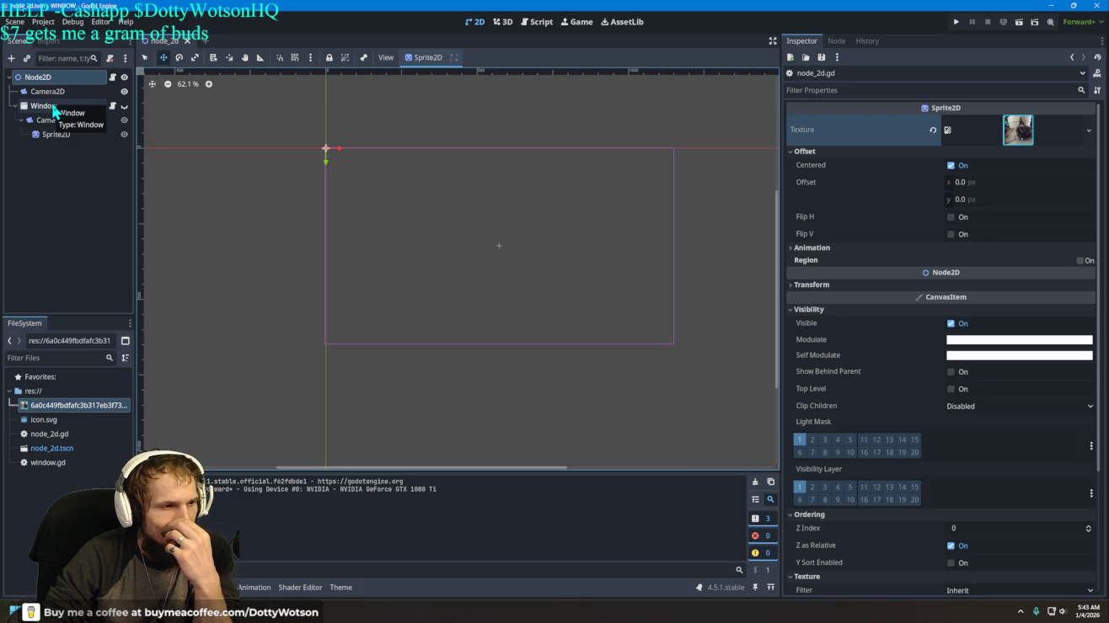
left_click(53, 108)
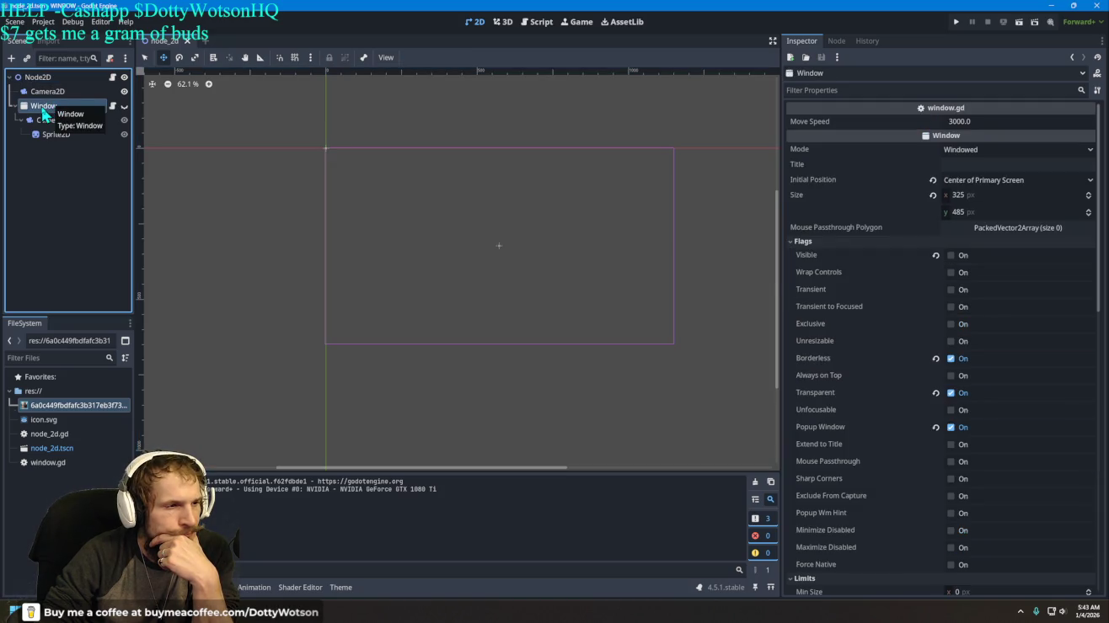
right_click(59, 111)
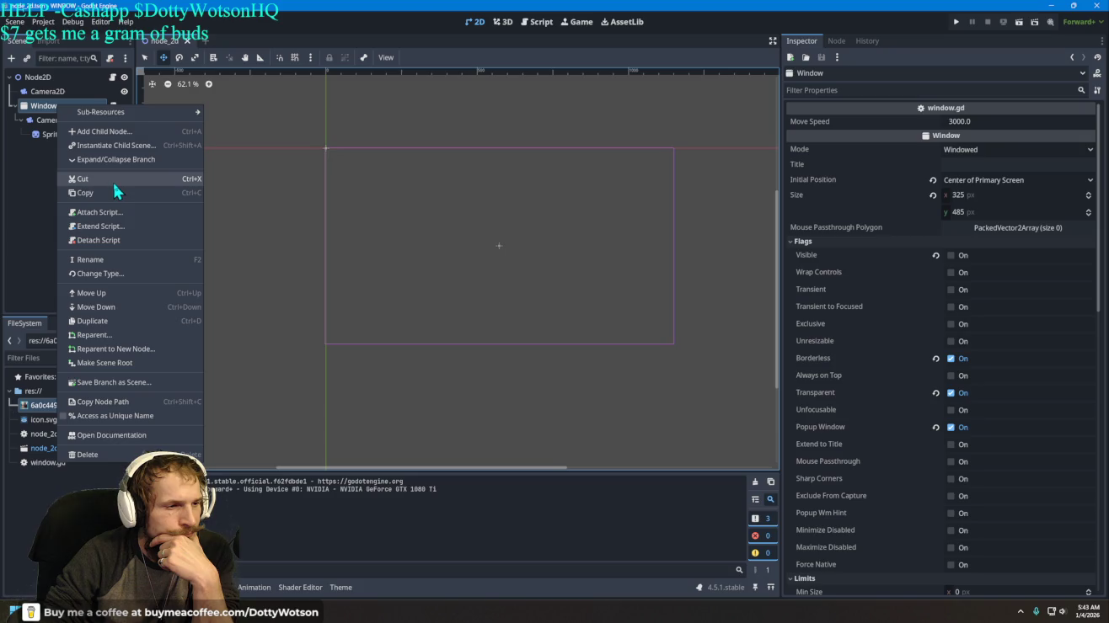
left_click(55, 184)
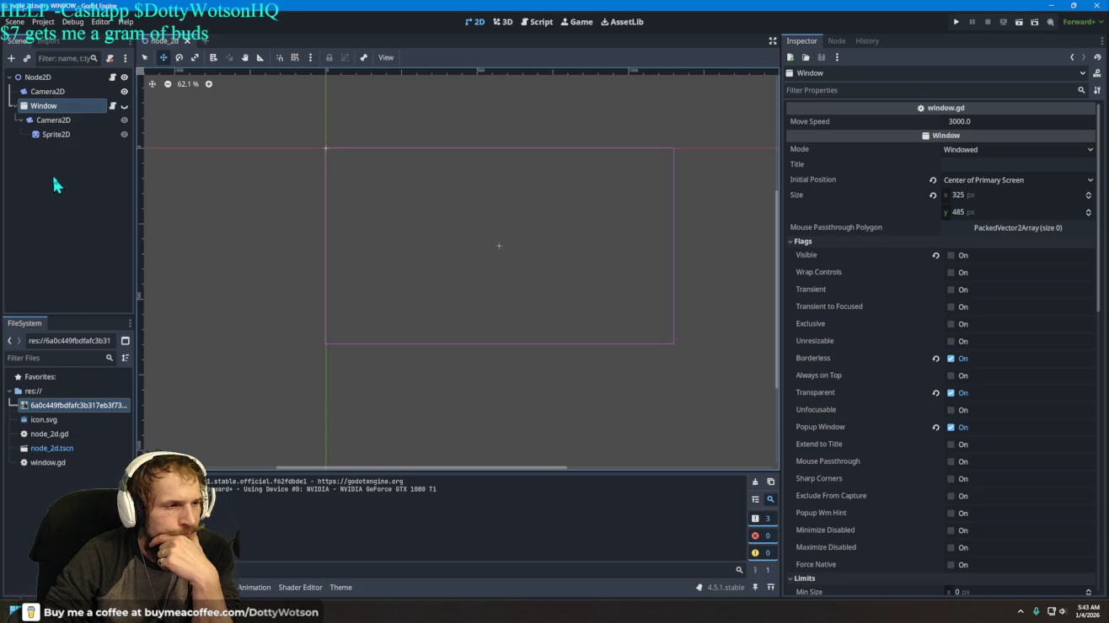
right_click(56, 106)
left_click(45, 108)
left_click(81, 210)
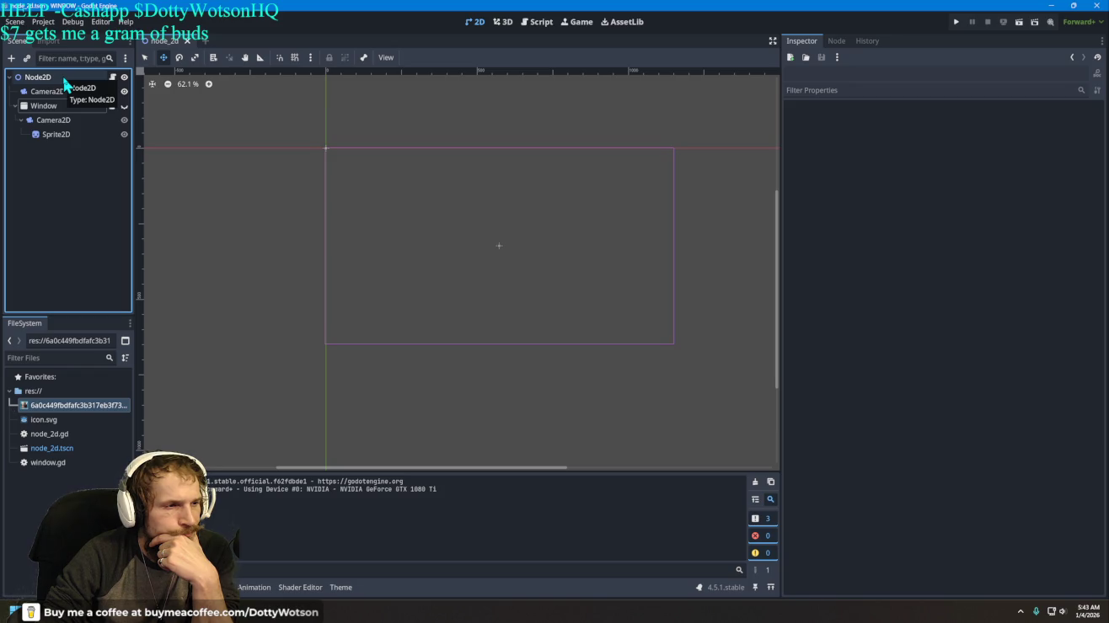
right_click(65, 79)
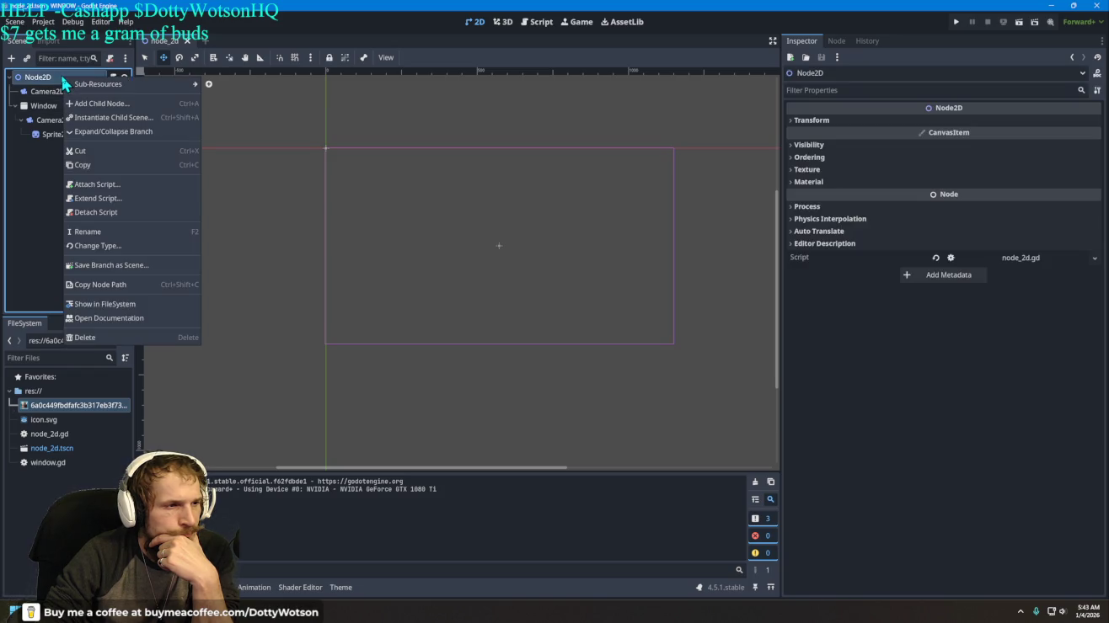
Step: Search 'canvas' in Create New Node and add a CanvasLayer child under the Node2D root
mouse_move(102, 87)
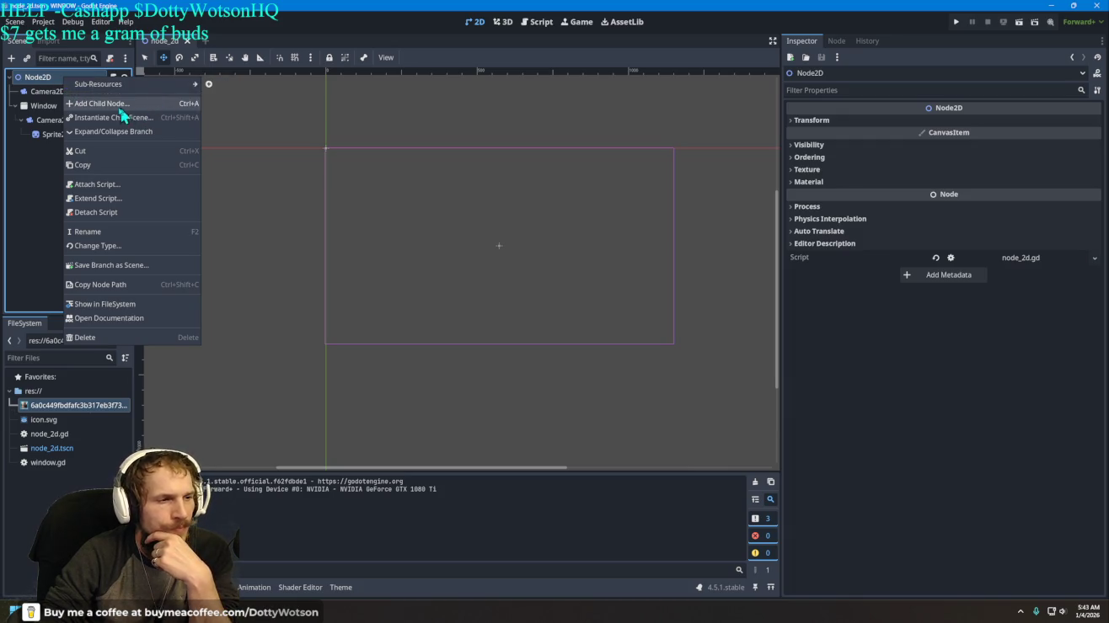
left_click(112, 105)
type("vanas")
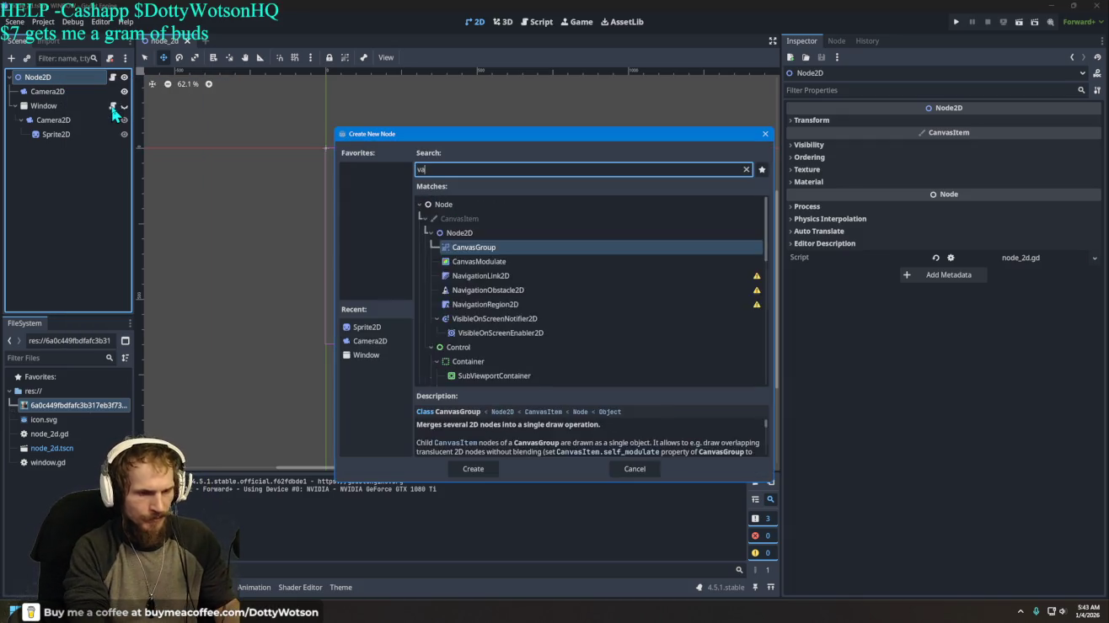
key("BackSpace")
key("BackSpace")
key("BackSpace")
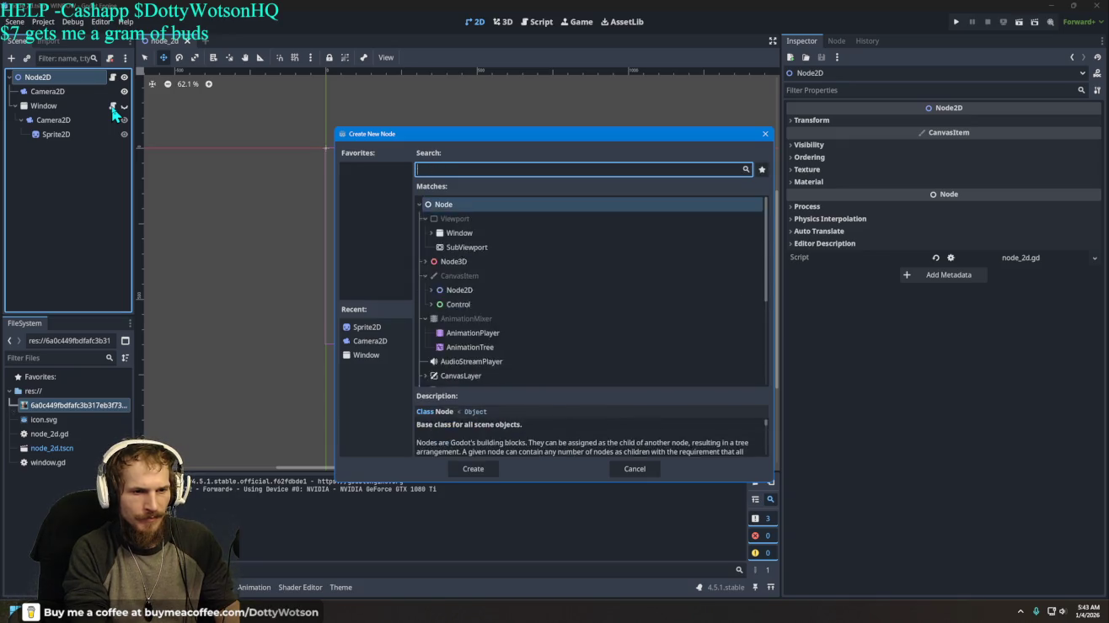
type("canvas")
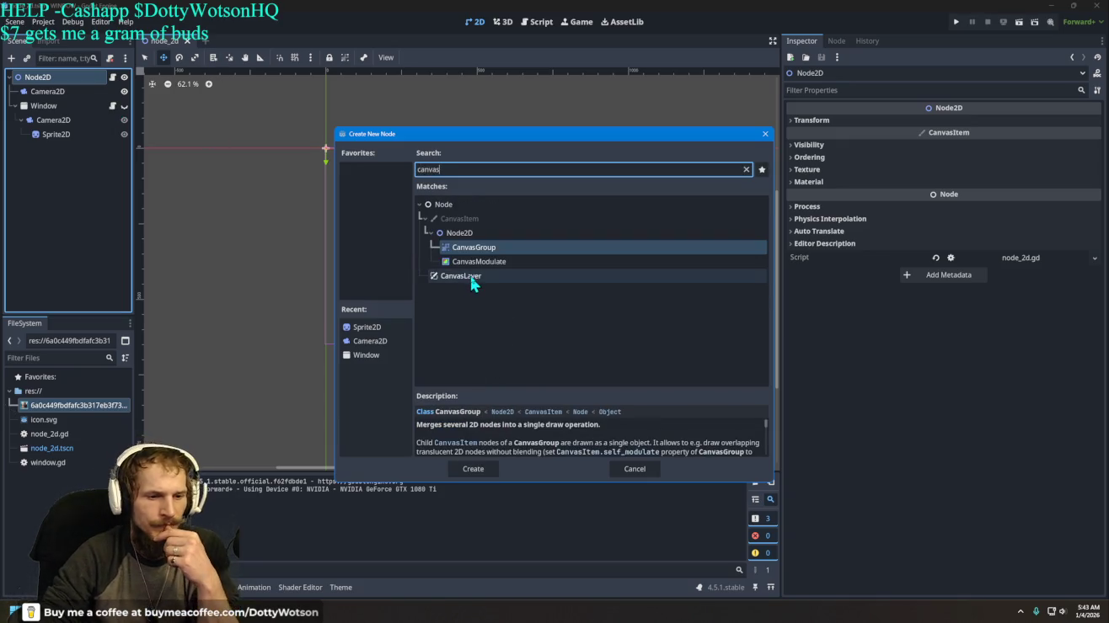
left_click(474, 278)
double_click(476, 281)
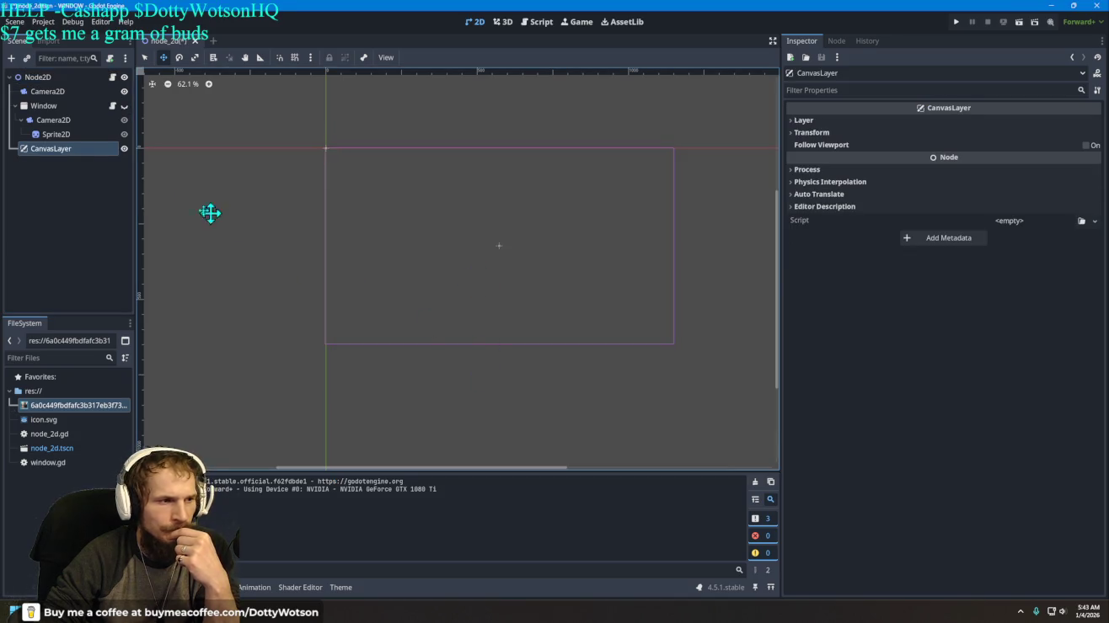
left_click(50, 150)
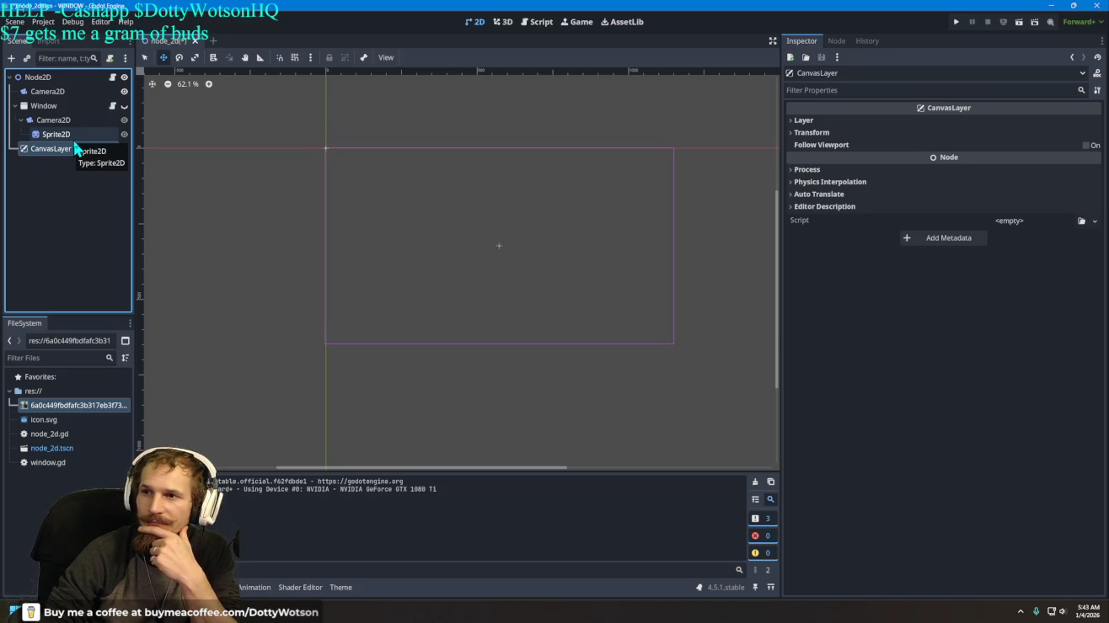
Step: Run the project, move the game window aside to reveal the cat popup, then close it
left_click(956, 23)
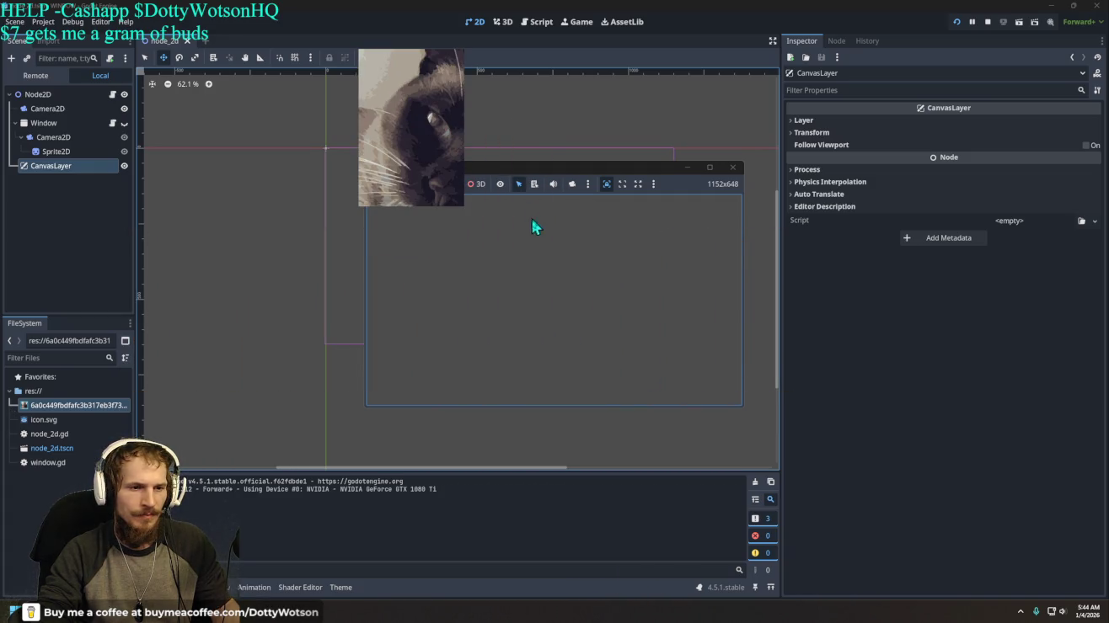
left_click(960, 23)
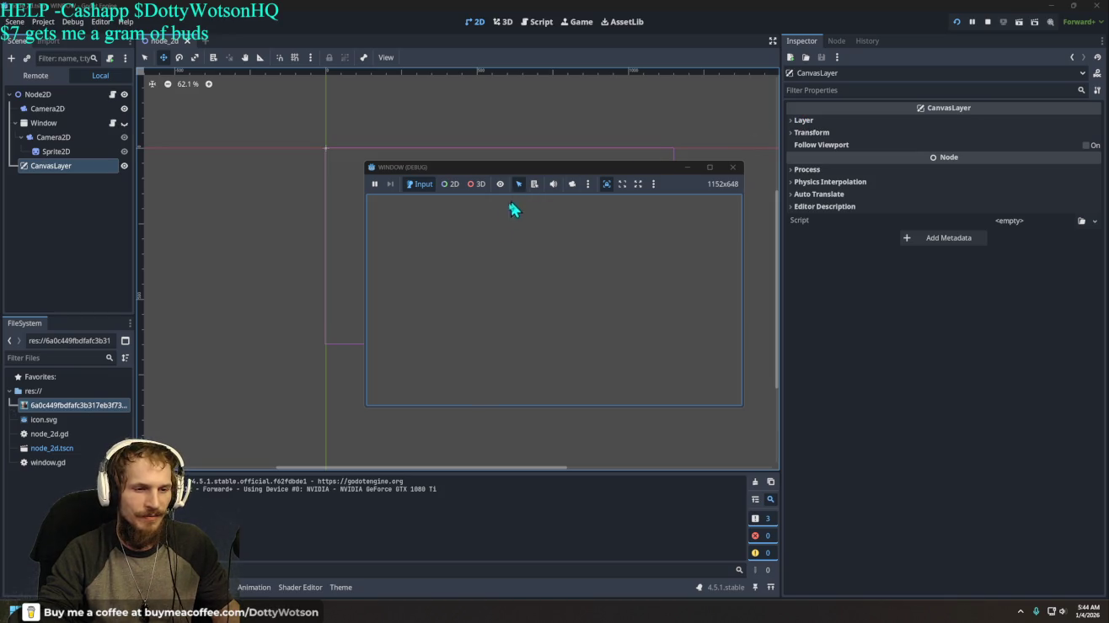
mouse_move(480, 174)
left_mouse_down()
mouse_move(322, 140)
mouse_move(483, 210)
mouse_move(546, 187)
mouse_move(384, 107)
mouse_move(349, 278)
mouse_move(345, 114)
mouse_move(337, 141)
mouse_move(366, 192)
mouse_move(367, 169)
left_mouse_up()
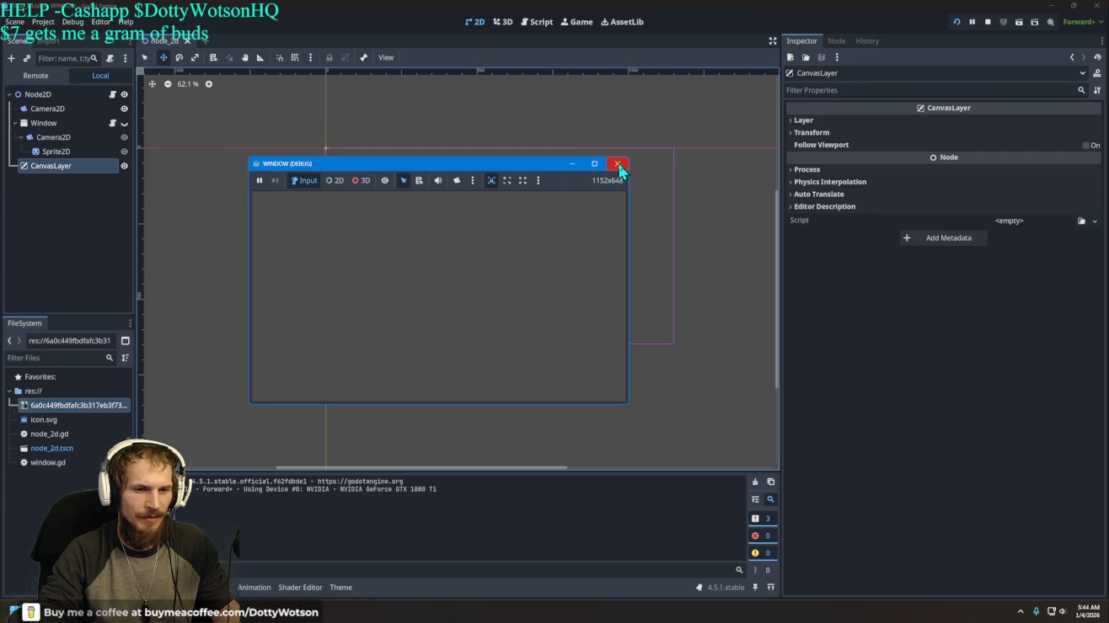
mouse_move(527, 169)
left_mouse_down()
mouse_move(515, 169)
mouse_move(526, 188)
mouse_move(526, 118)
left_mouse_up()
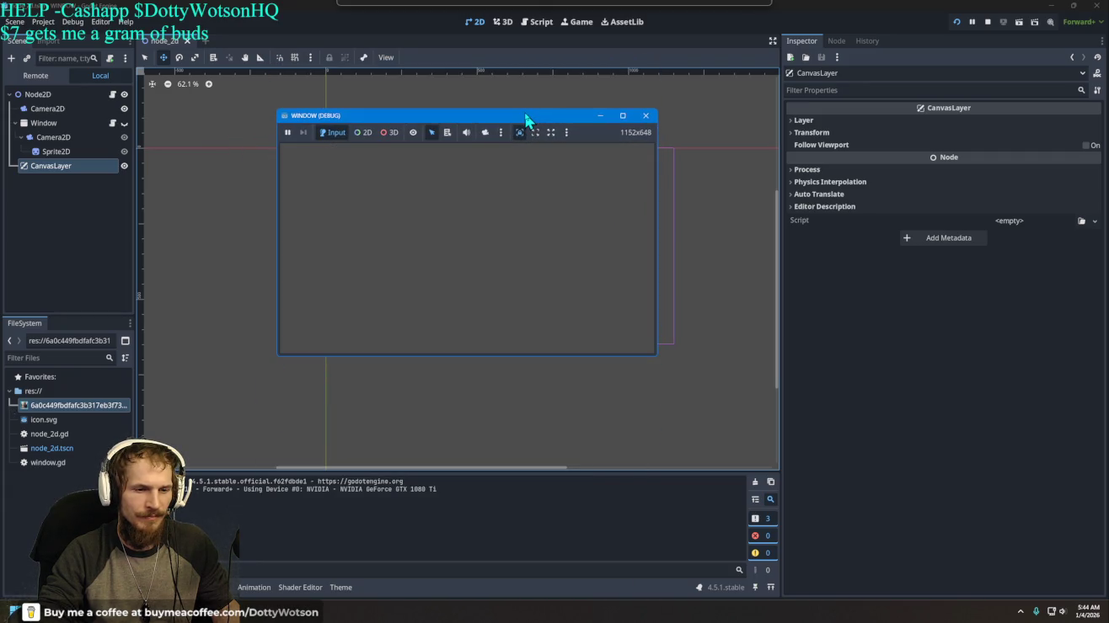
left_click(514, 197)
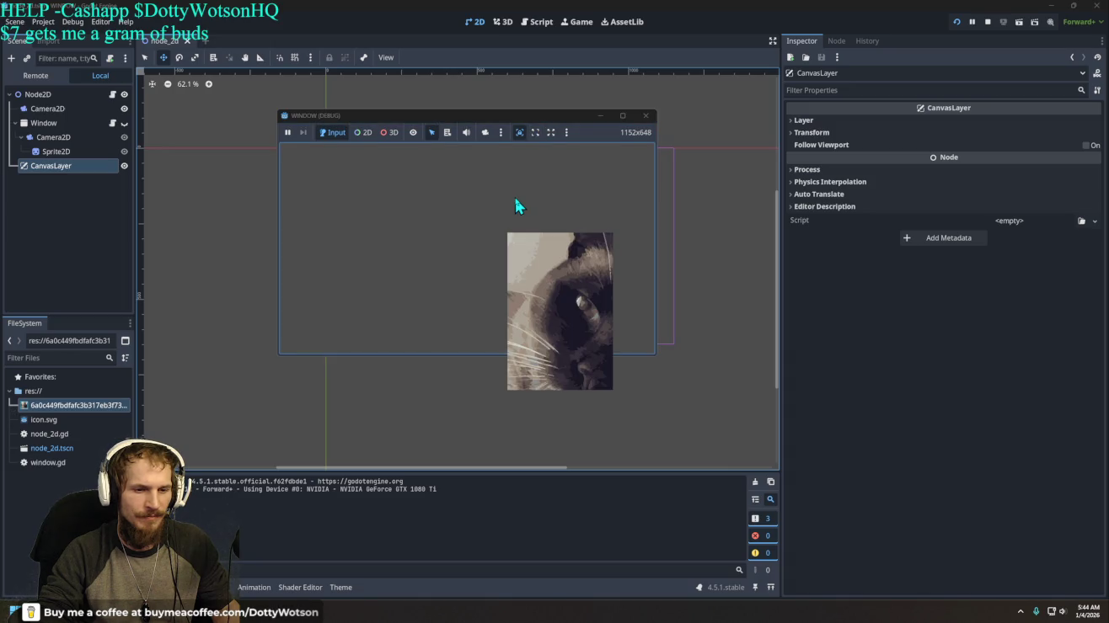
mouse_move(514, 154)
left_mouse_down()
mouse_move(753, 145)
mouse_move(443, 246)
mouse_move(615, 269)
mouse_move(451, 242)
mouse_move(453, 207)
left_mouse_up()
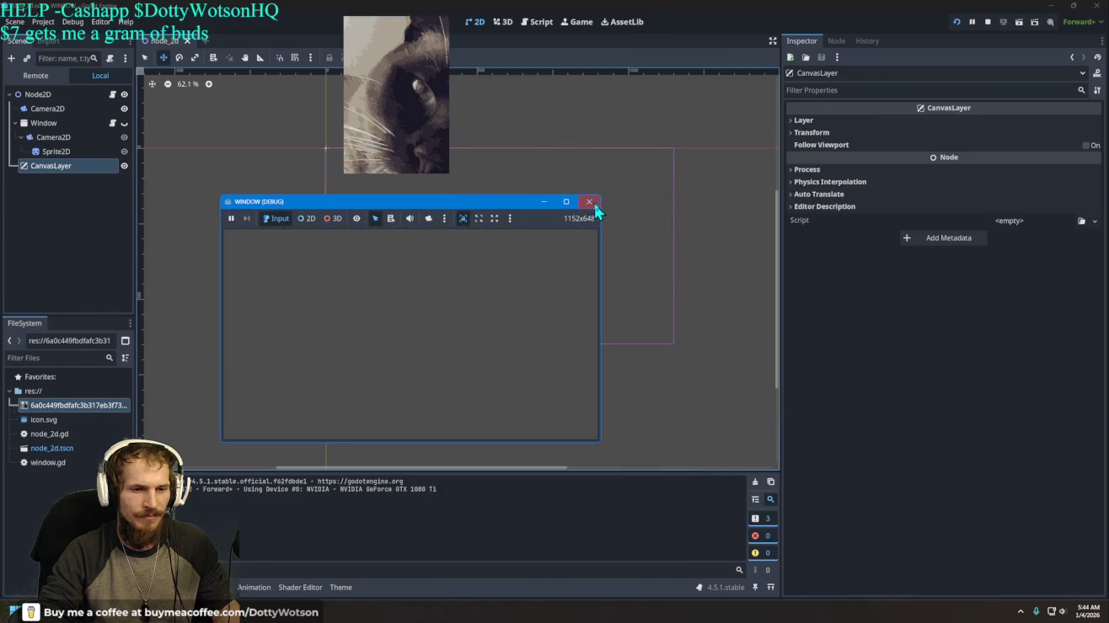
left_click(590, 201)
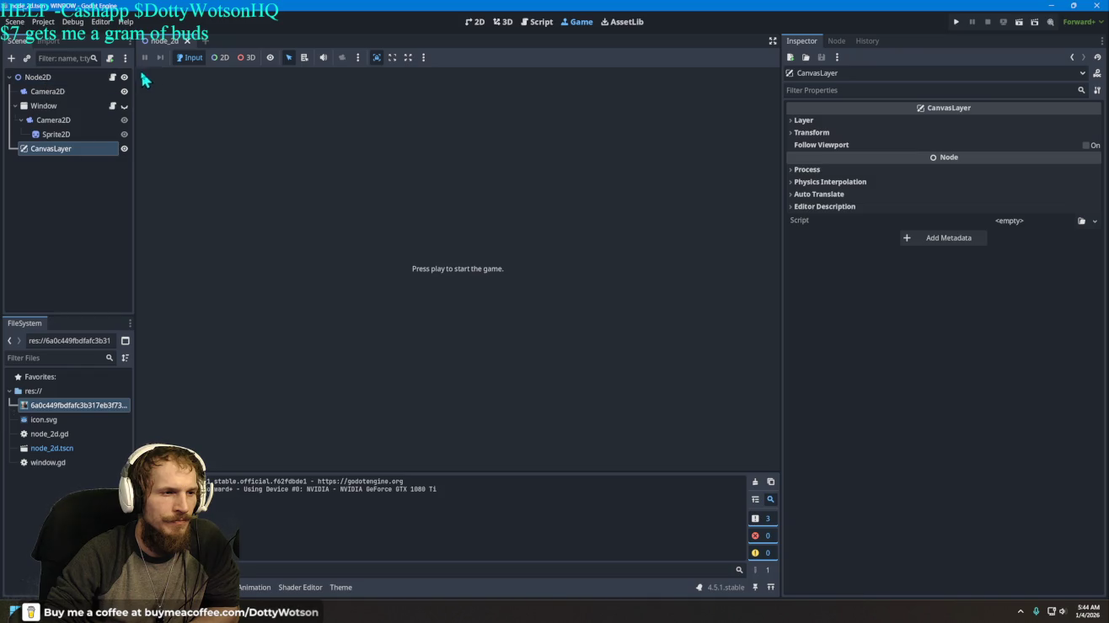
Step: Review the node_2d.gd script, then open a new Firefox tab
left_click(112, 77)
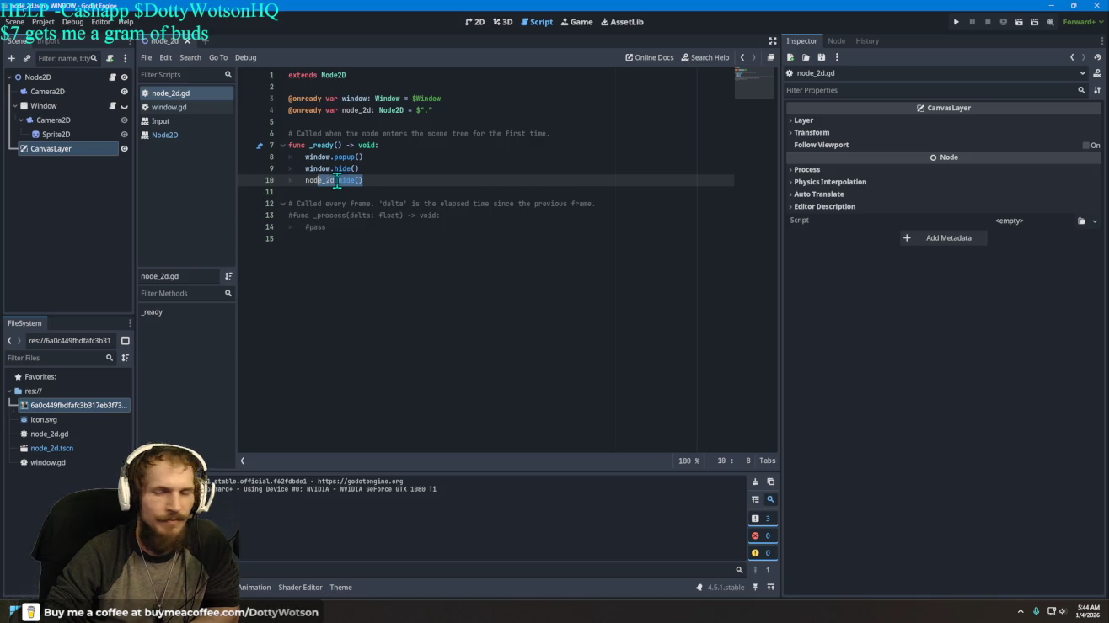
mouse_move(336, 184)
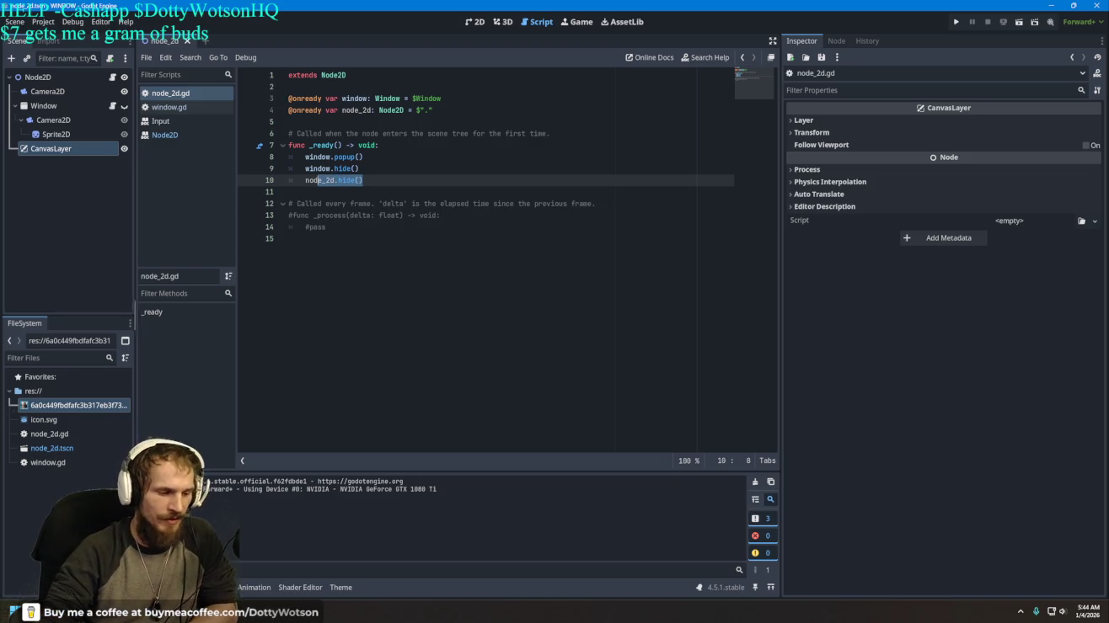
key("alt+Tab")
left_click(1028, 26)
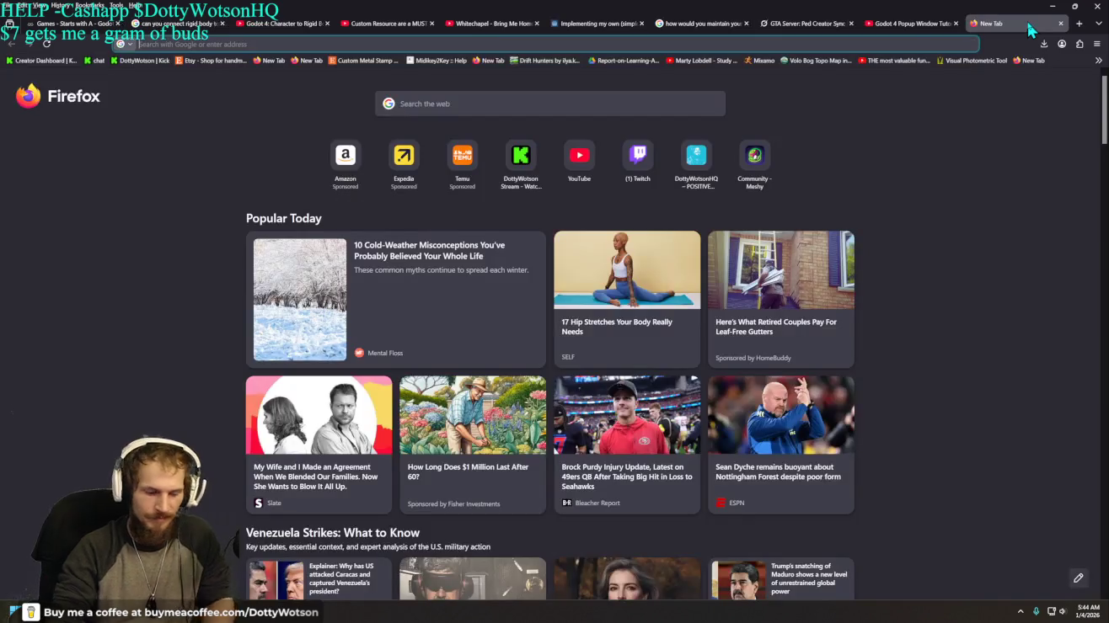
Step: Switch to the Grok tab and start a fresh chat
type("g")
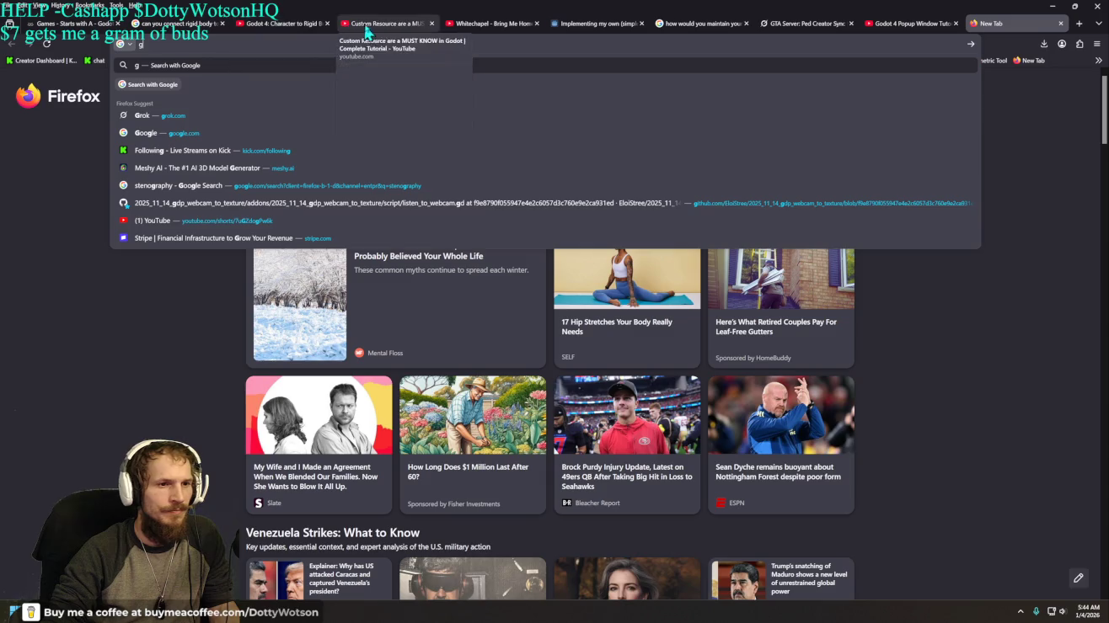
left_click(803, 24)
key("ctrl+j")
Step: Ask Grok 'can you hide the original window in godot'
type("cab")
key("BackSpace")
type("n you hide the o")
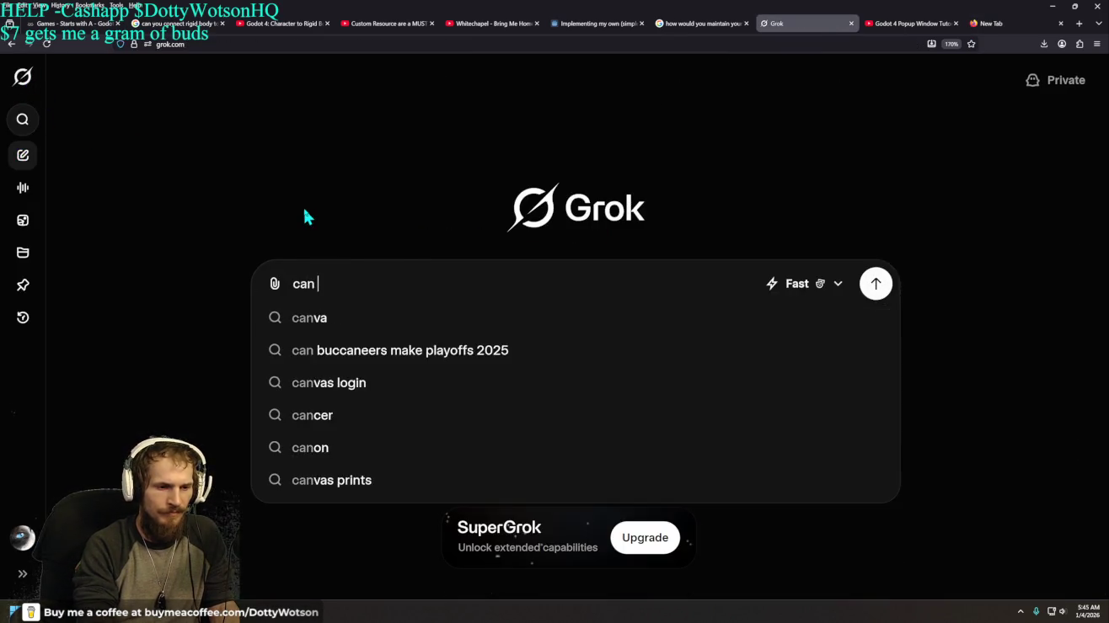
type("rigian")
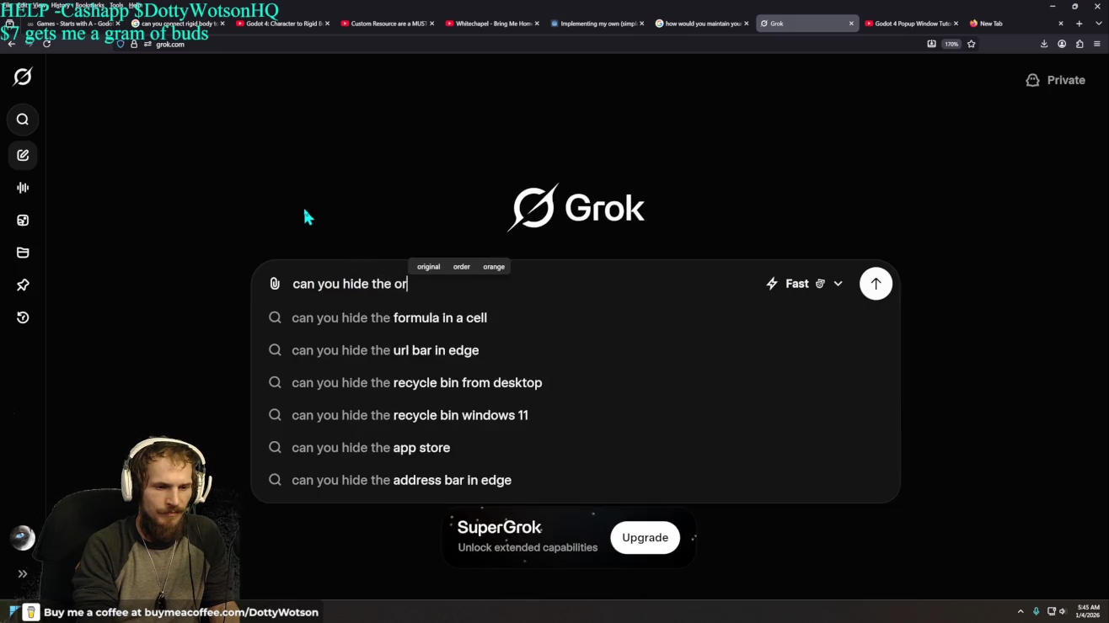
key("BackSpace")
key("BackSpace")
key("BackSpace")
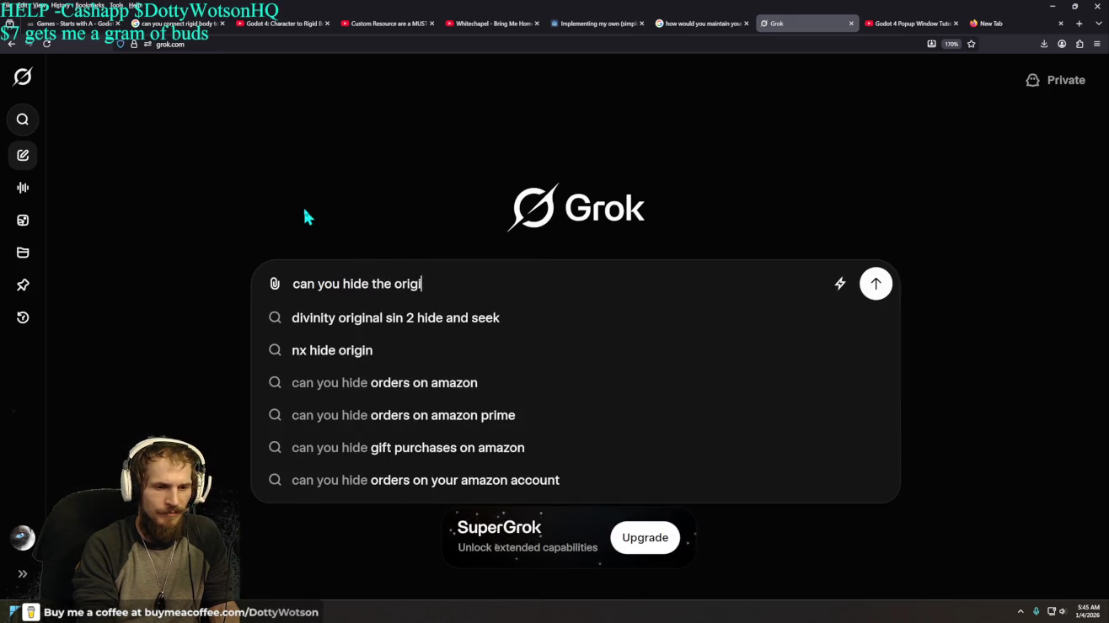
type("iganl")
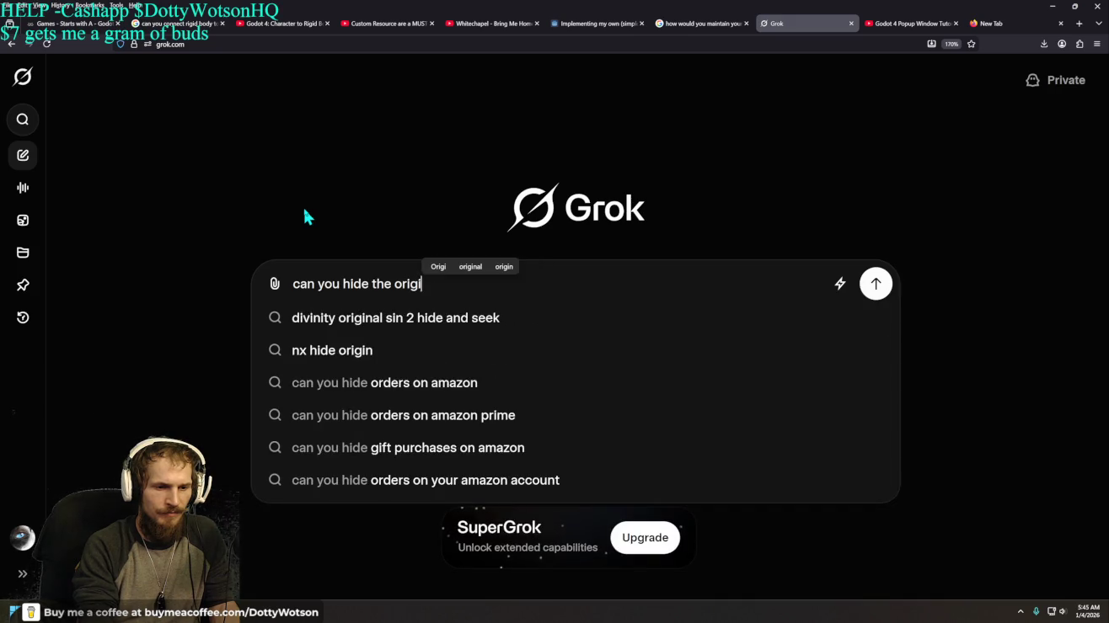
key("BackSpace")
key("BackSpace")
key("BackSpace")
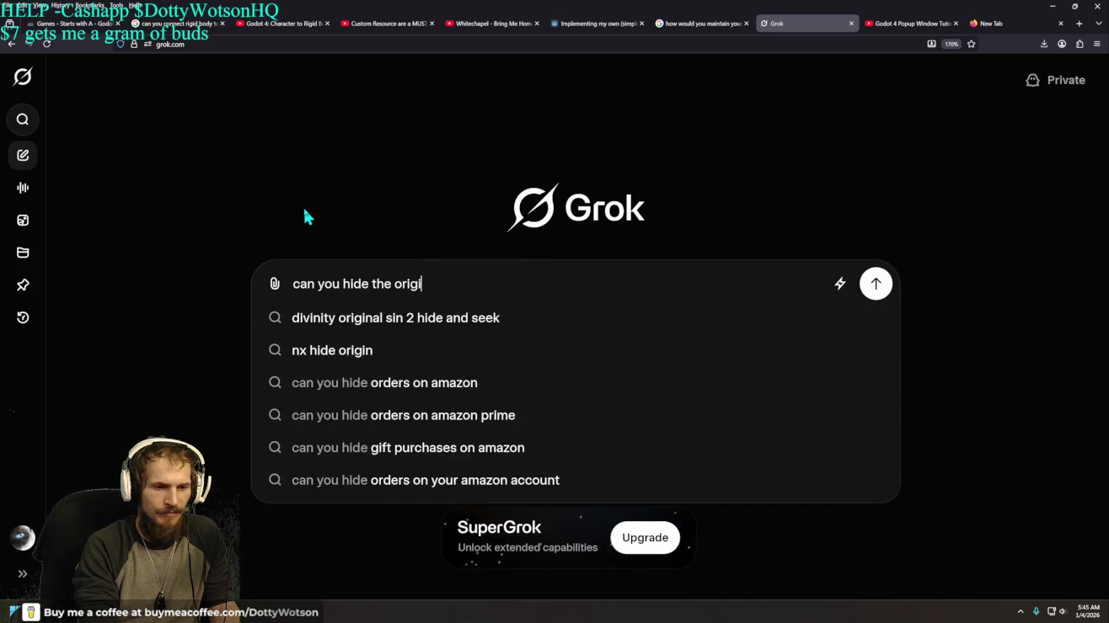
type("riganal")
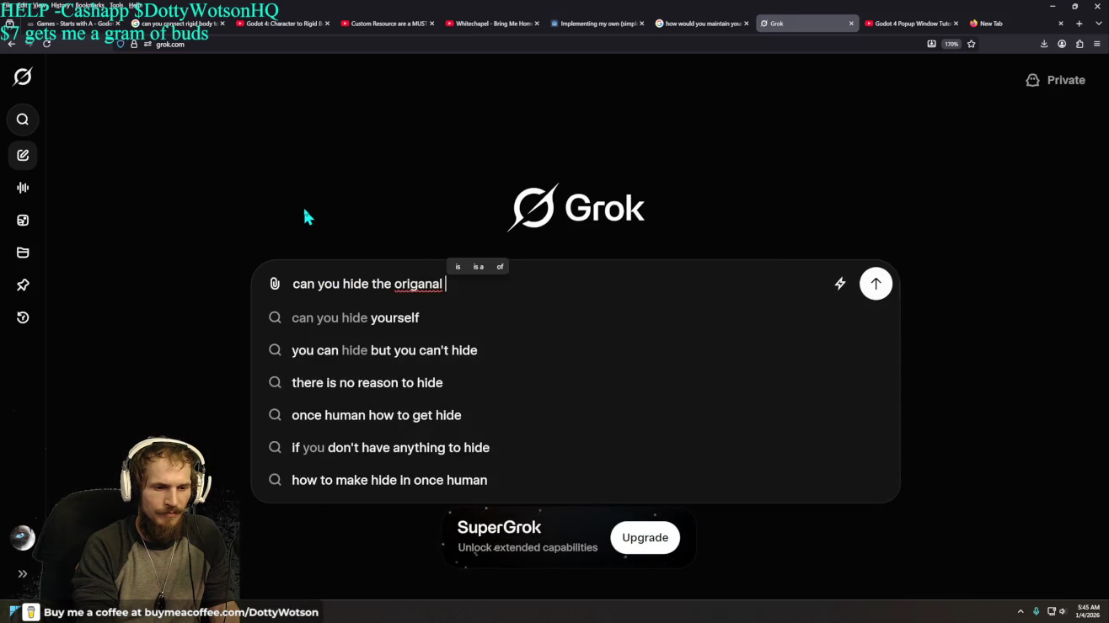
key("BackSpace")
key("BackSpace")
key("BackSpace")
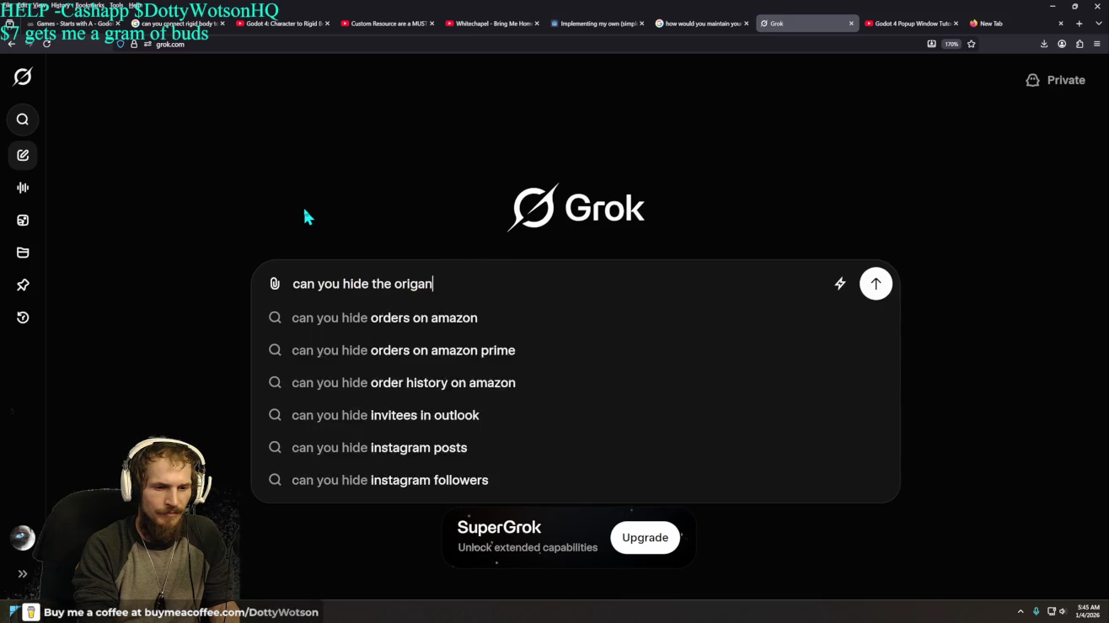
key("BackSpace")
type("ena")
key("BackSpace")
key("BackSpace")
key("BackSpace")
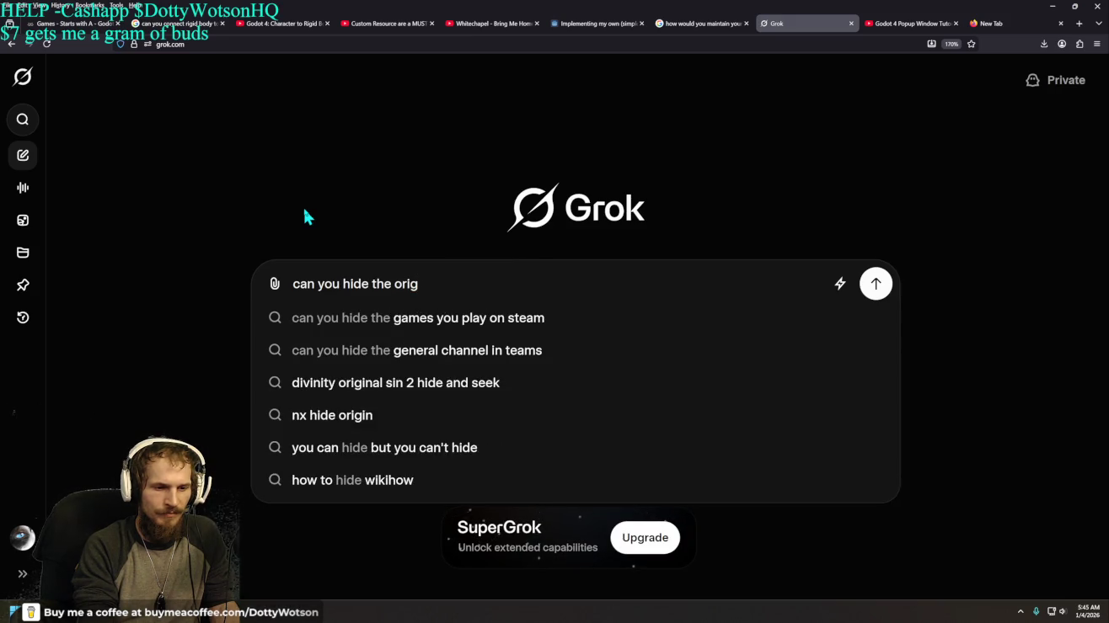
type("in")
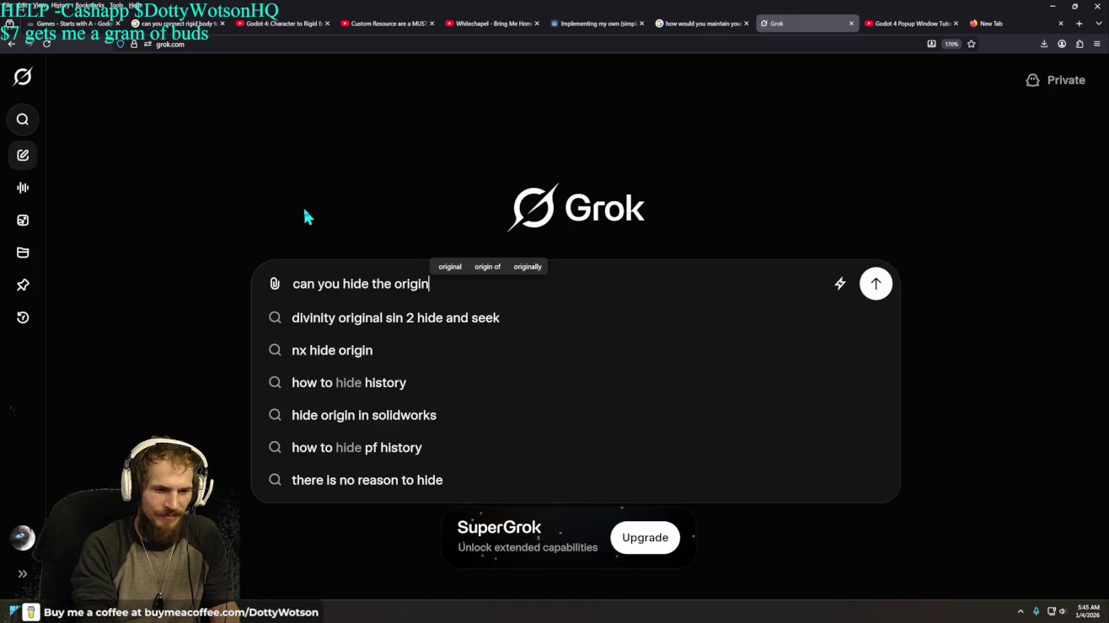
type("al")
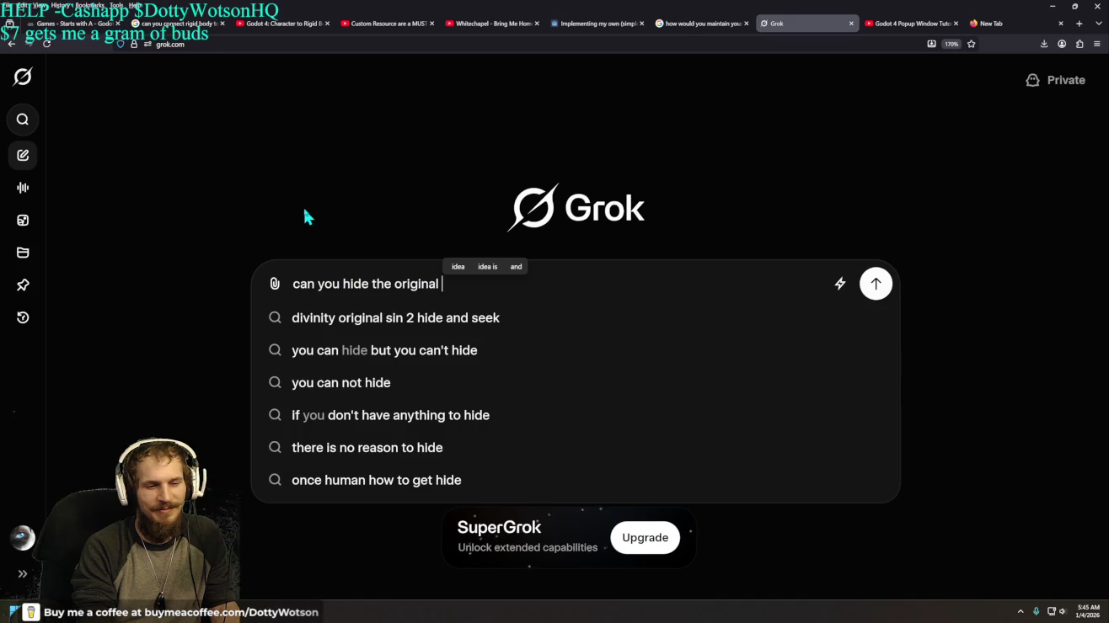
type("window in godot")
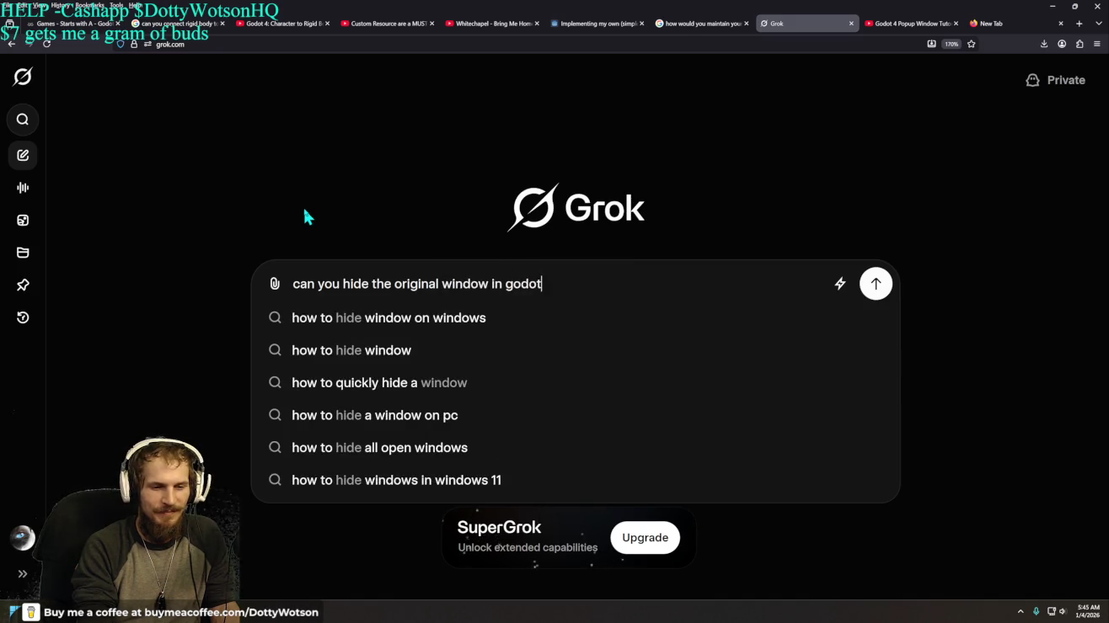
key("Return")
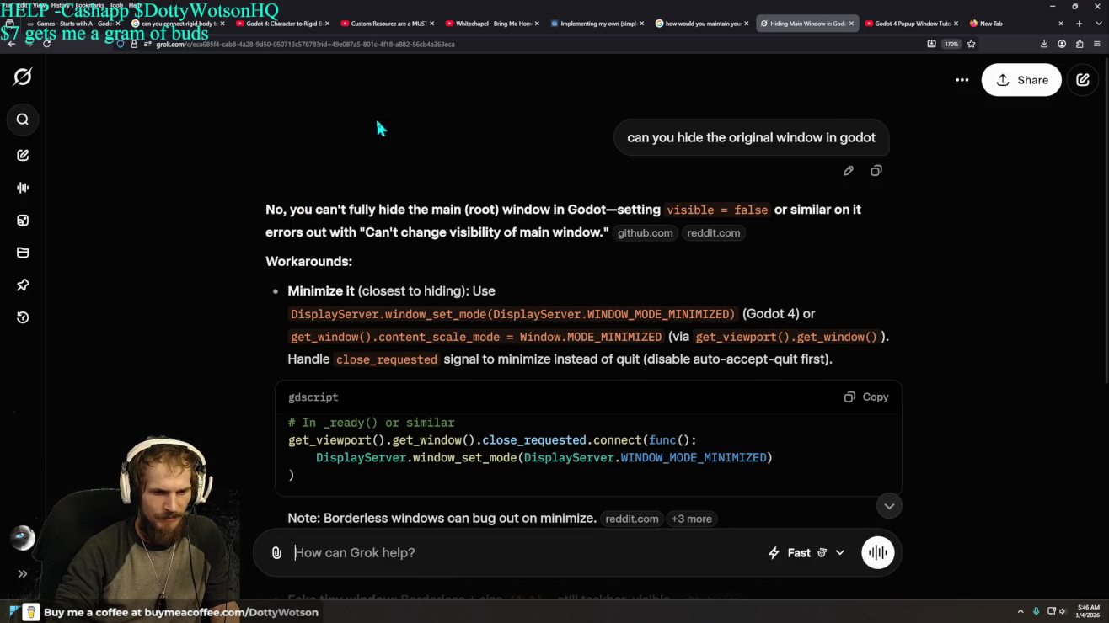
Step: Copy Grok's gdscript snippet that minimizes the main window on close, then return to Godot
scroll(373, 127, "down", 2)
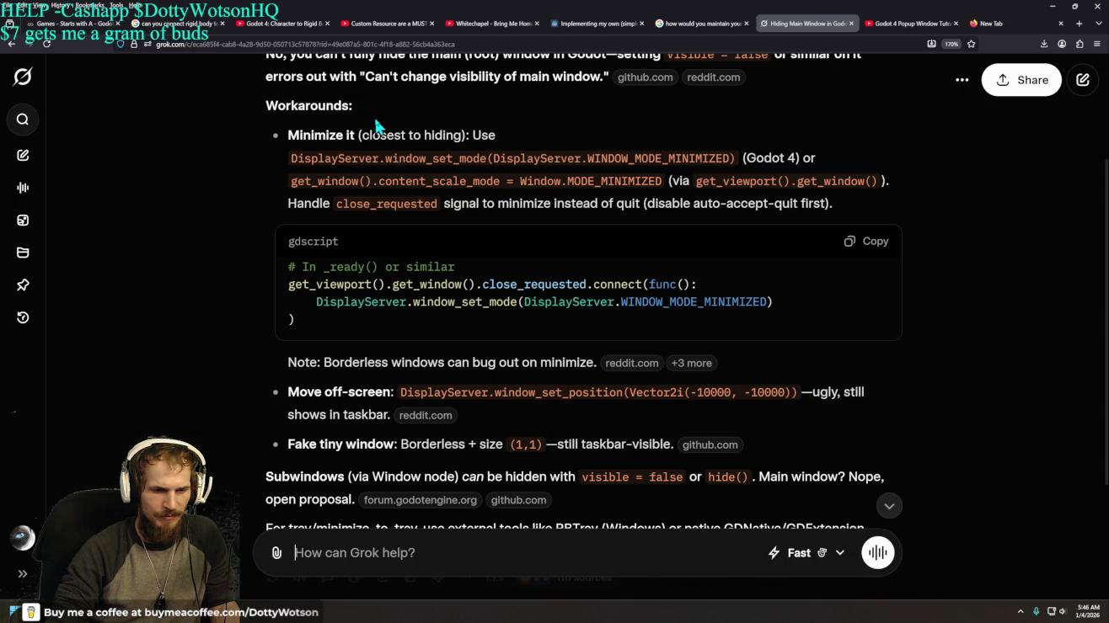
left_click(873, 252)
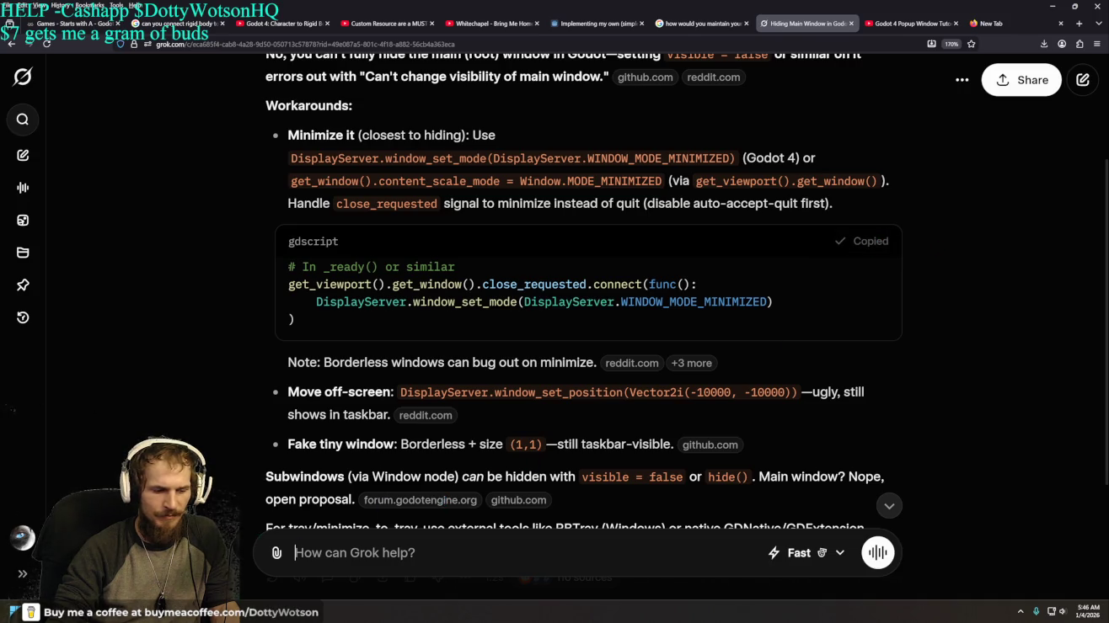
key("alt+Tab")
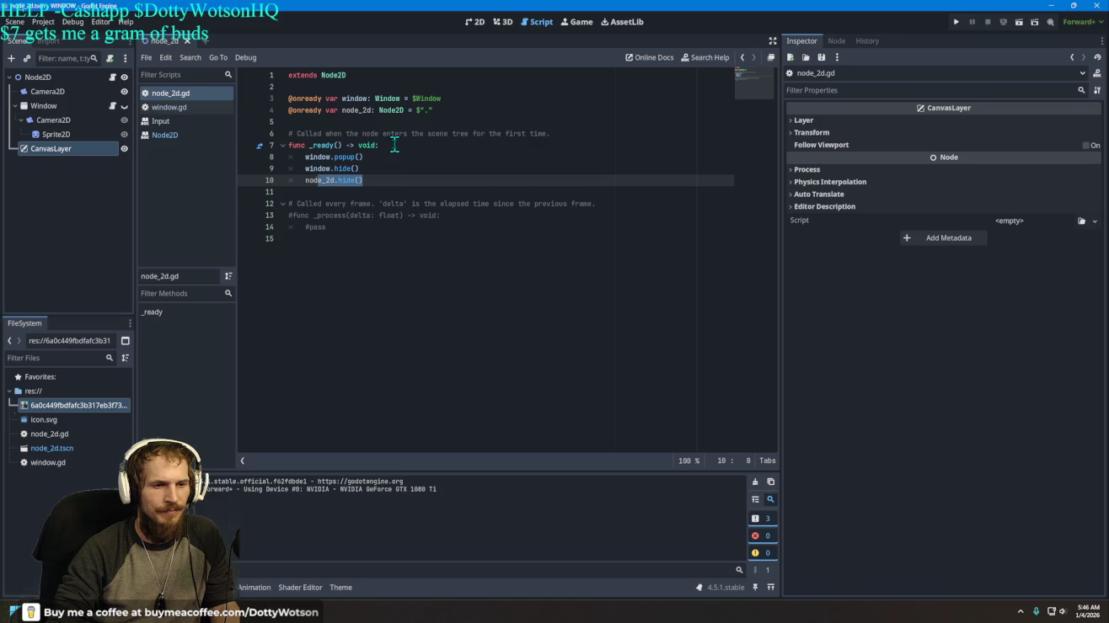
Step: Paste the copied snippet on a new line after func _ready() in node_2d.gd
left_click(390, 145)
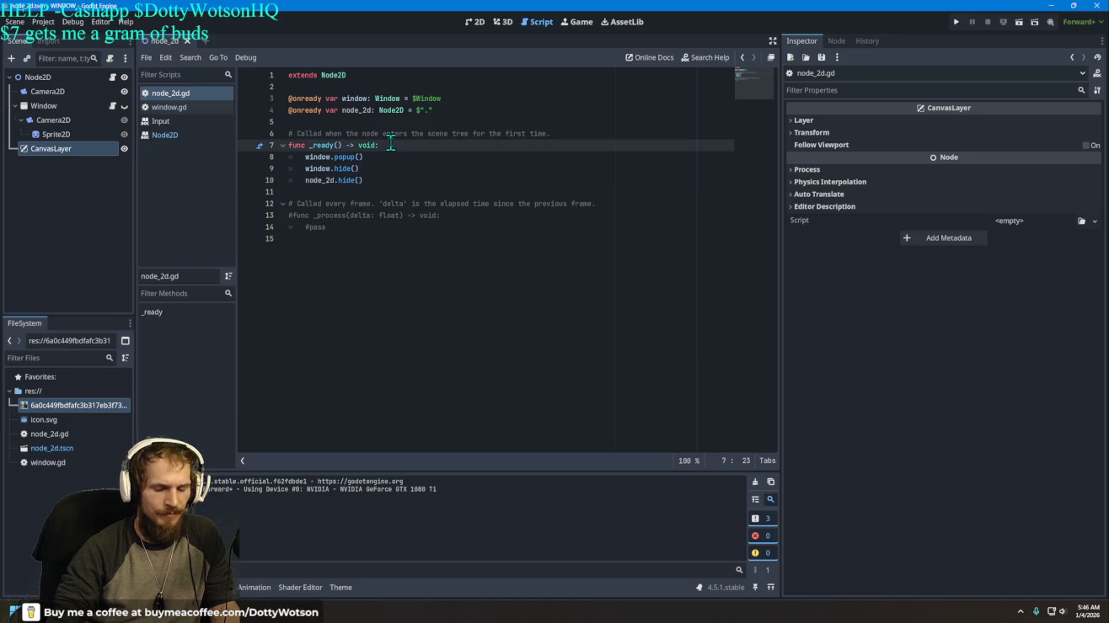
key("Return")
key("ctrl+v")
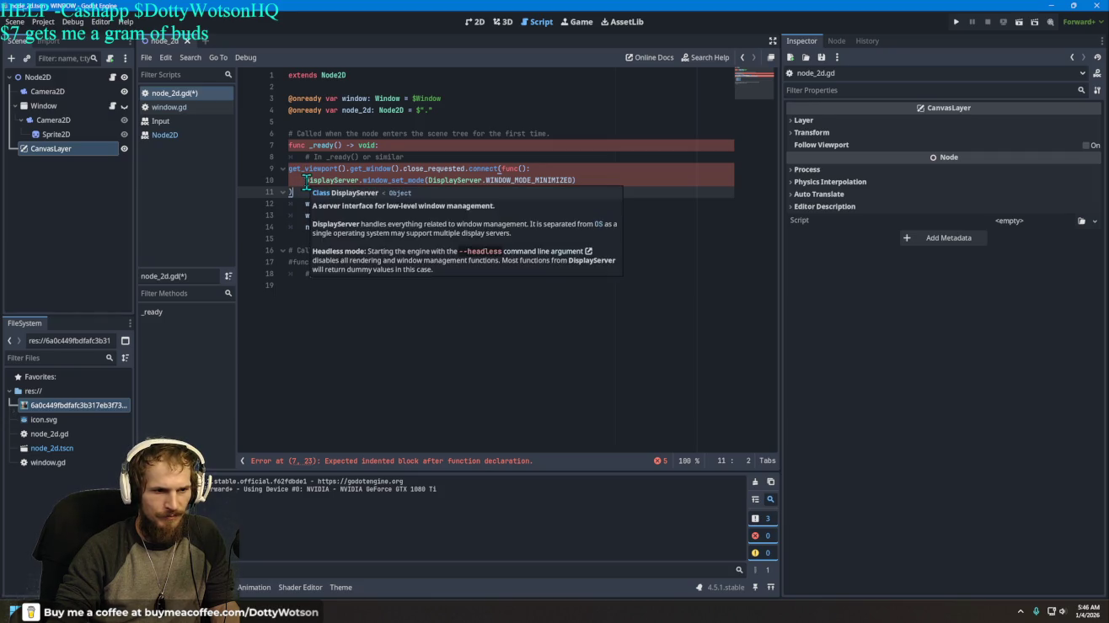
Step: Re-indent the func _ready, get_viewport and DisplayServer lines of the pasted code
left_click_drag(305, 180, 274, 176)
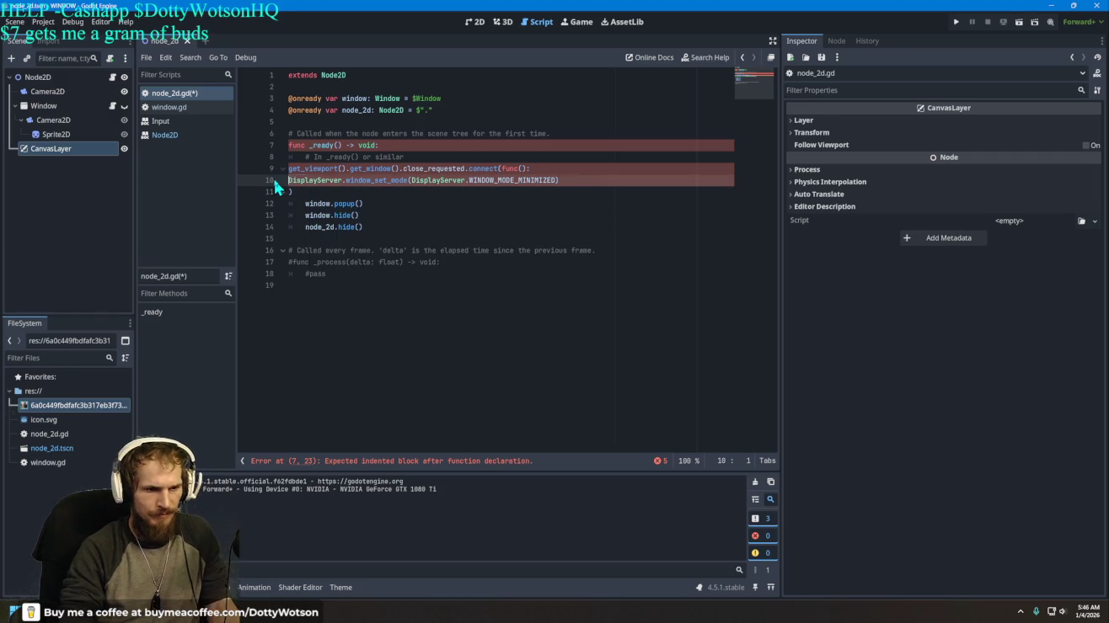
key("BackSpace")
key("Tab")
key("Up")
key("Up")
key("Up")
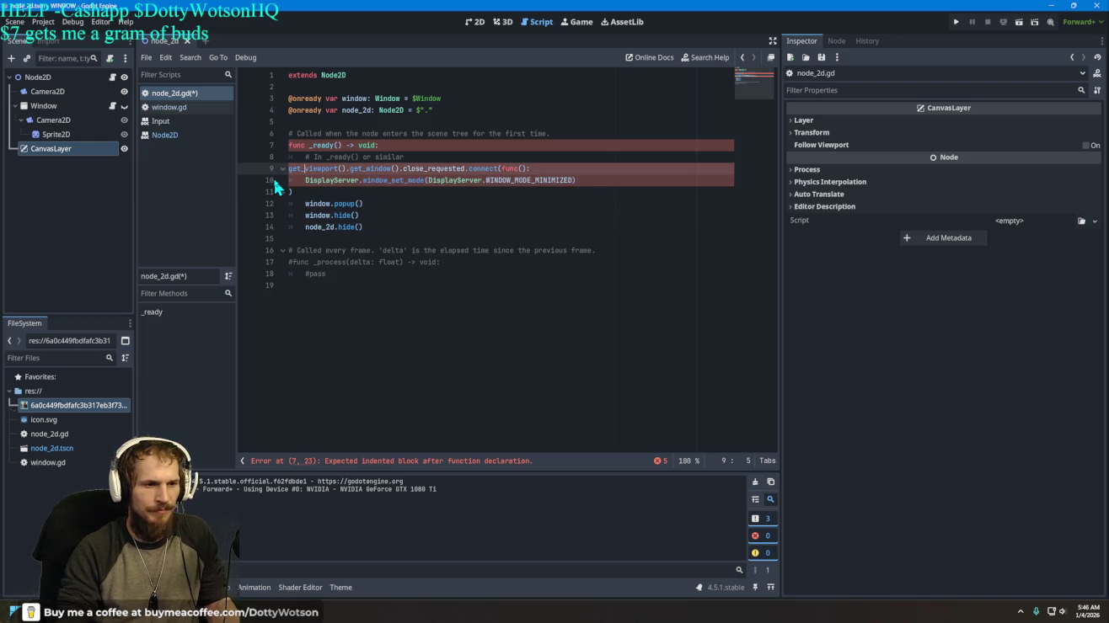
key("Tab")
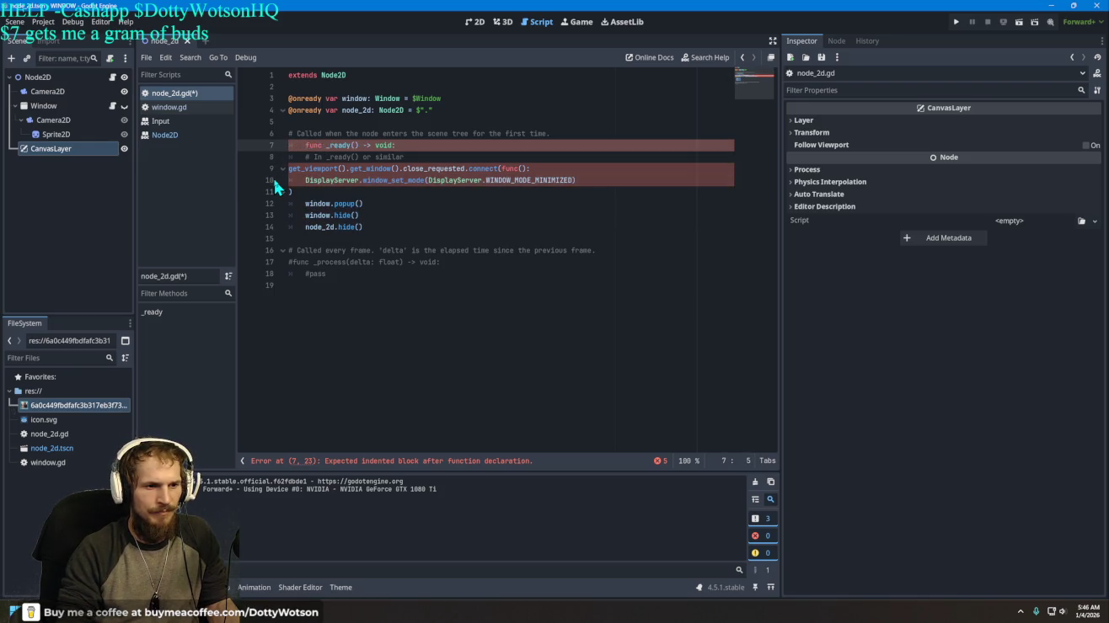
key("Down")
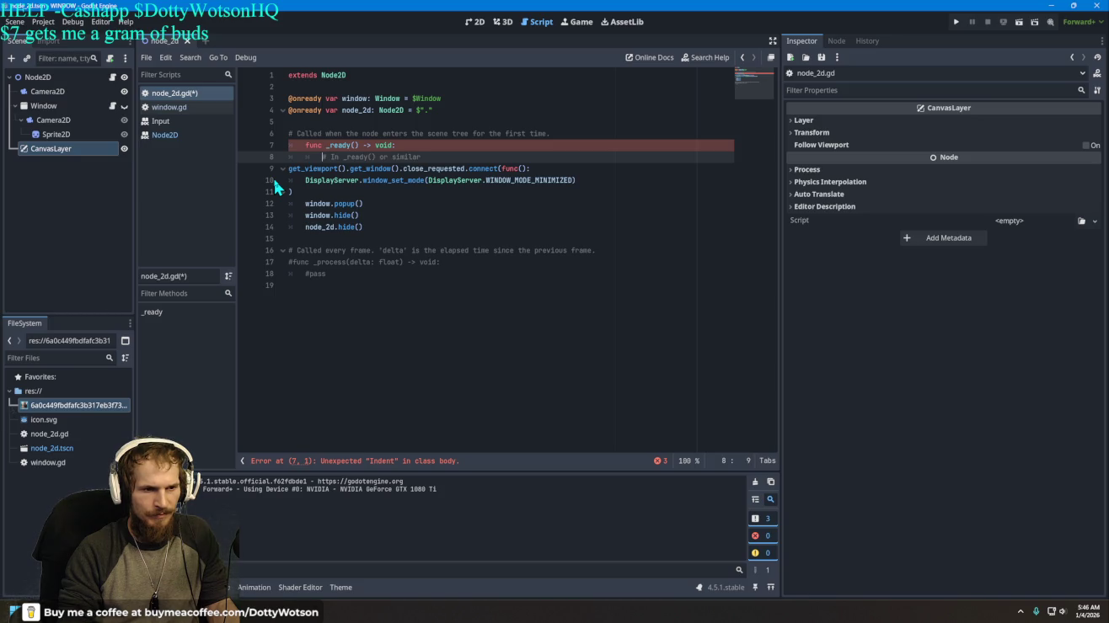
key("Down")
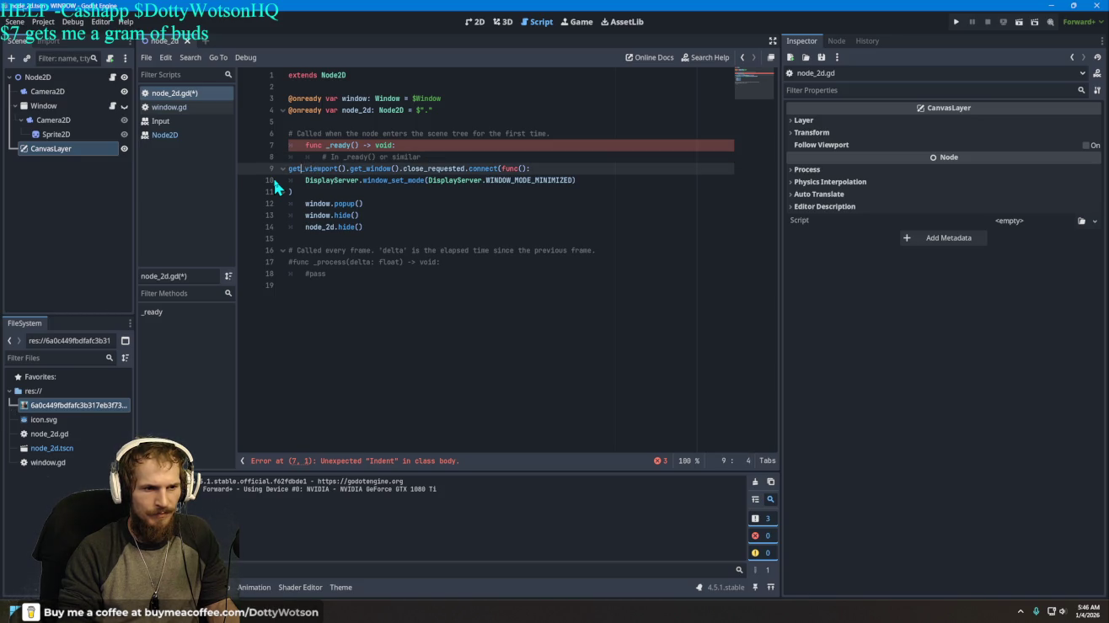
key("Tab")
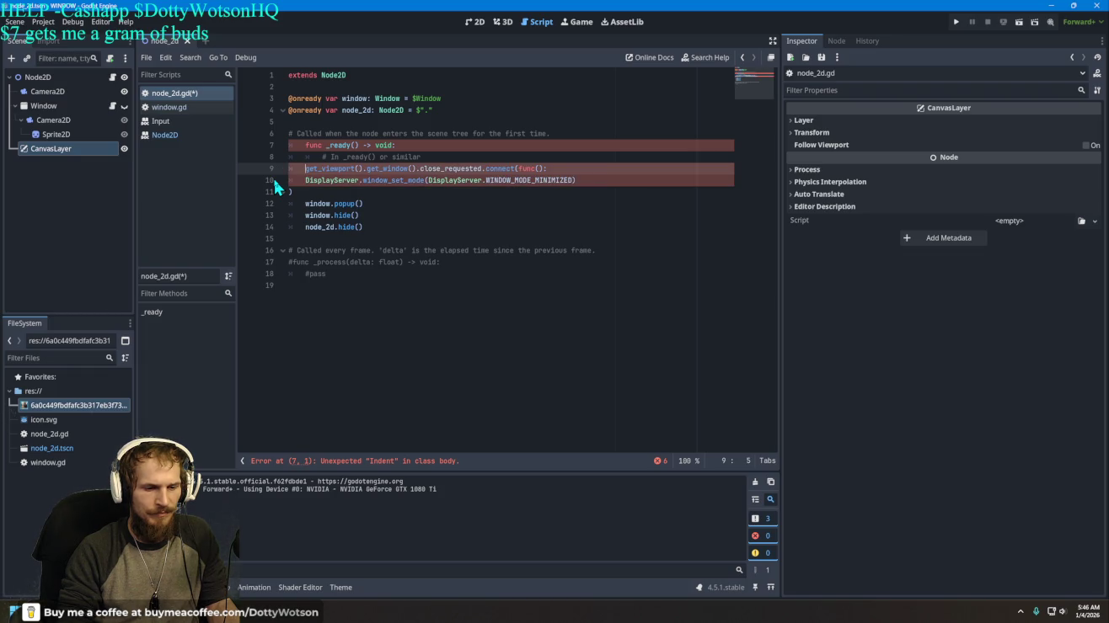
key("Up")
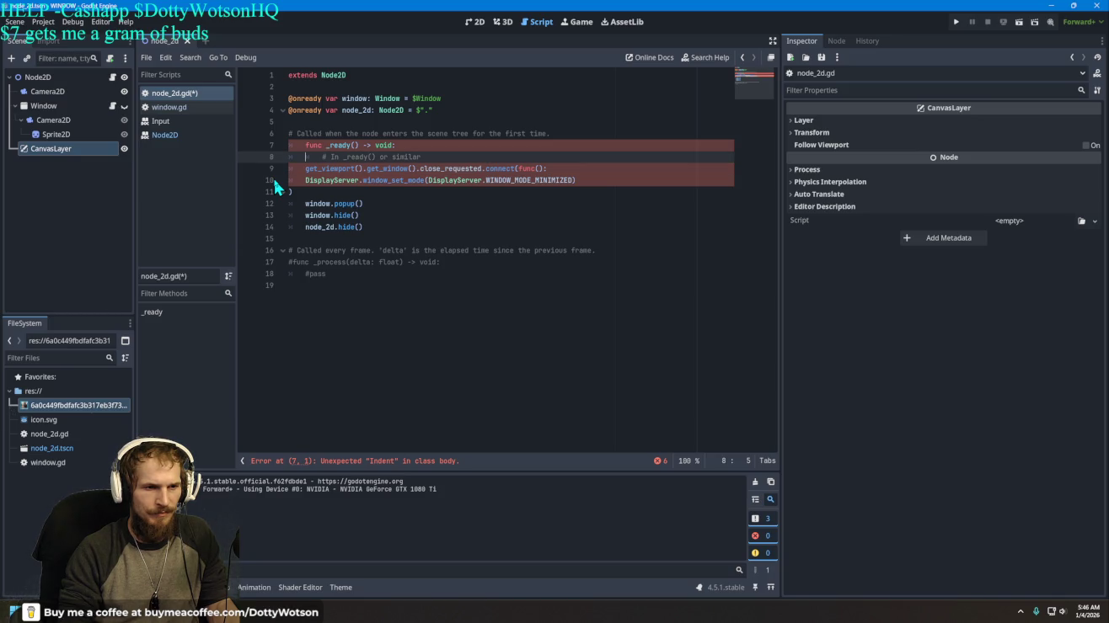
key("Down")
key("Down")
key("Tab")
key("Up")
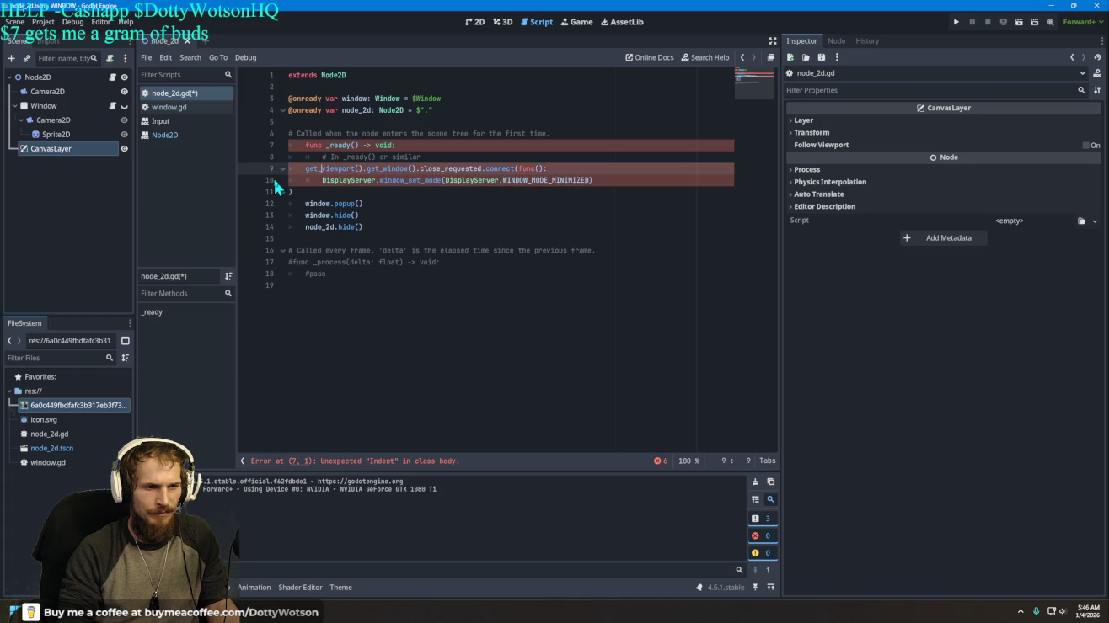
key("Tab")
key("ctrl+z")
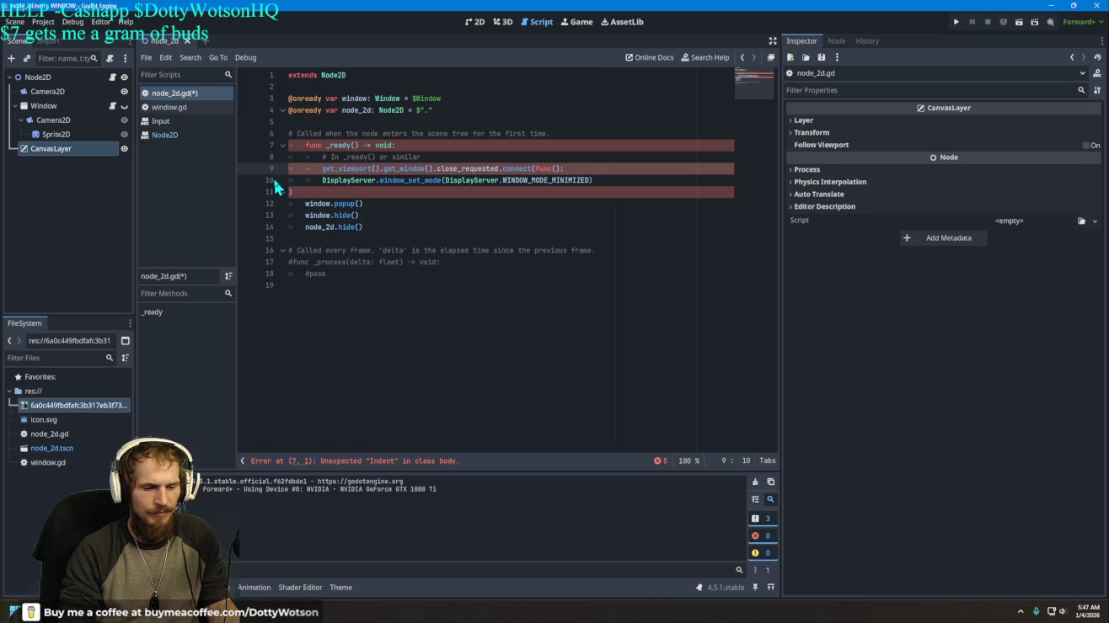
Step: Remove the blank line after the snippet, outdent lines until errors clear, and run the project
key("Down")
key("Down")
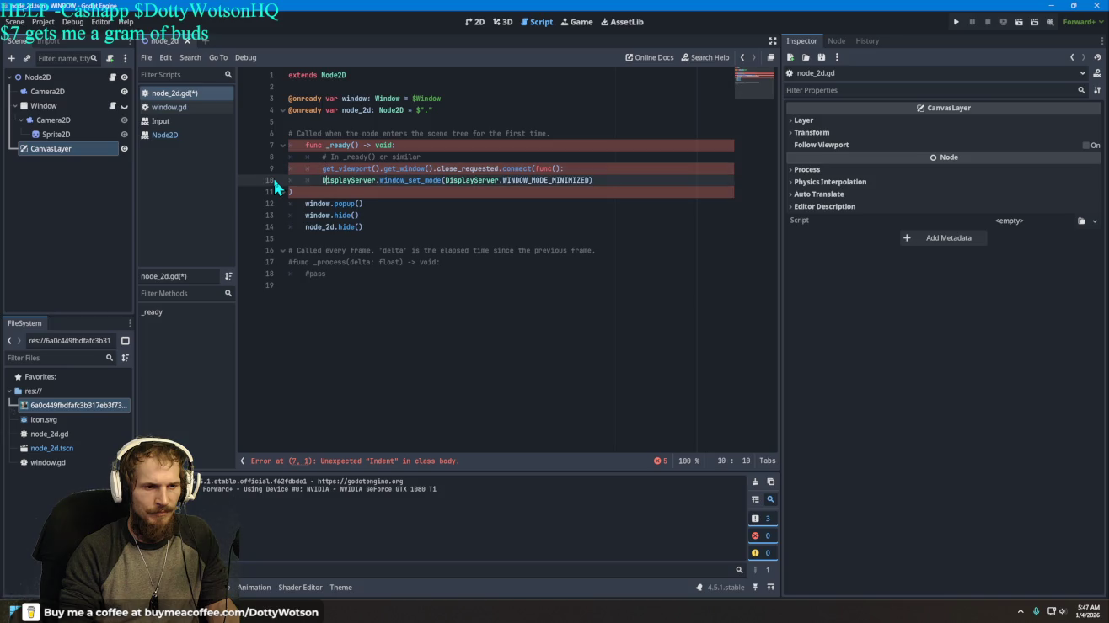
key("BackSpace")
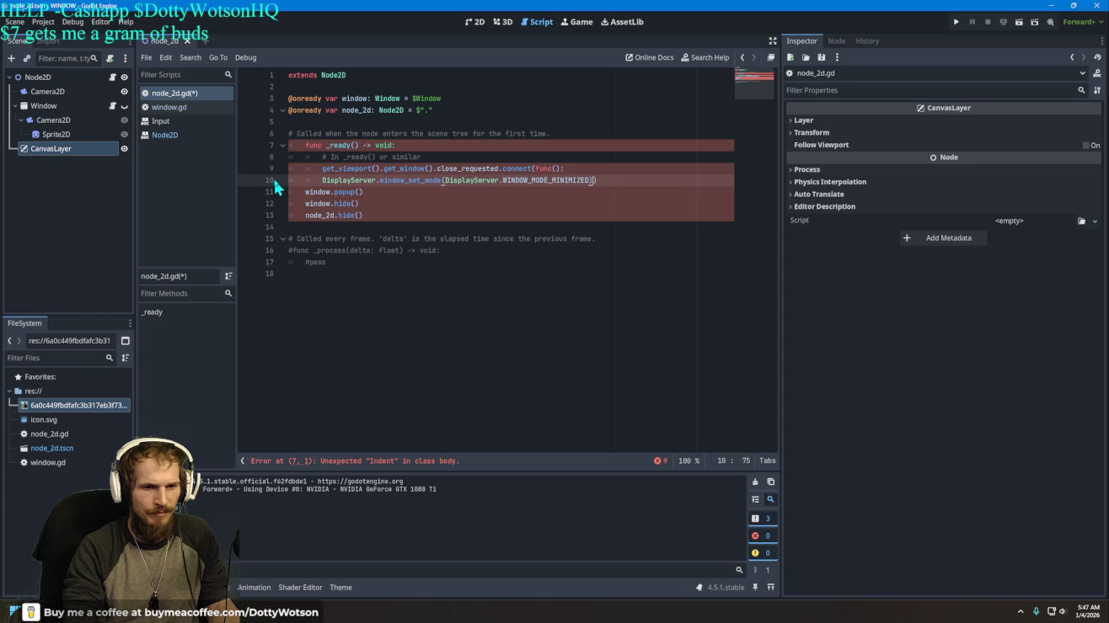
key("Up")
key("Left")
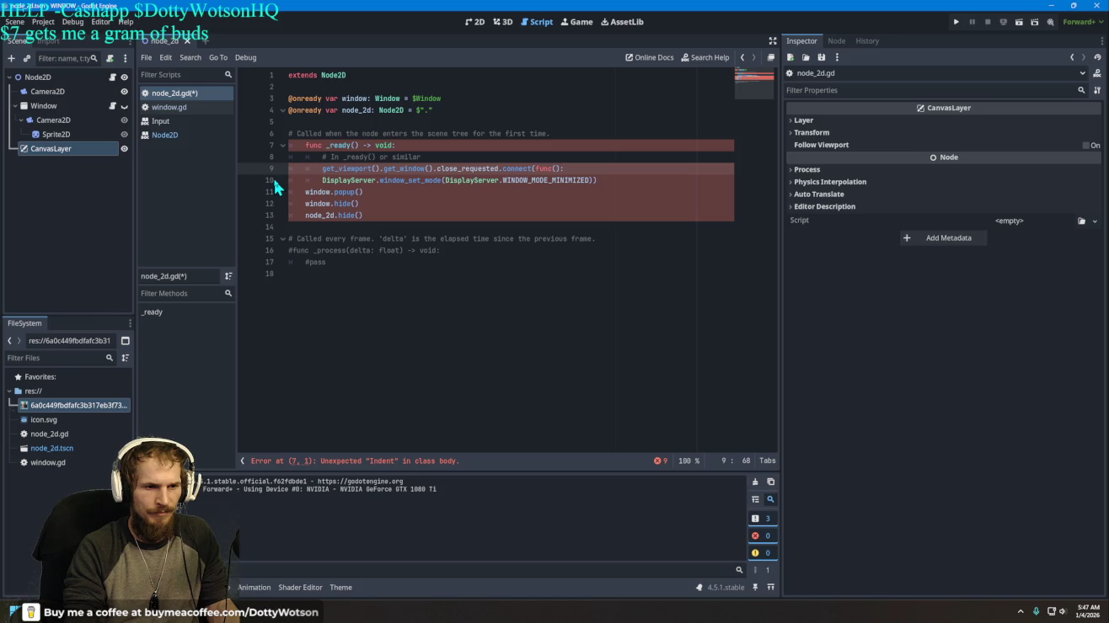
key("Left")
key("Left")
key("Left")
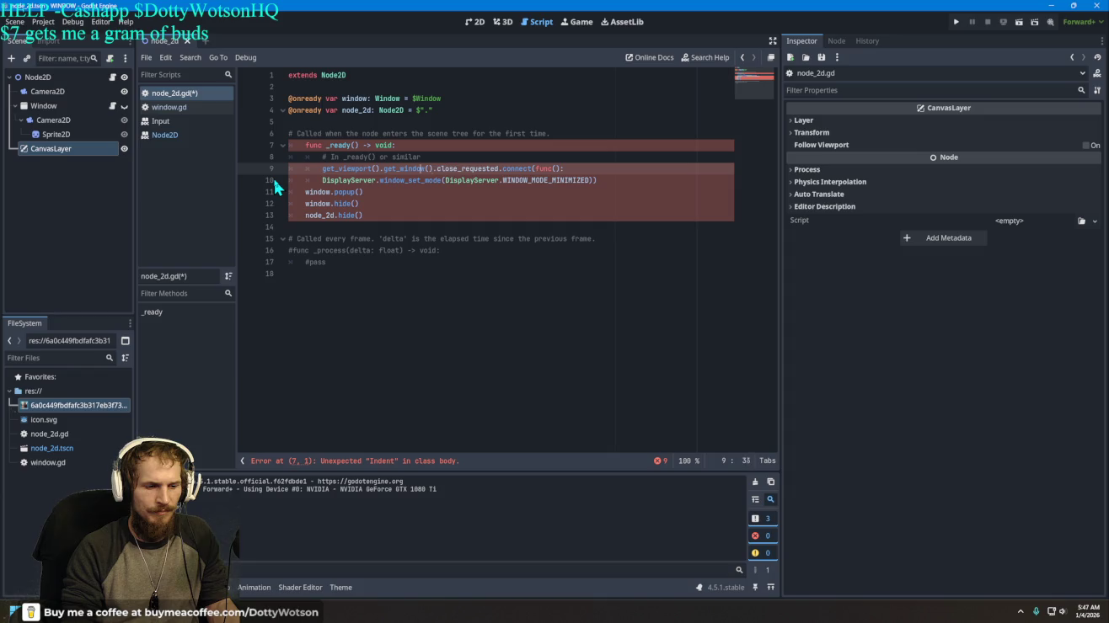
key("Up")
key("Up")
key("Up")
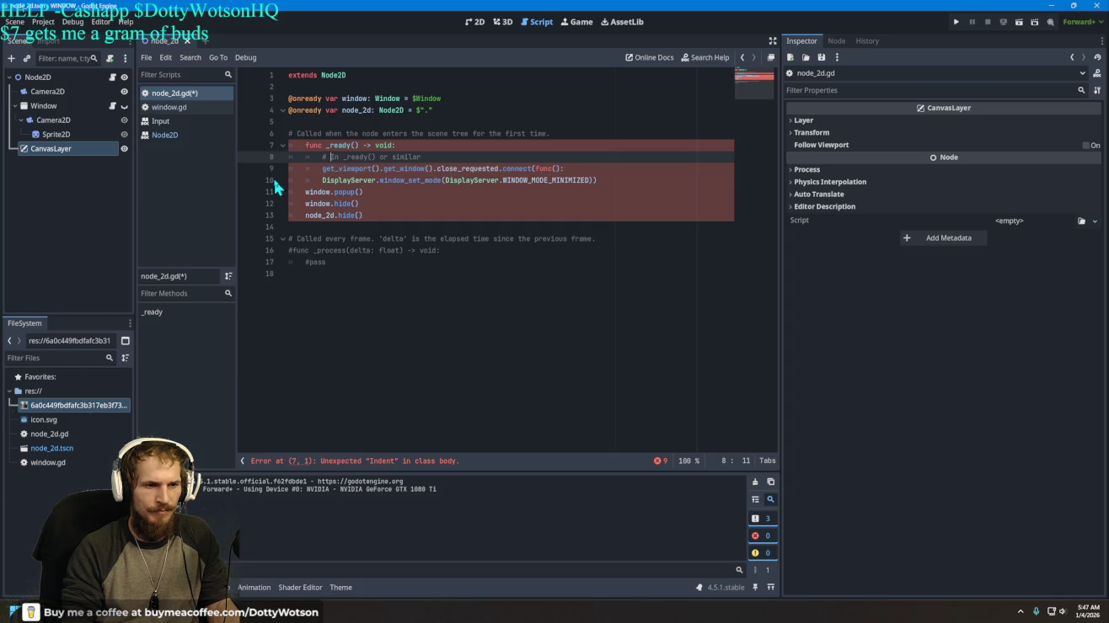
key("Down")
key("Down")
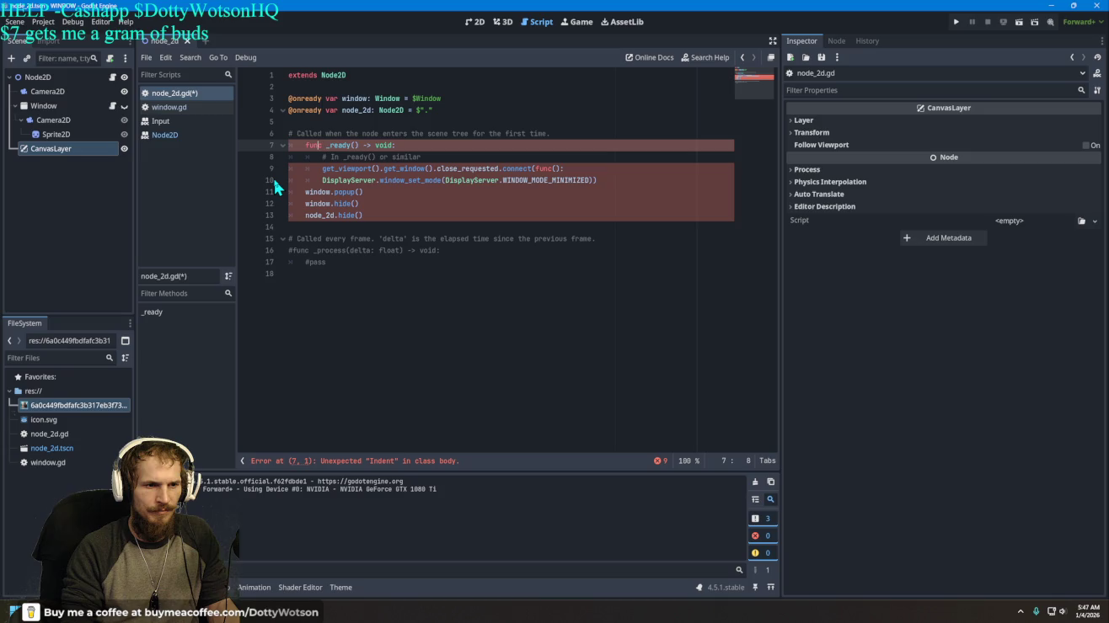
key("BackSpace")
key("Down")
key("Down")
key("Down")
key("Up")
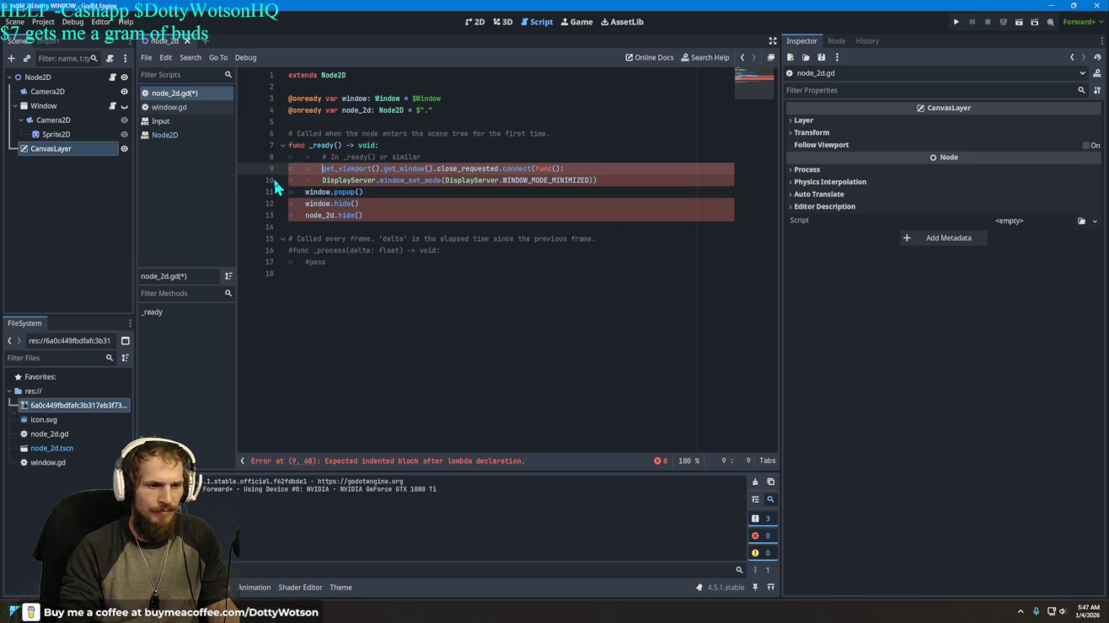
key("BackSpace")
key("Down")
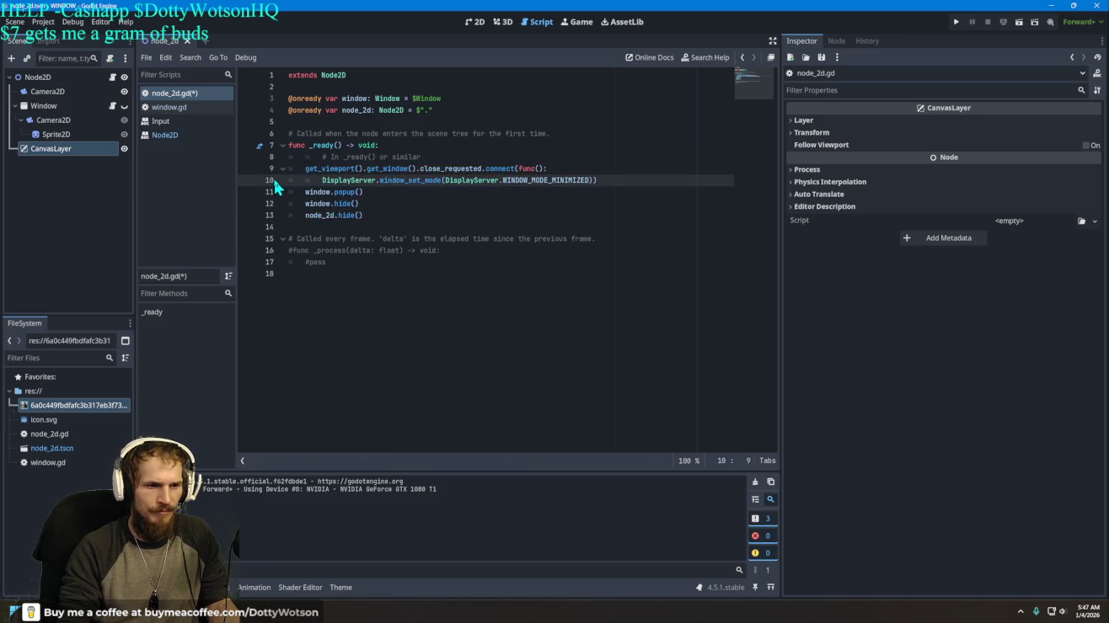
key("BackSpace")
key("Tab")
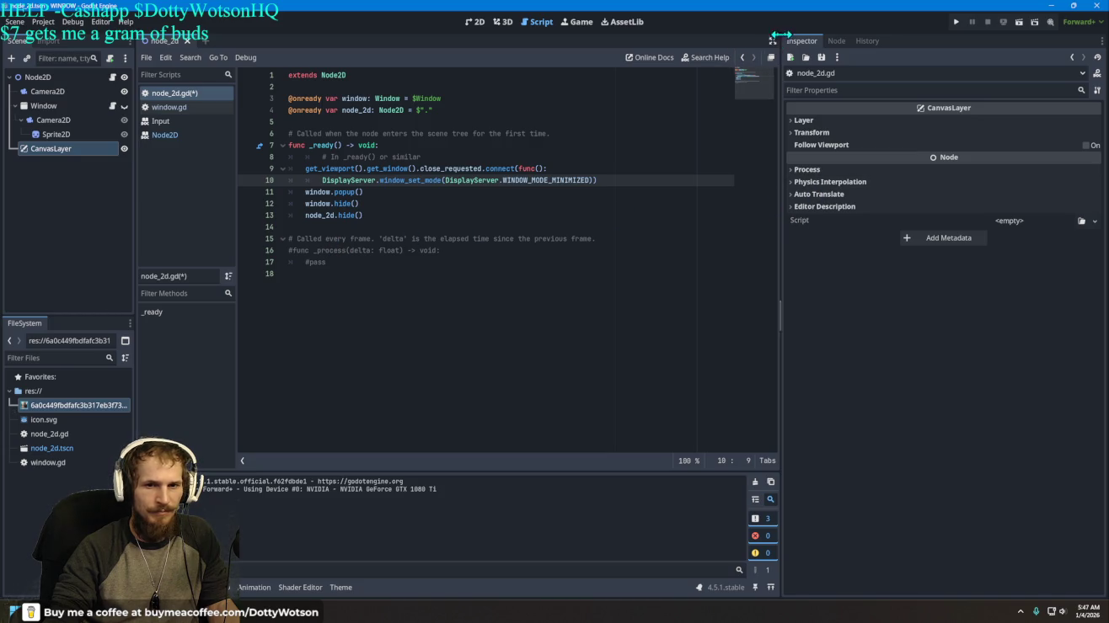
left_click(955, 20)
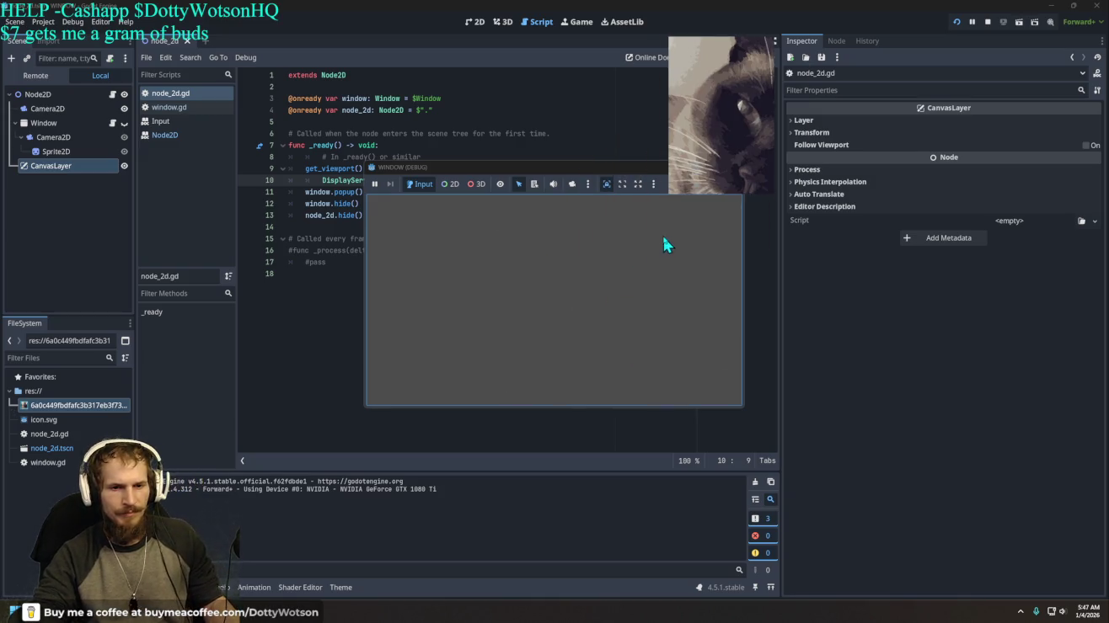
Step: Stop and rerun the game, then remove the stray 'daaad' text from line 10
left_click(732, 167)
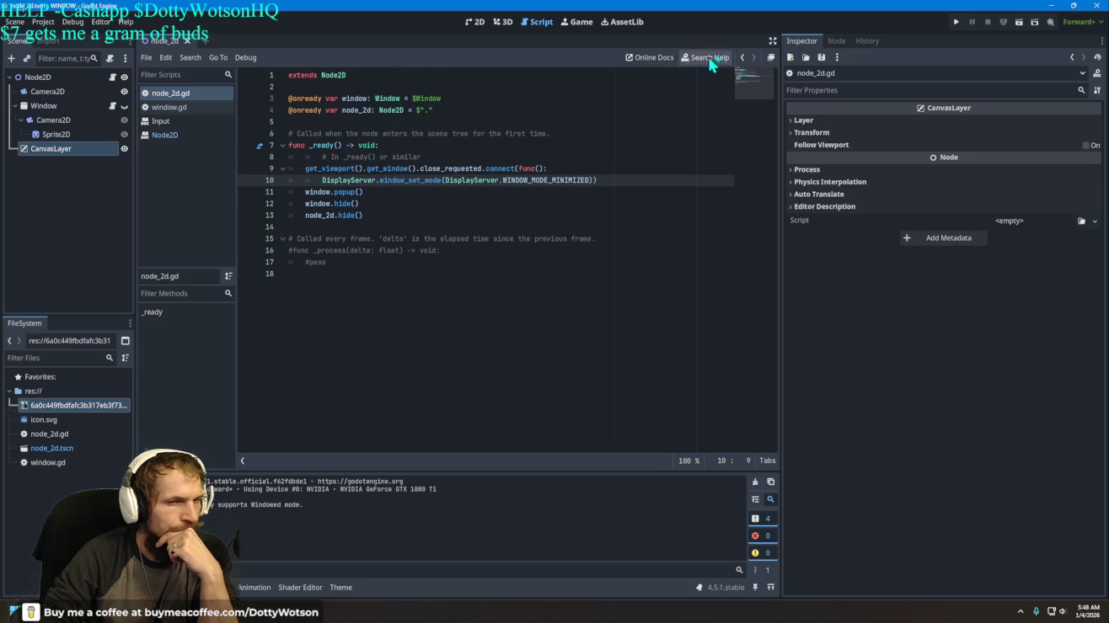
left_click(955, 21)
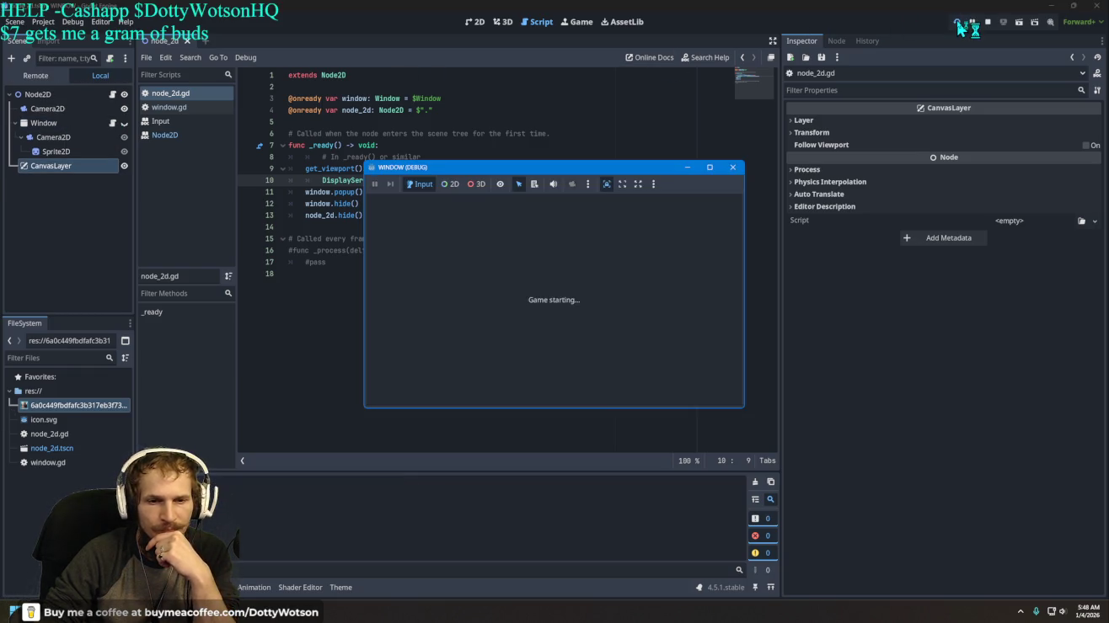
left_click(688, 166)
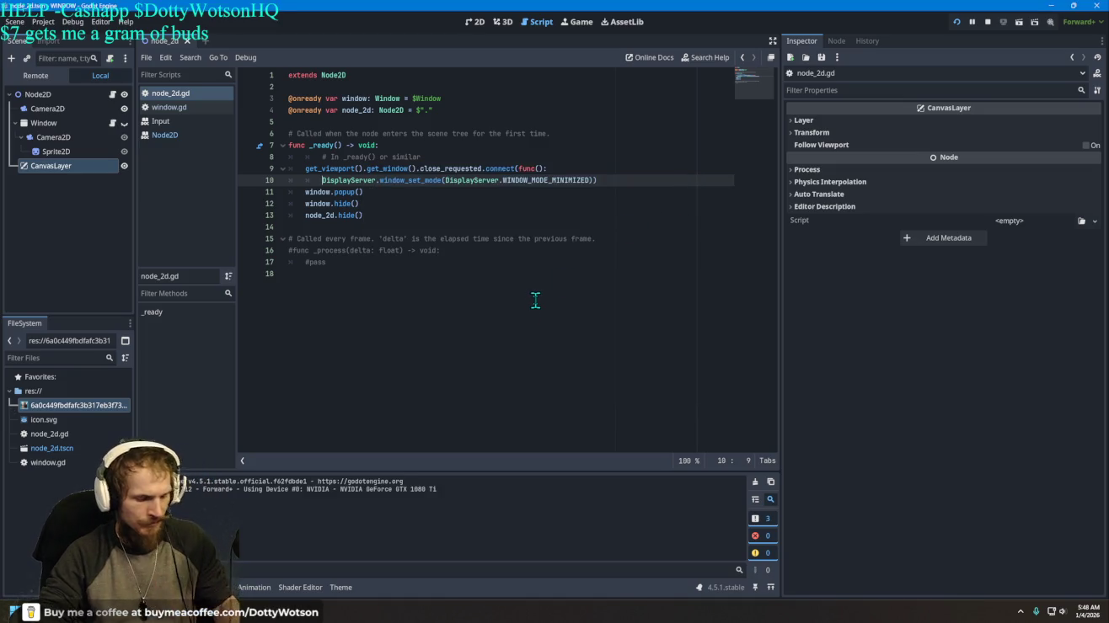
type("daaad")
key("BackSpace")
key("BackSpace")
key("BackSpace")
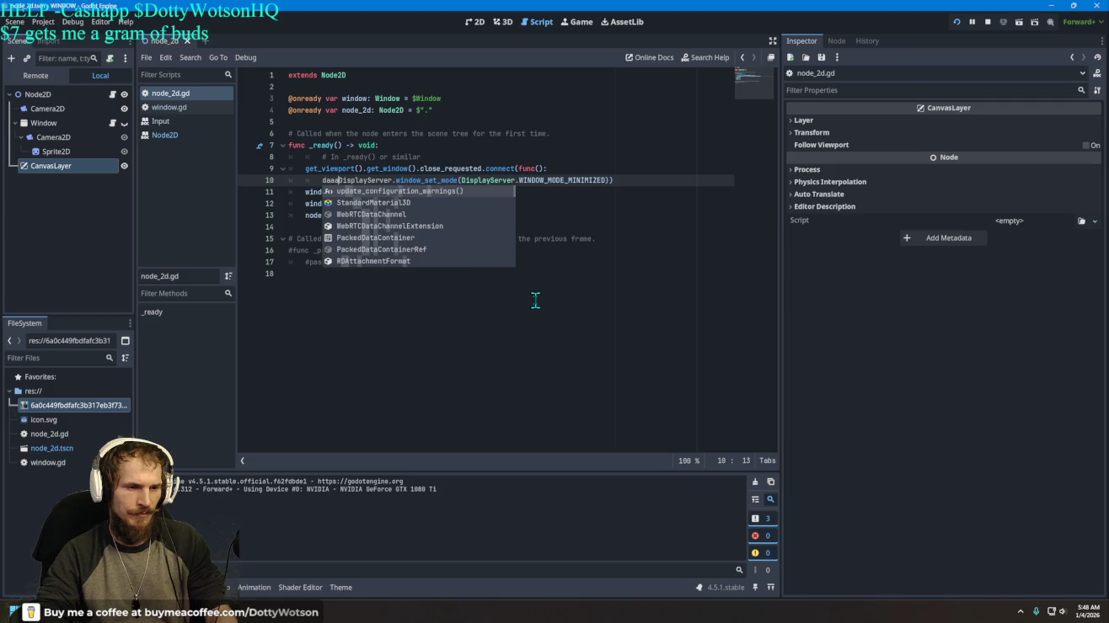
Step: Run with F5, minimize and restore the game window, then close it
key("F5")
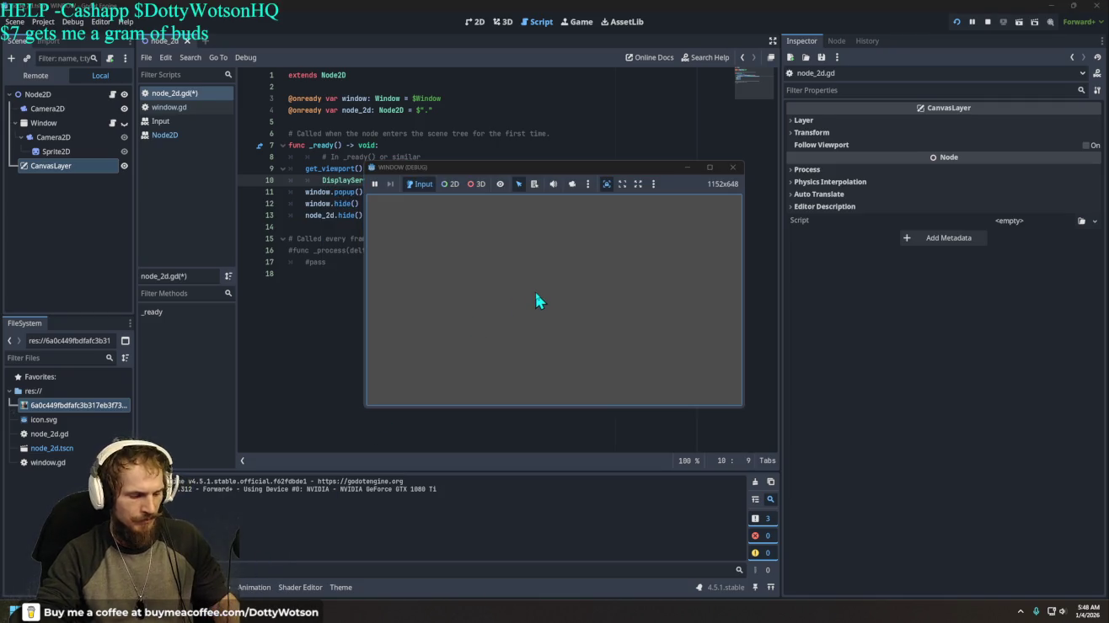
left_click(691, 168)
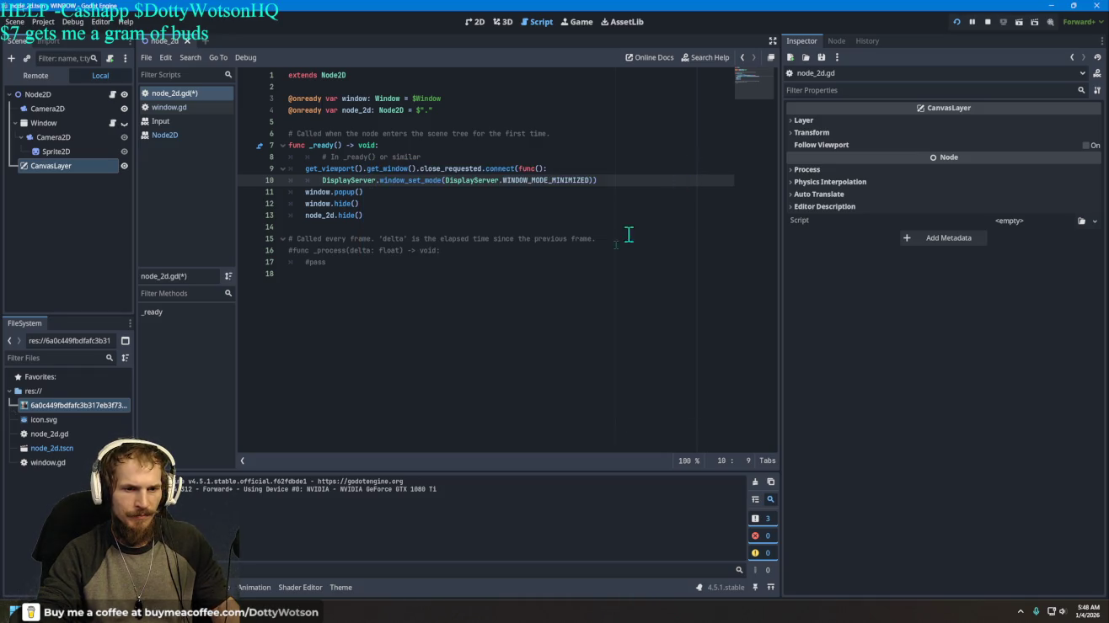
left_click(261, 576)
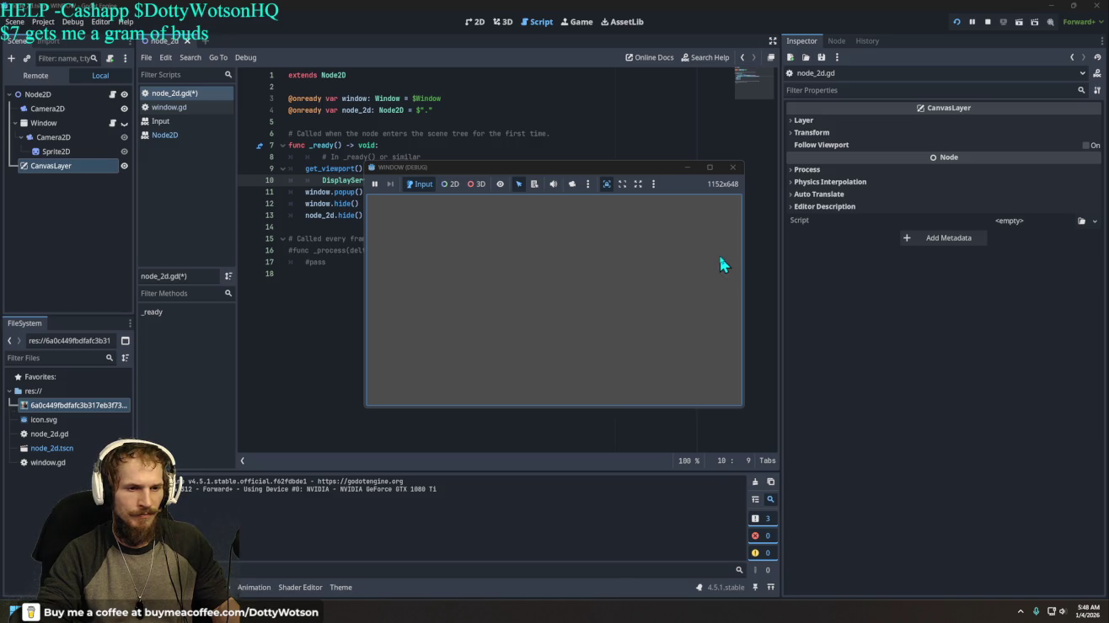
left_click(732, 167)
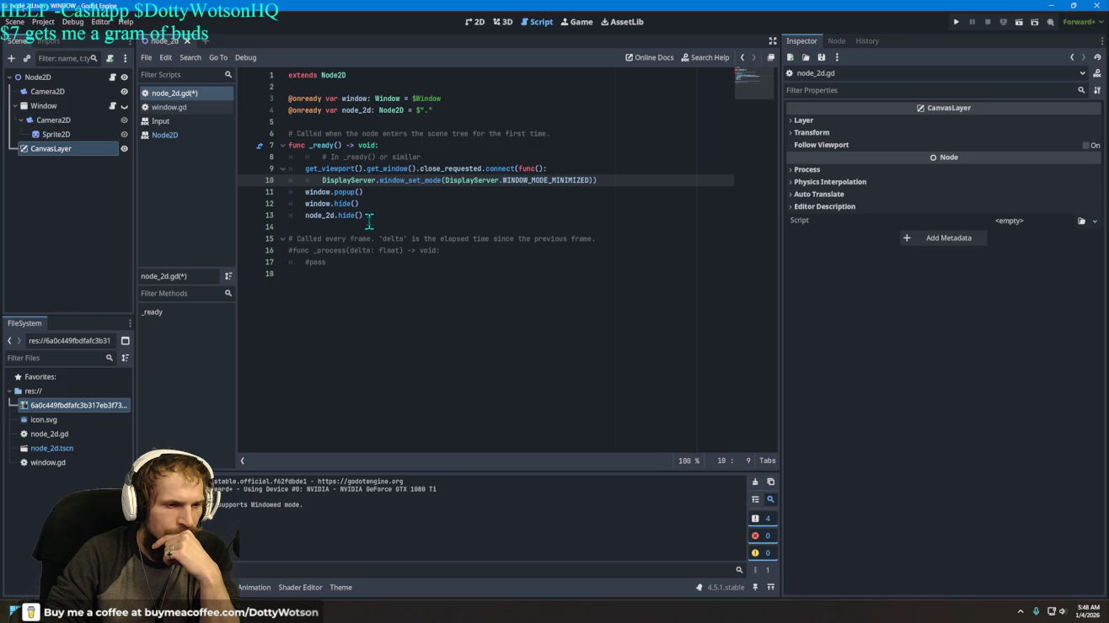
mouse_move(371, 215)
left_mouse_down()
mouse_move(315, 215)
mouse_move(297, 197)
left_mouse_up()
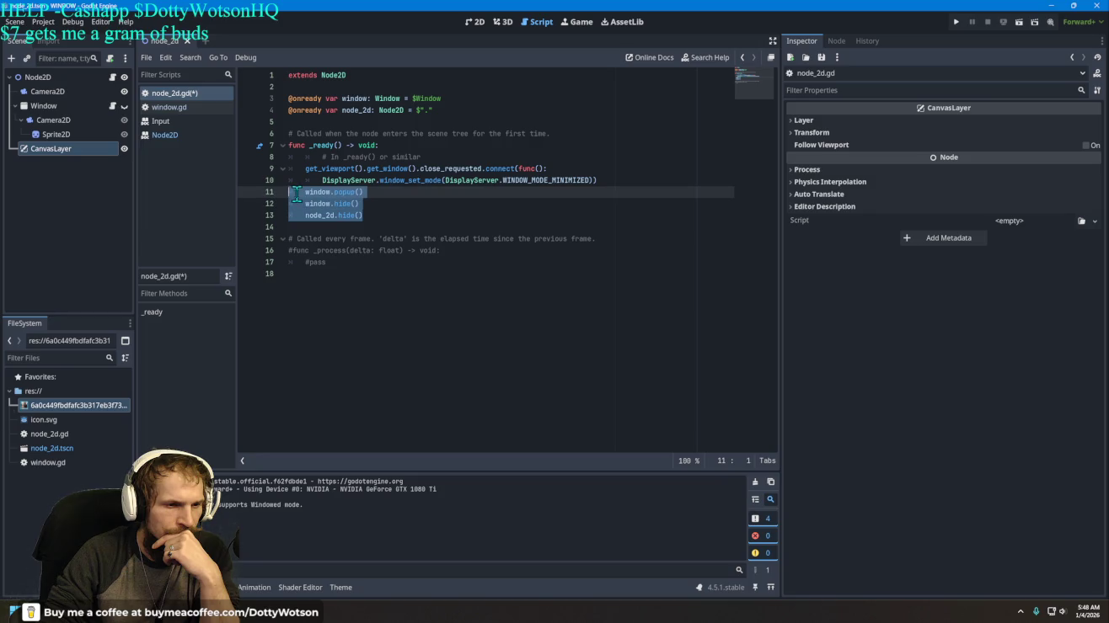
Step: Delete the window.hide() and node_2d.hide() lines and run the project
key("shift+Down")
key("BackSpace")
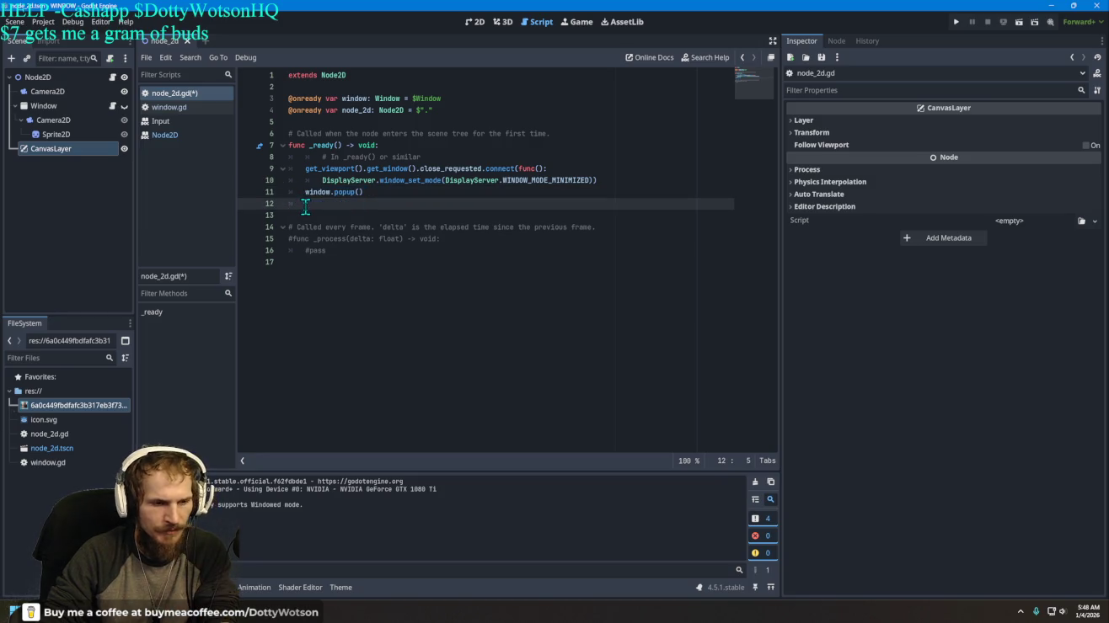
left_click(958, 24)
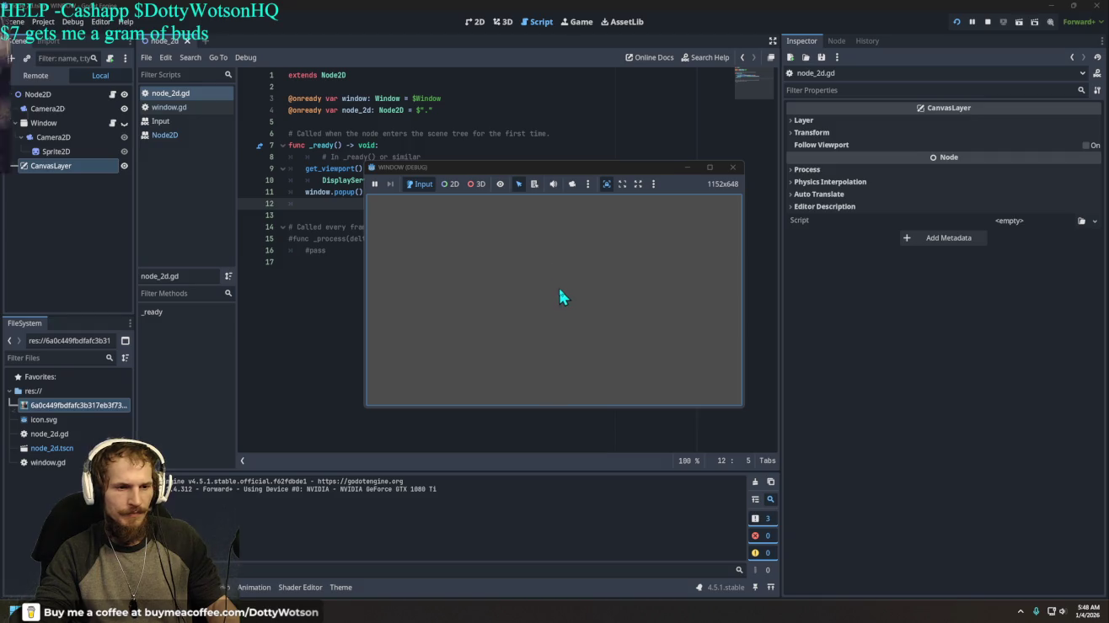
left_click(687, 168)
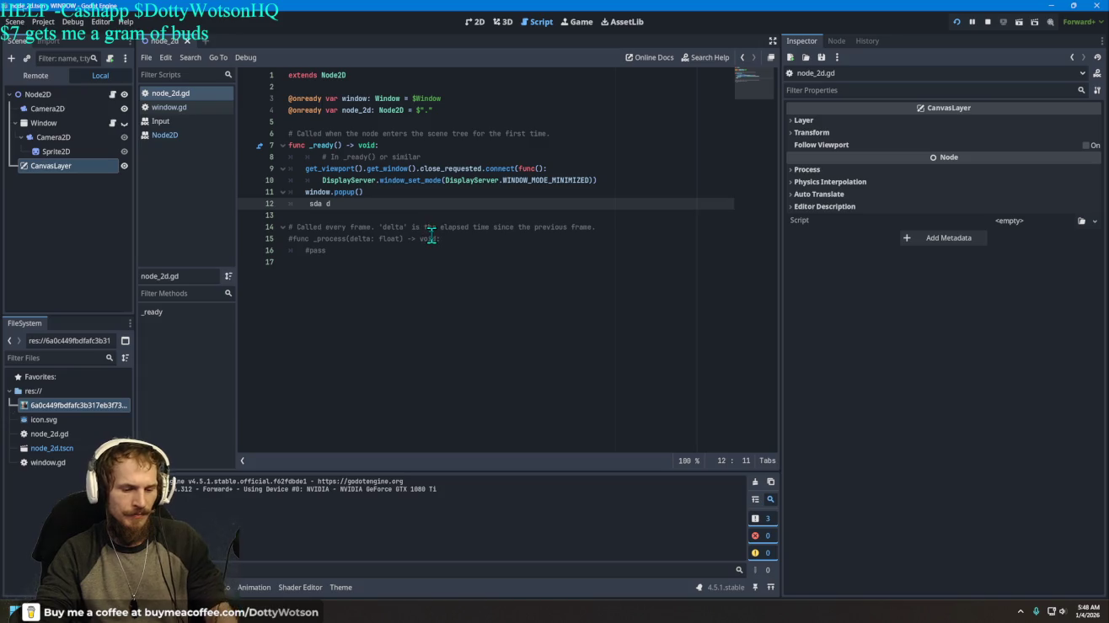
Step: Remove the blank line after window.popup(), restore the minimized game window, and close it
key("BackSpace")
key("BackSpace")
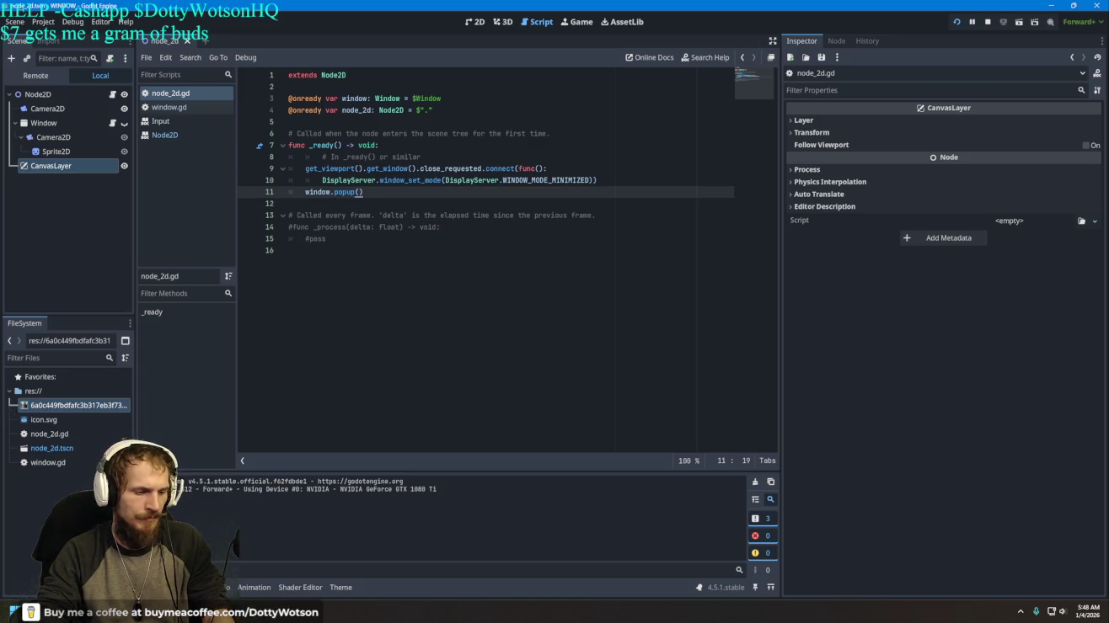
mouse_move(241, 612)
left_click(244, 556)
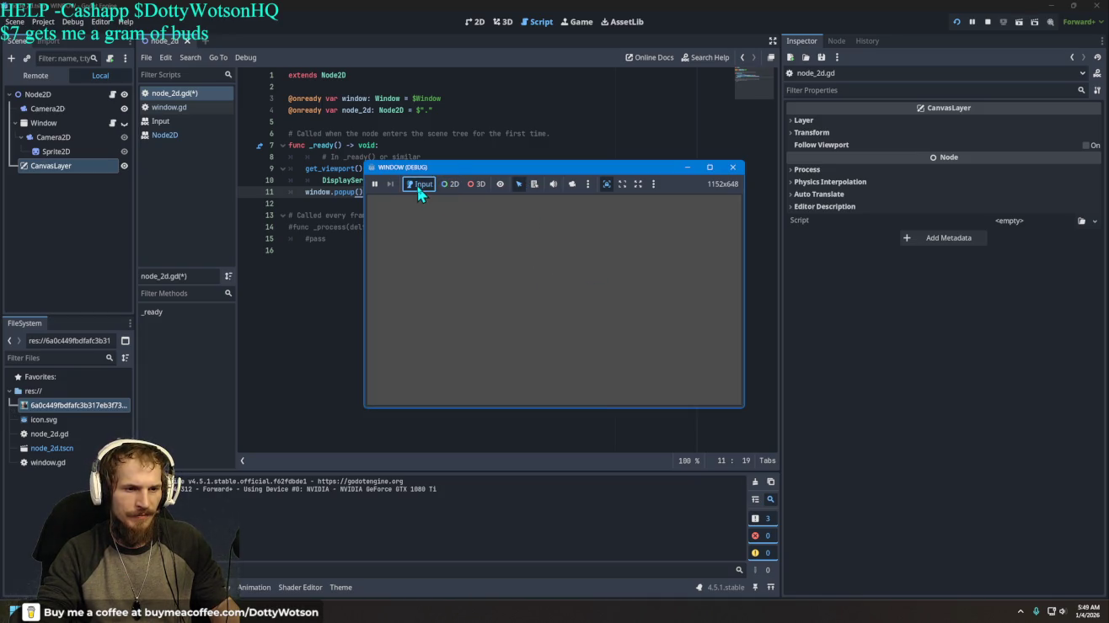
left_click(732, 167)
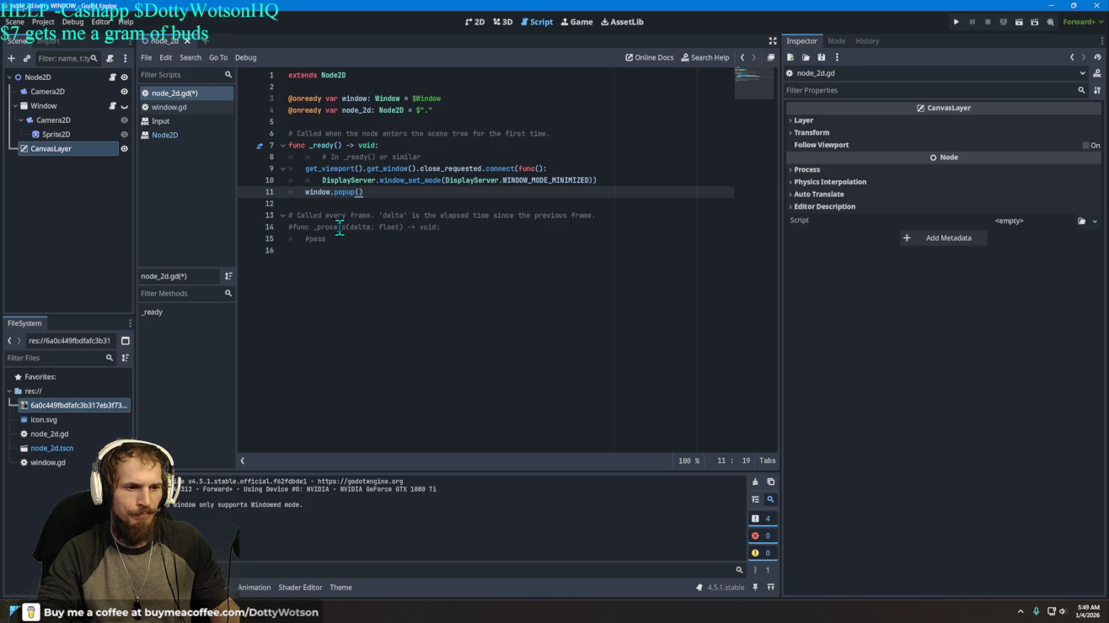
left_click(52, 107)
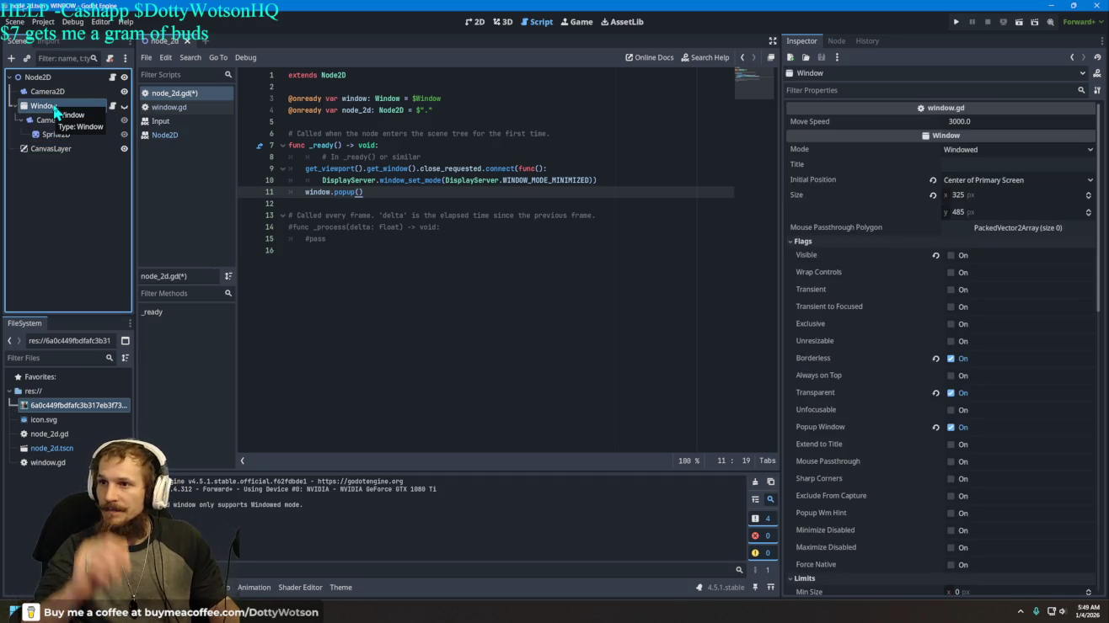
Step: Open the Window node's window.gd script to review it, then return to node_2d.gd
left_click(112, 77)
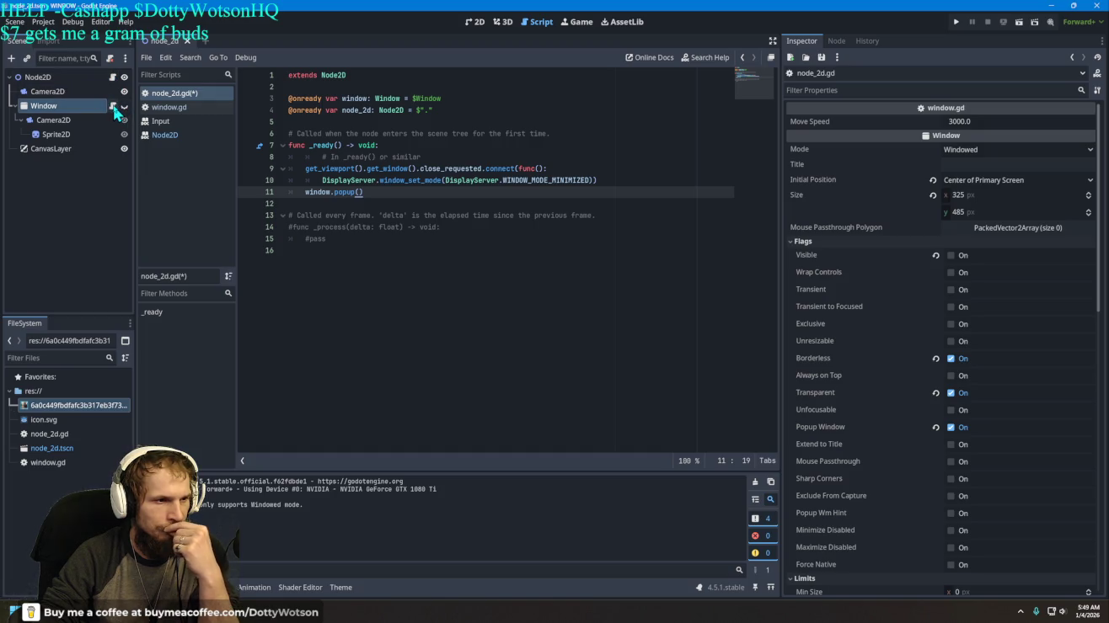
left_click(114, 108)
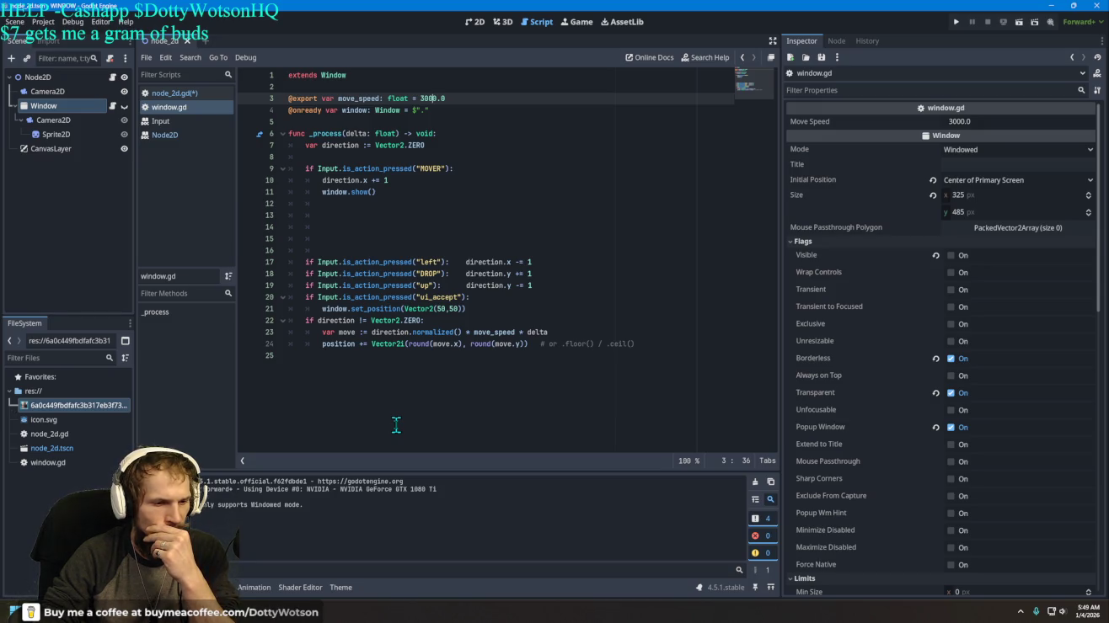
mouse_move(369, 351)
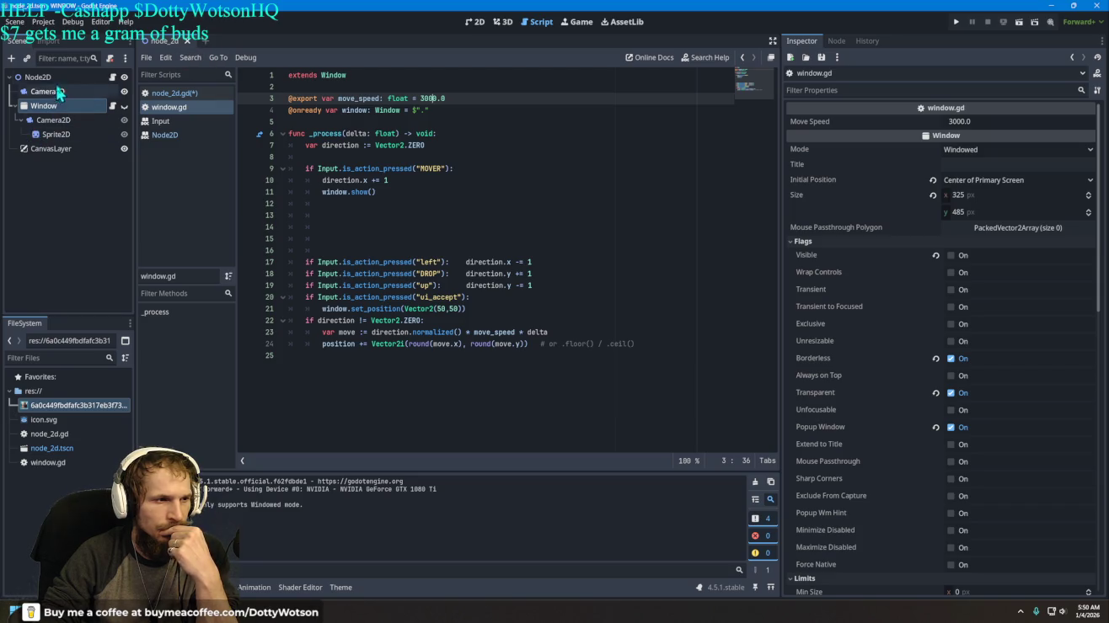
left_click(112, 77)
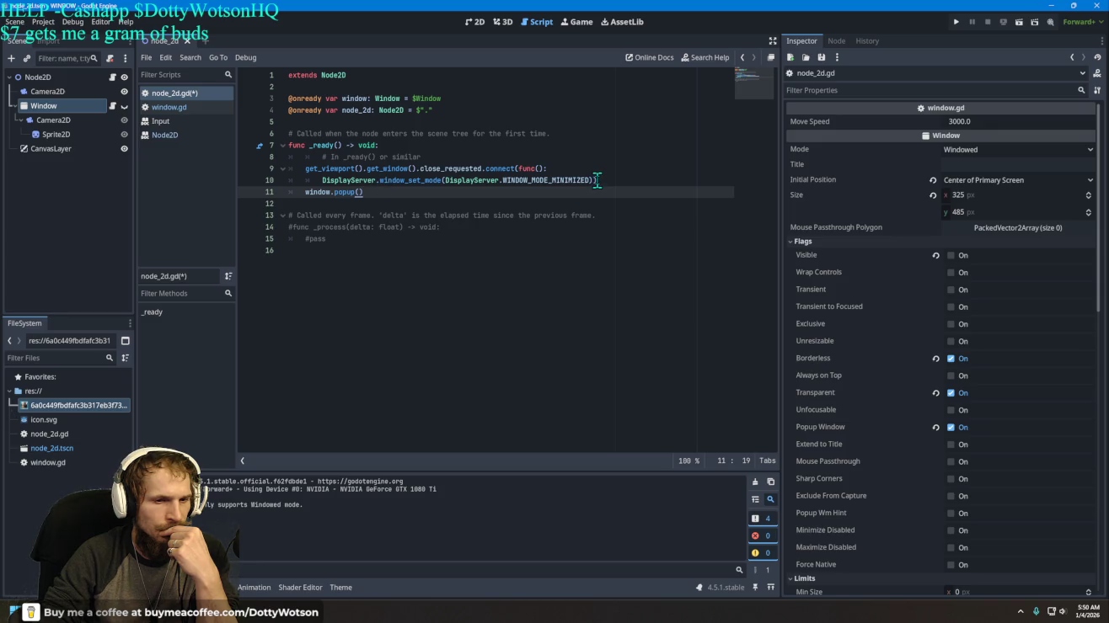
Step: Delete the connect(func(): ... window_set_mode( wrapper and trailing brackets from line 9
left_click_drag(597, 181, 294, 158)
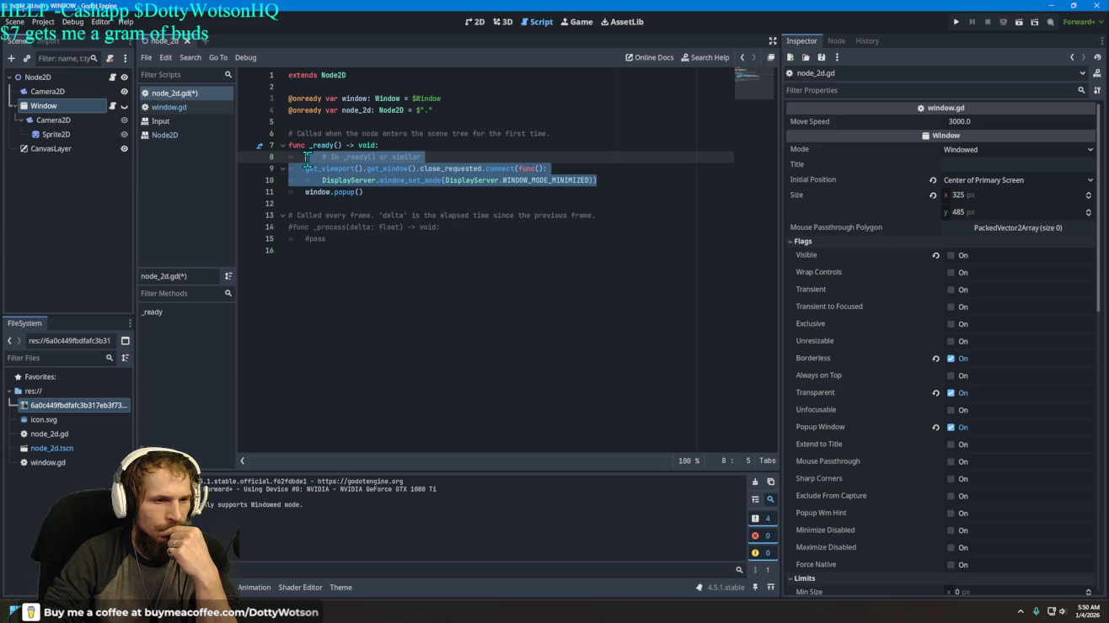
left_click_drag(306, 161, 412, 157)
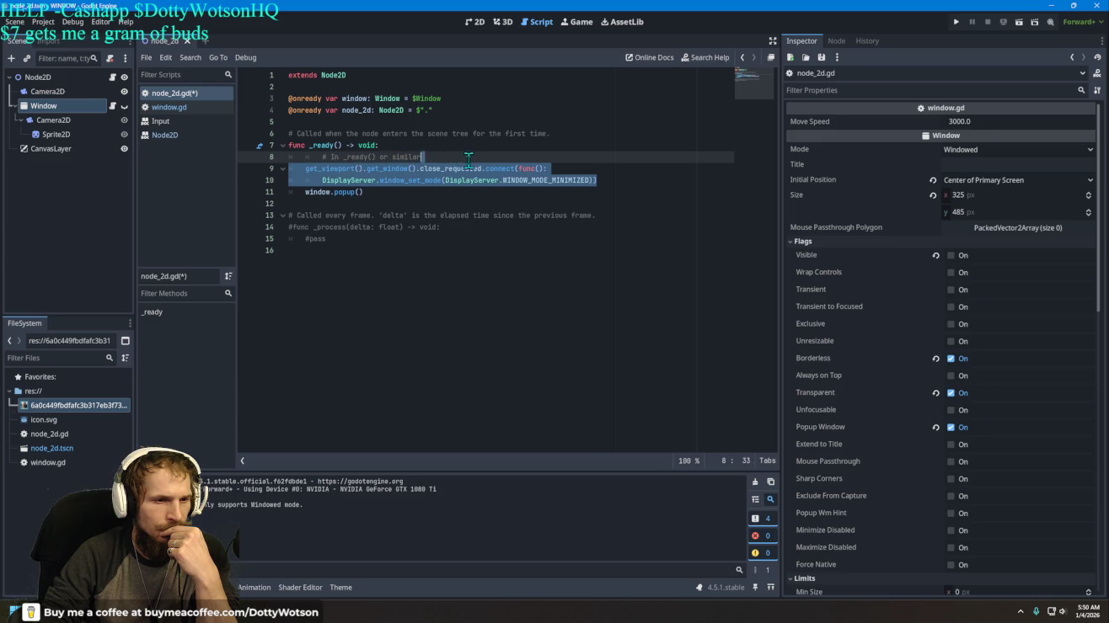
right_click(463, 158)
key("Escape")
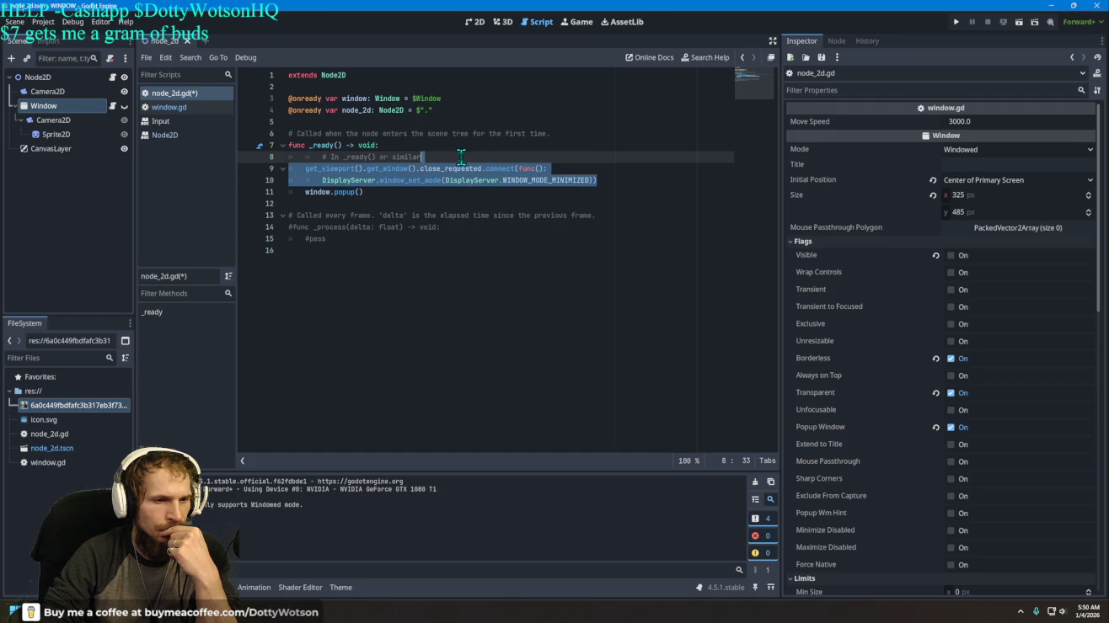
left_click(462, 158)
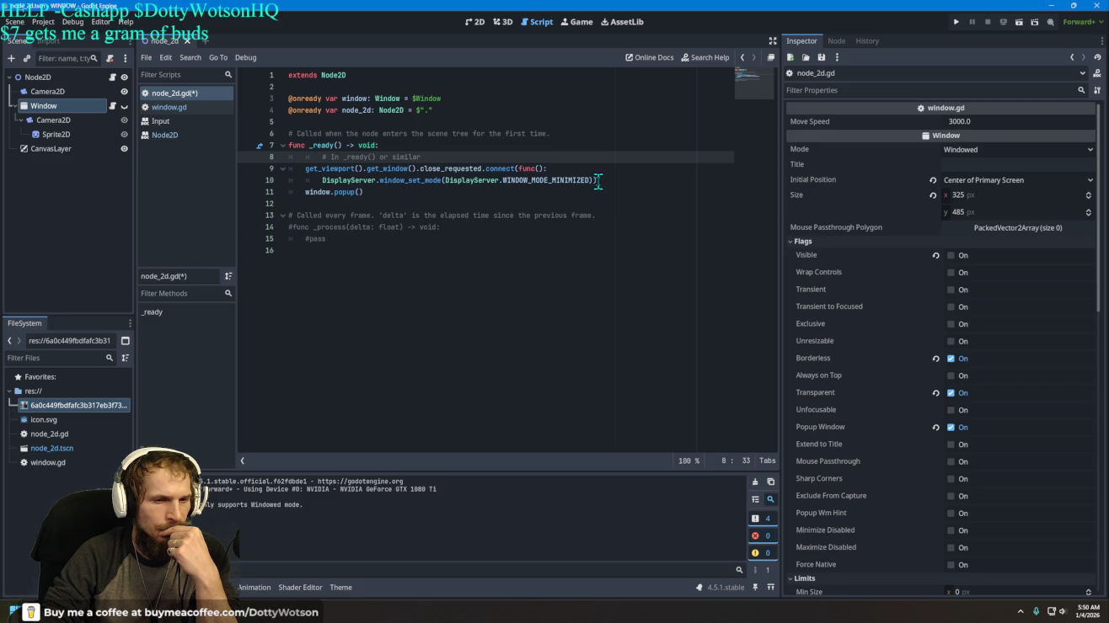
mouse_move(448, 172)
left_click_drag(447, 177, 303, 173)
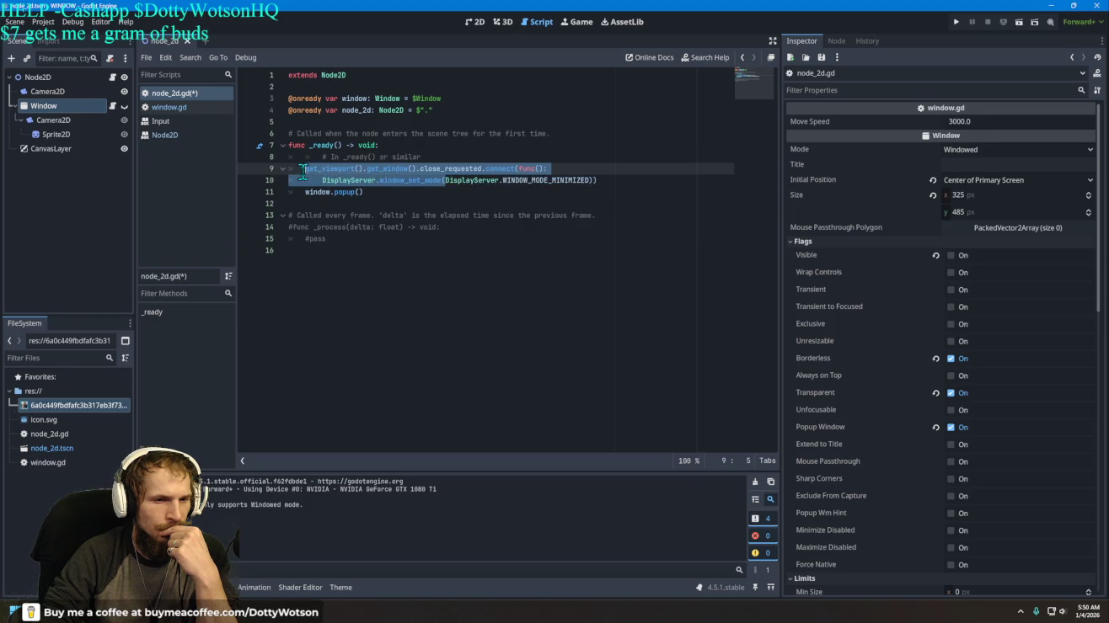
key("BackSpace")
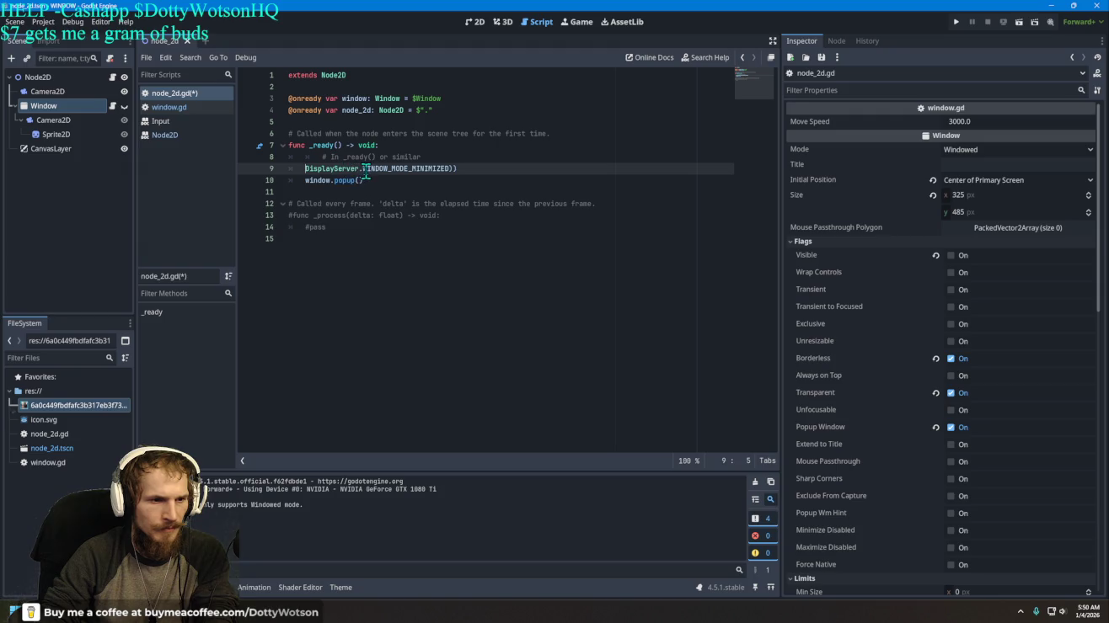
left_click(461, 168)
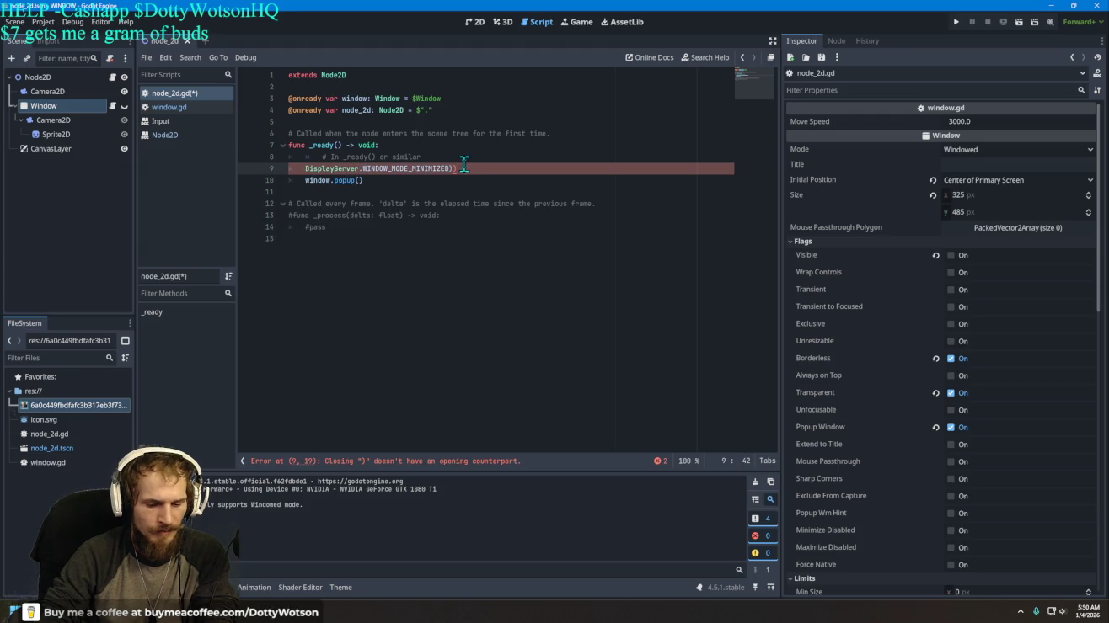
key("BackSpace")
key("BackSpace")
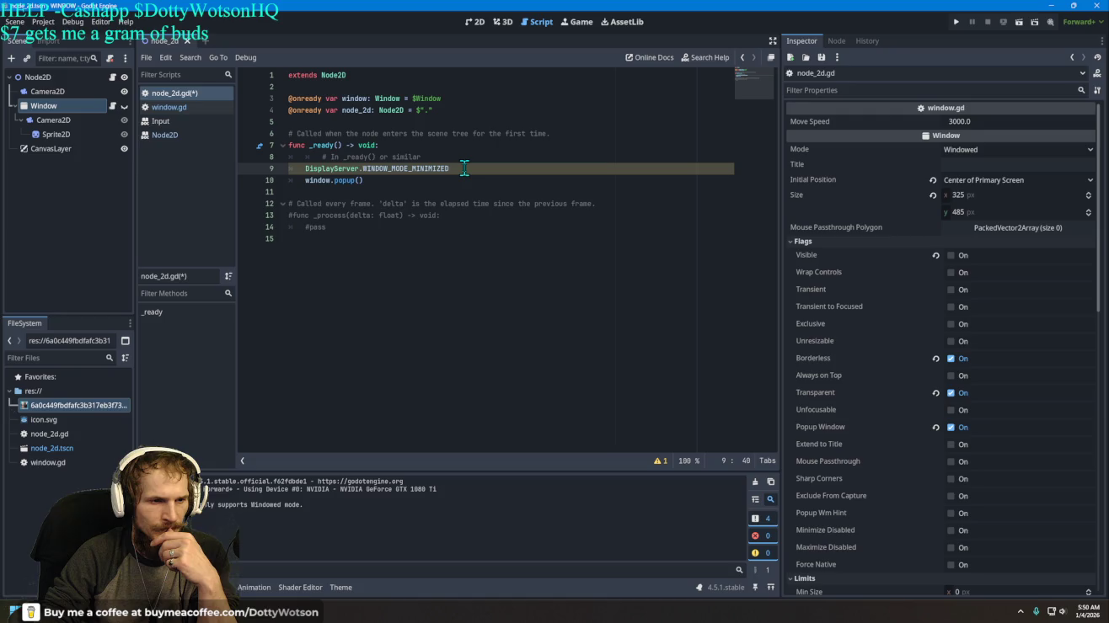
Step: Open the Command line tutorial from DisplayServer's documentation tooltip
mouse_move(420, 171)
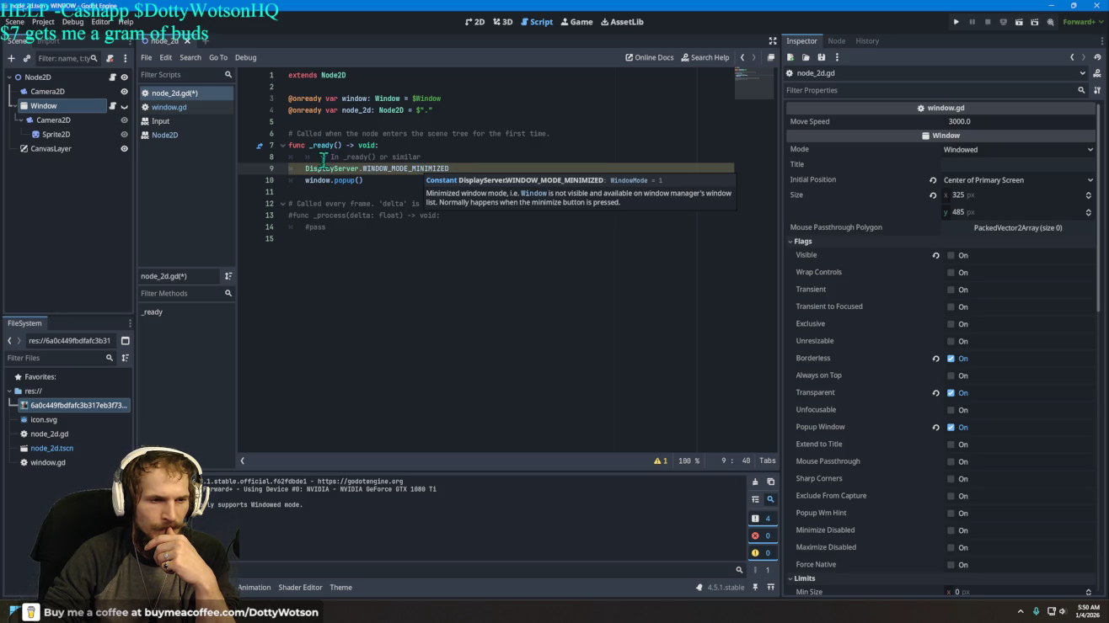
mouse_move(321, 166)
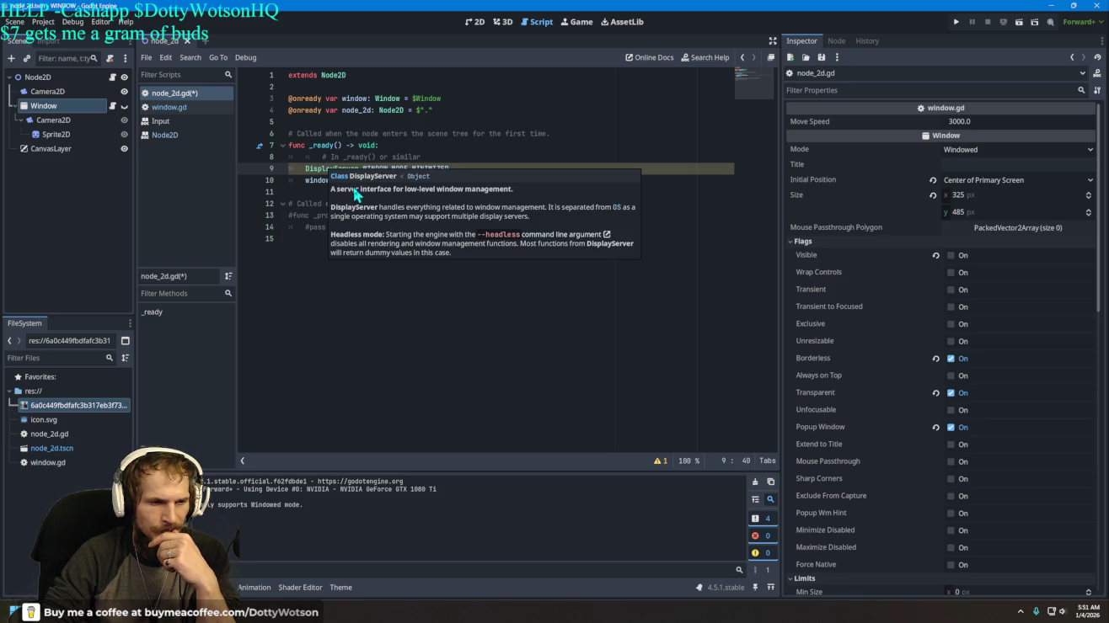
left_click(594, 235)
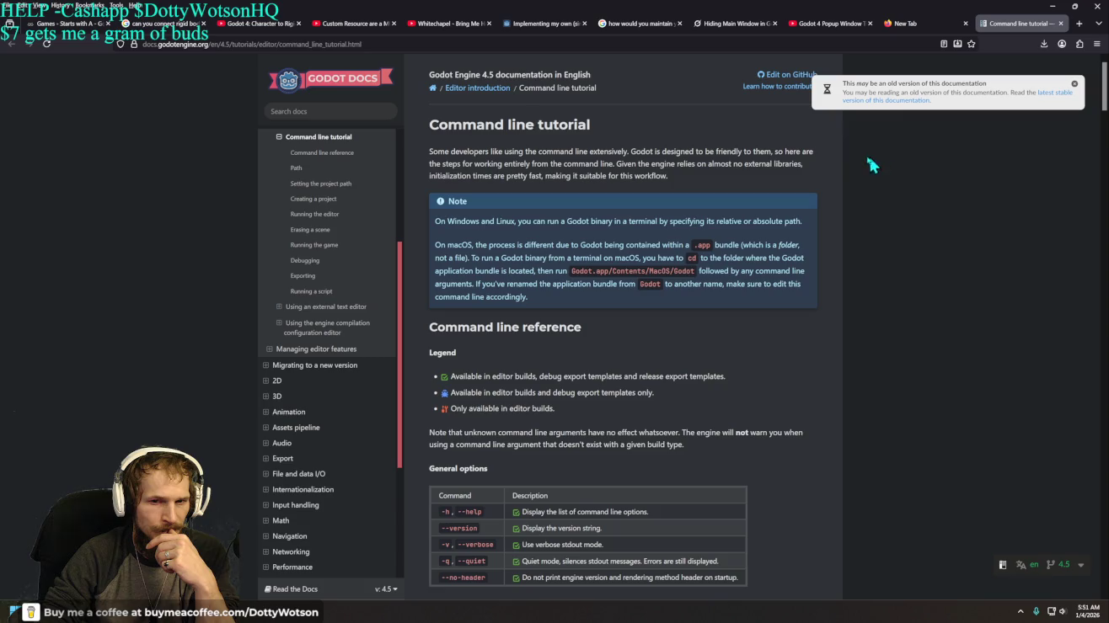
Step: Scroll through the Command line tutorial, then return to the Godot editor
scroll(775, 287, "down", 3)
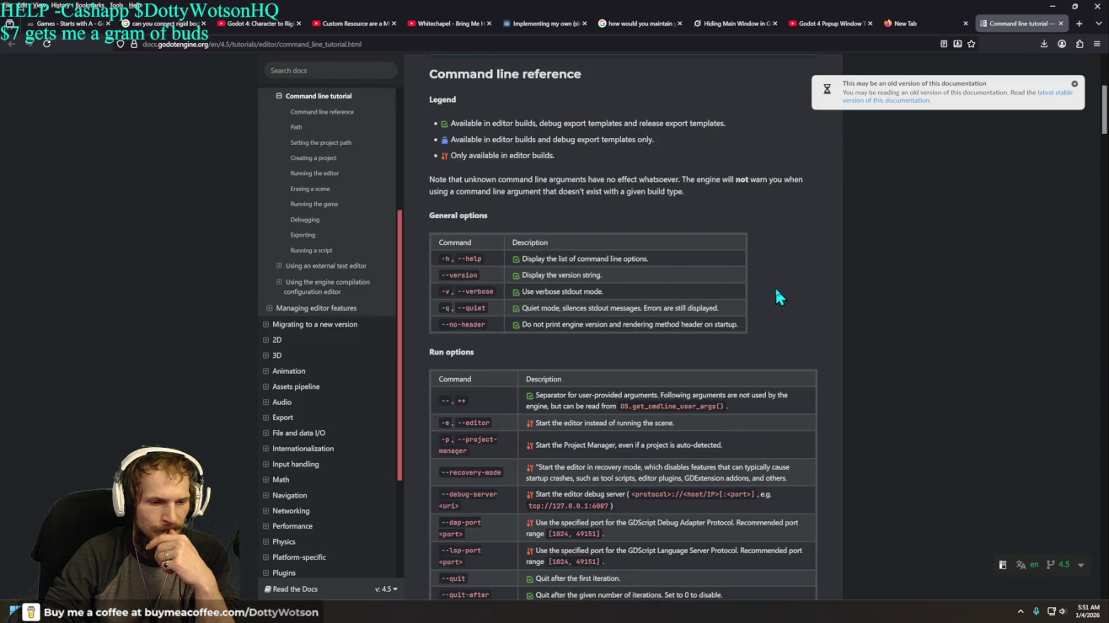
scroll(776, 291, "down", 3)
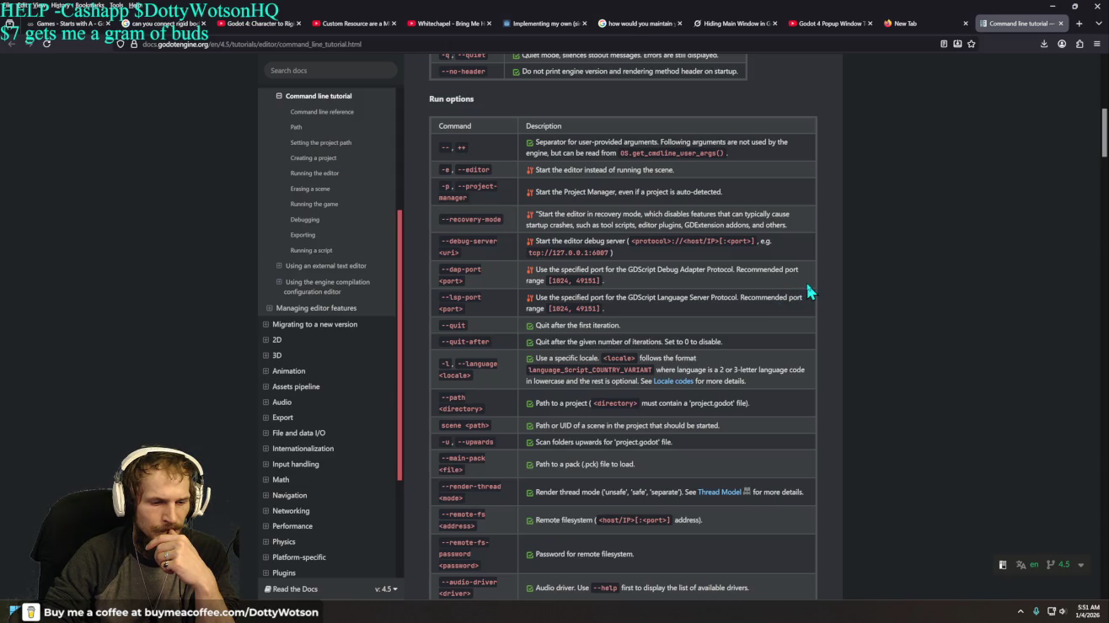
scroll(806, 286, "up", 6)
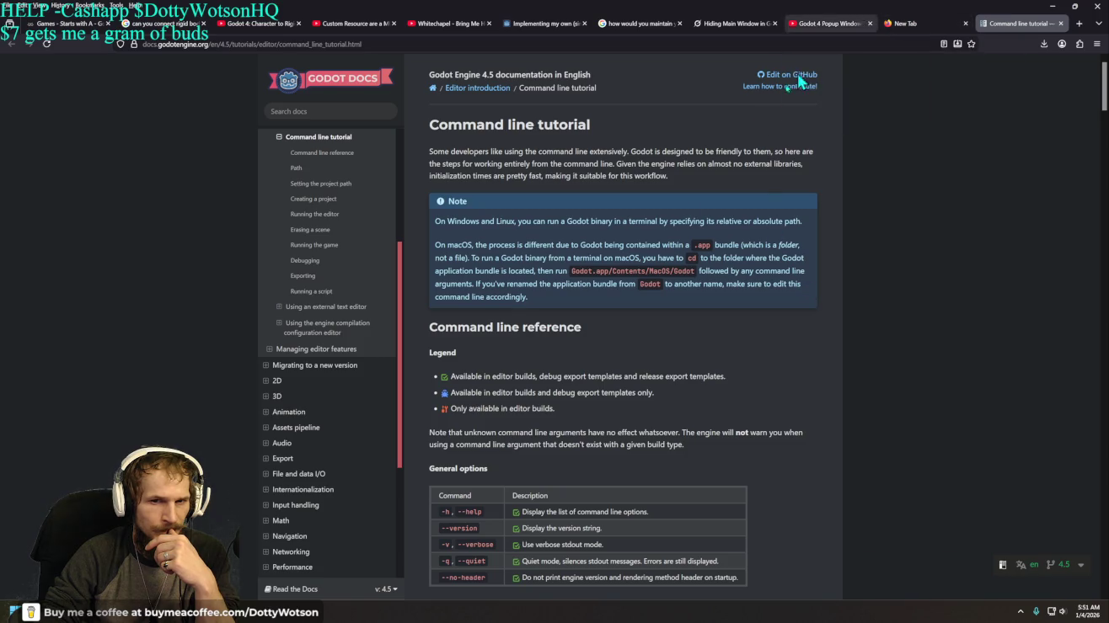
key("alt+Tab")
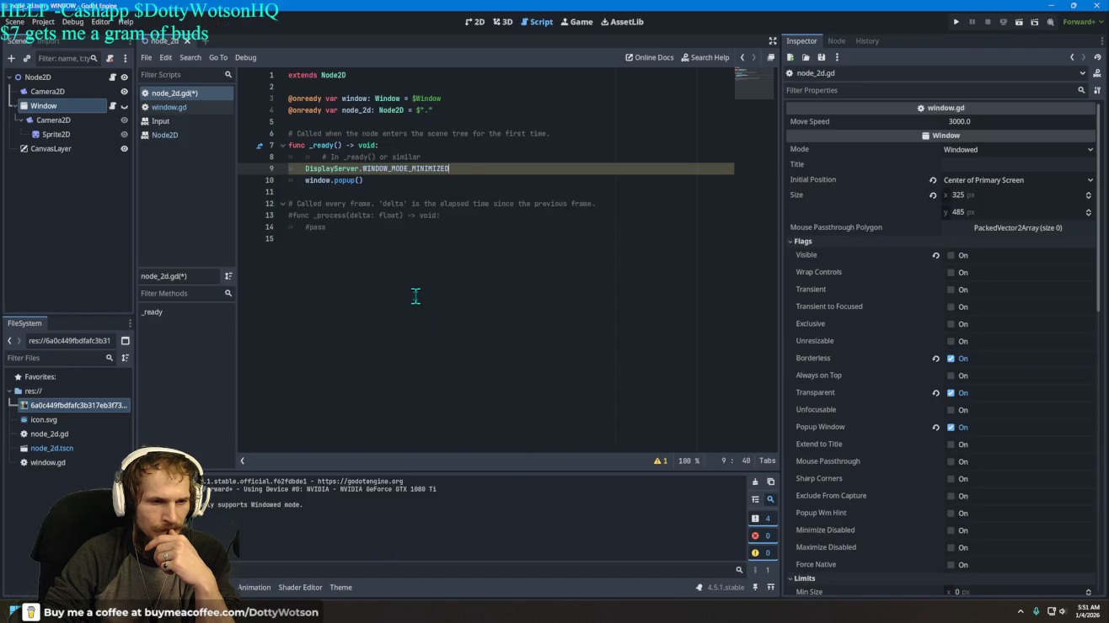
Step: Open the --headless docs link from the DisplayServer tooltip on line 9
mouse_move(318, 166)
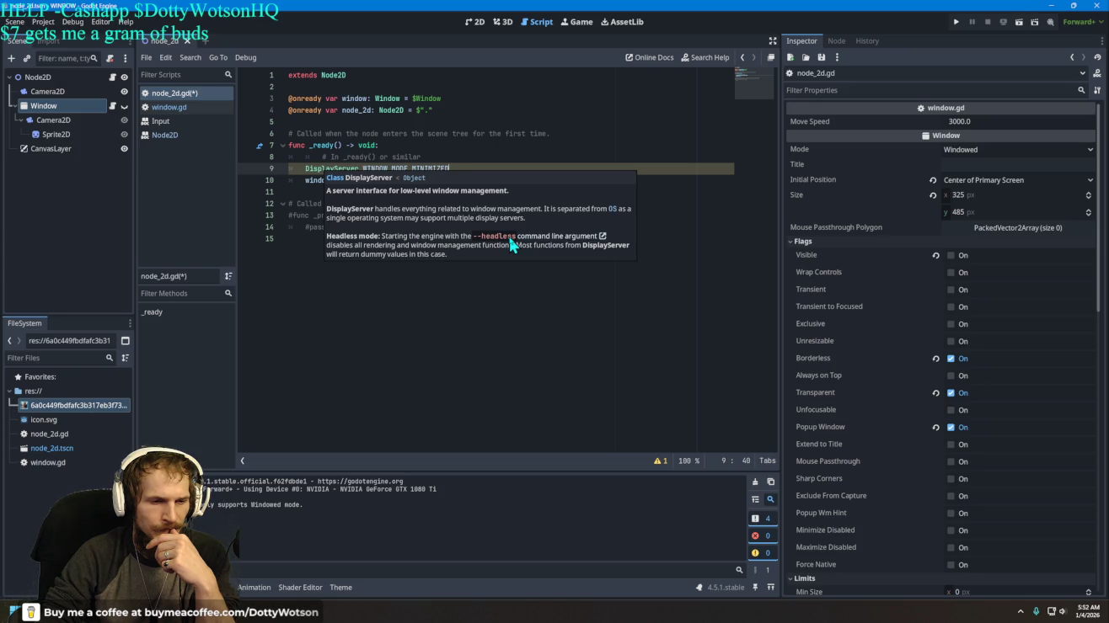
left_click(510, 240)
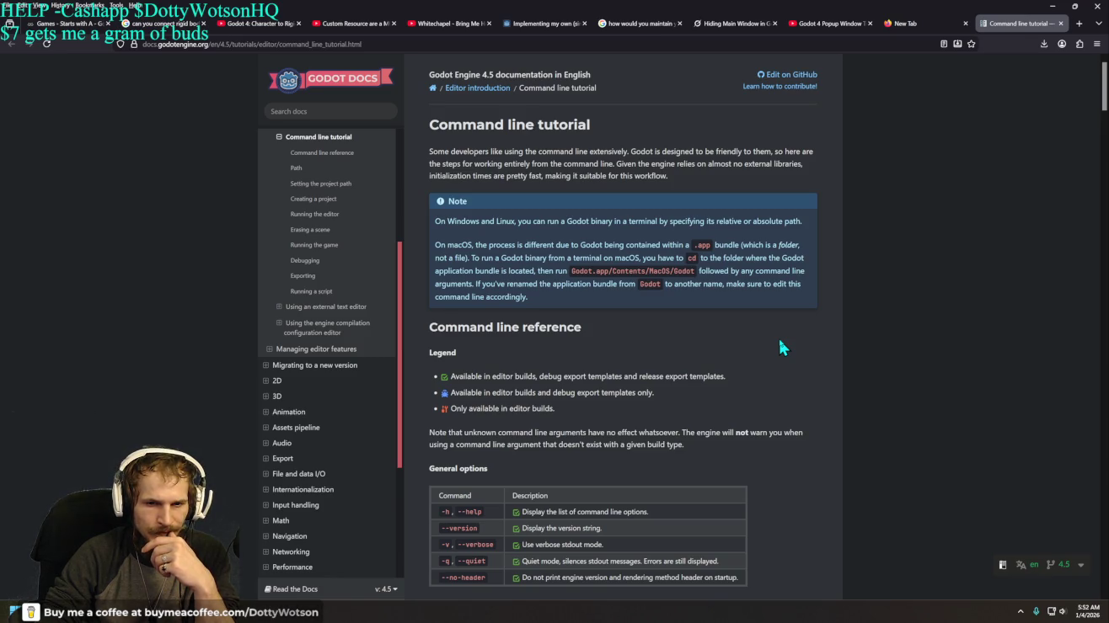
scroll(780, 346, "down", 3)
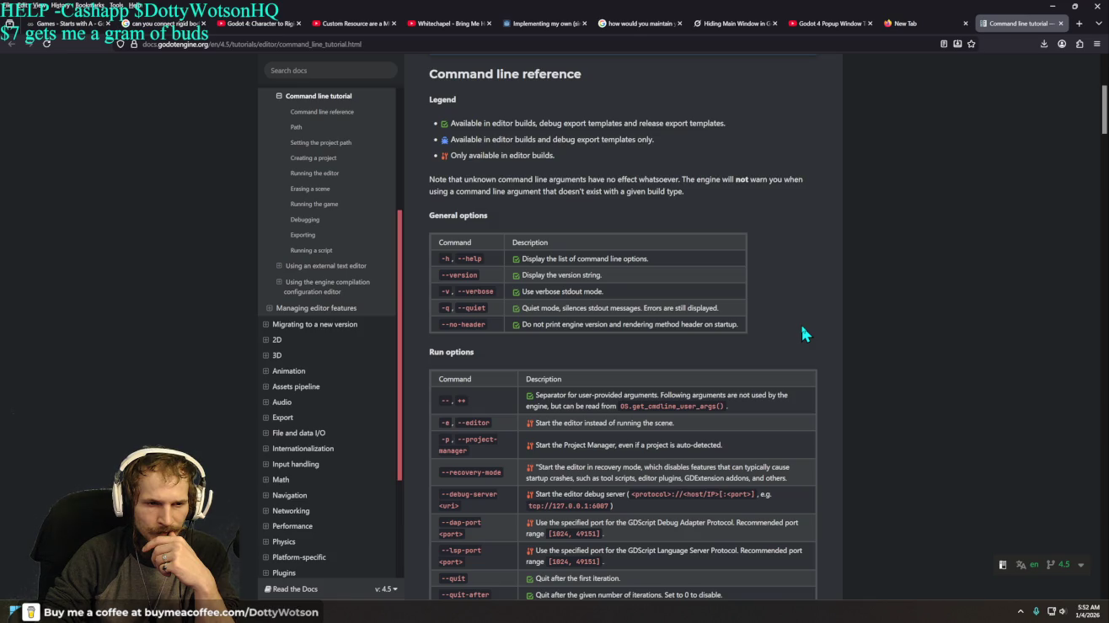
scroll(801, 327, "down", 3)
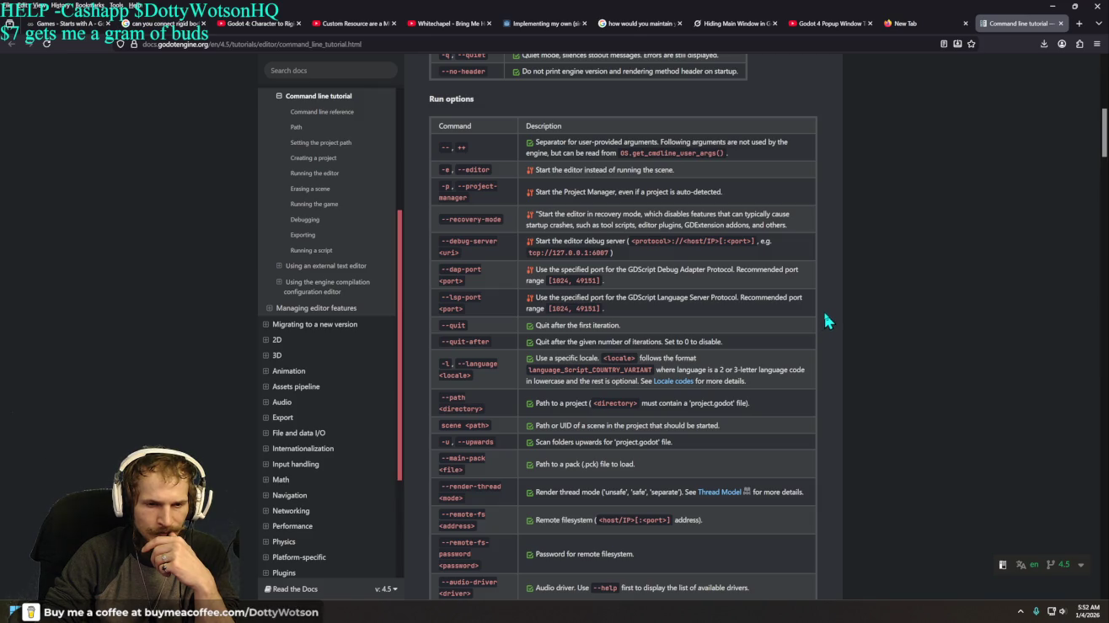
scroll(824, 316, "down", 3)
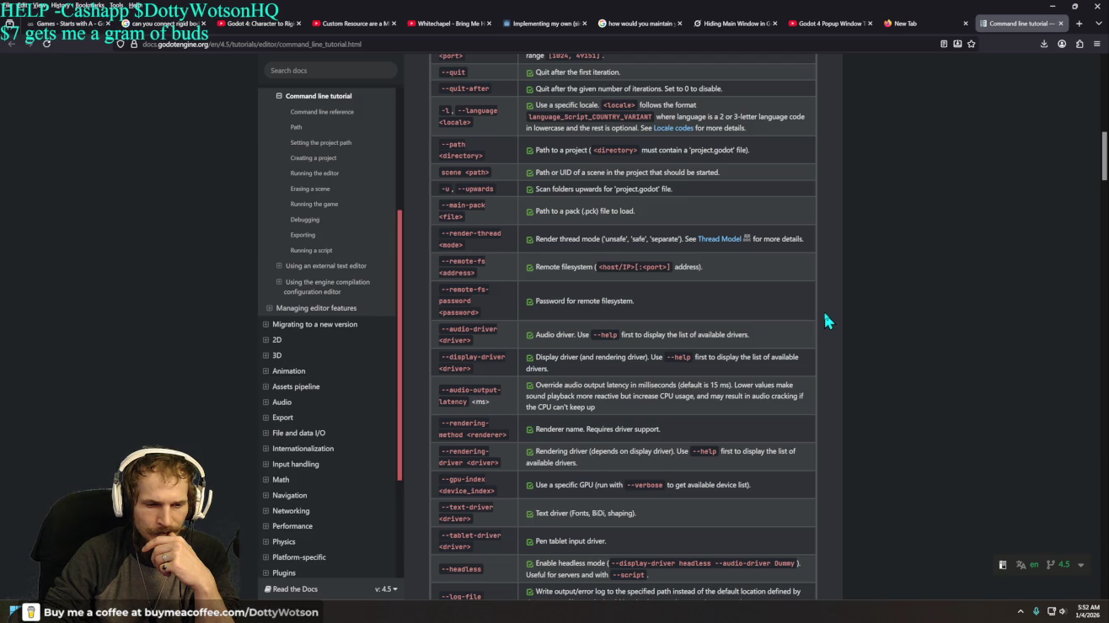
scroll(824, 316, "down", 2)
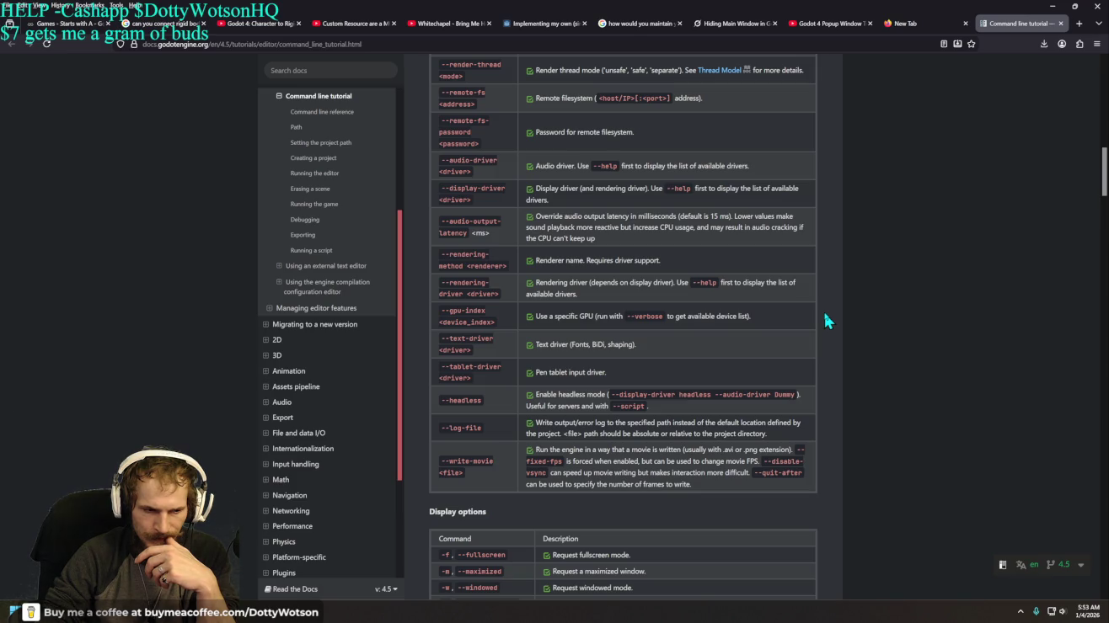
scroll(823, 321, "up", 15)
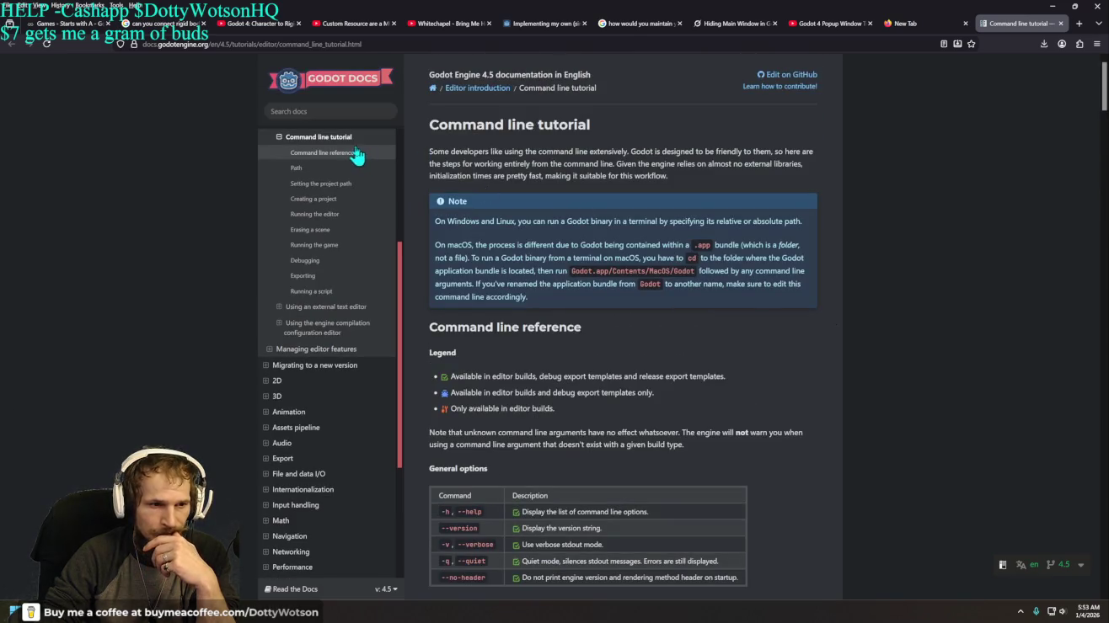
left_click(347, 154)
scroll(642, 273, "up", 3)
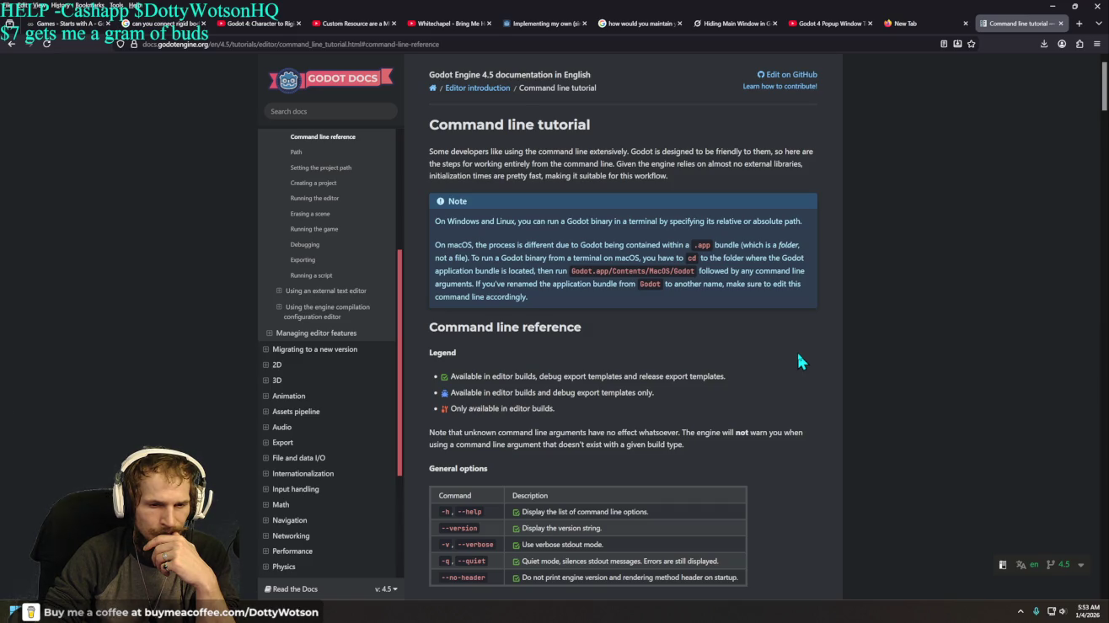
scroll(798, 355, "down", 2)
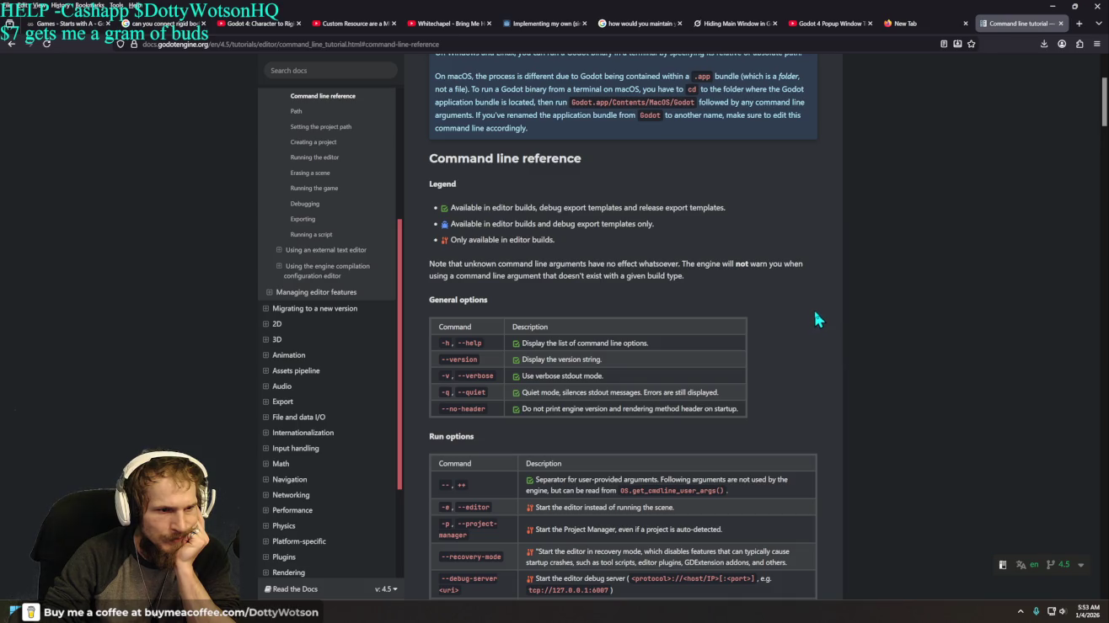
left_click(311, 119)
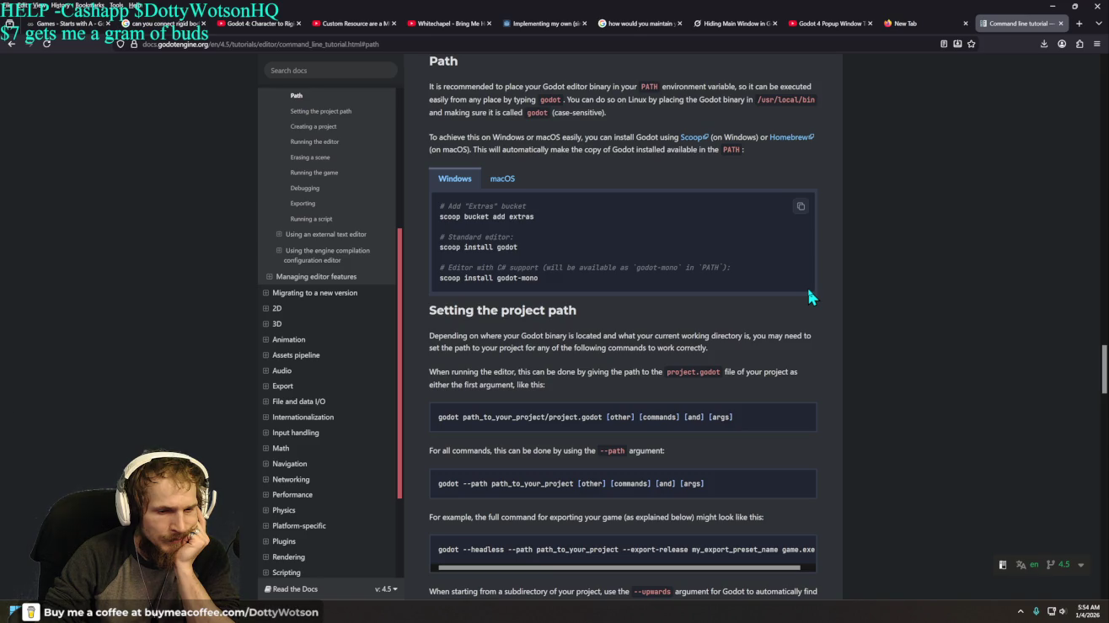
scroll(808, 293, "down", 5)
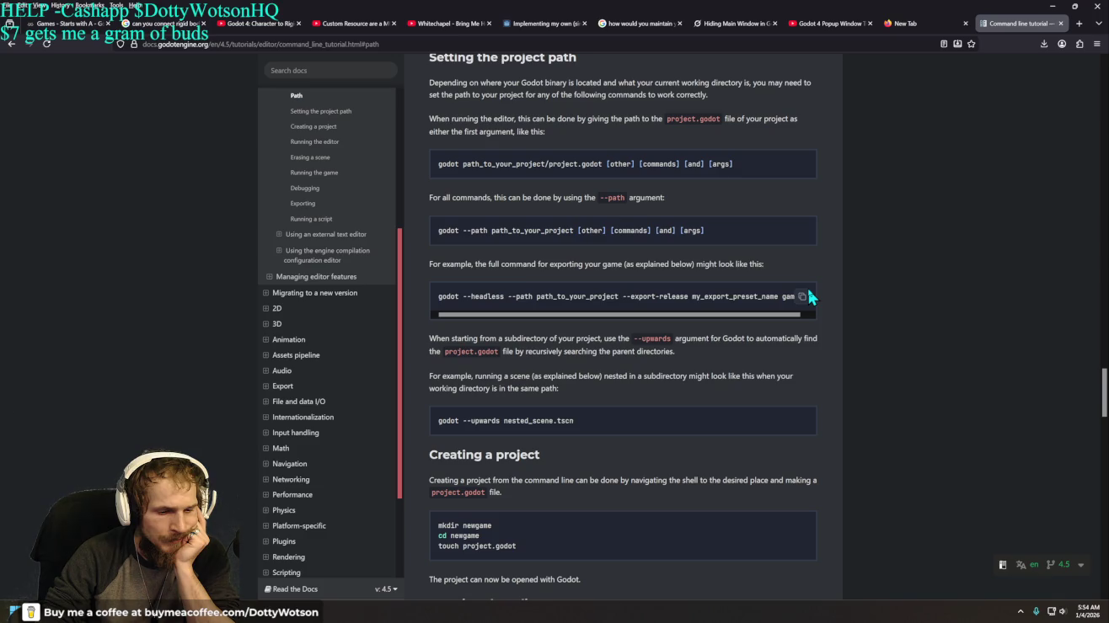
scroll(808, 292, "down", 5)
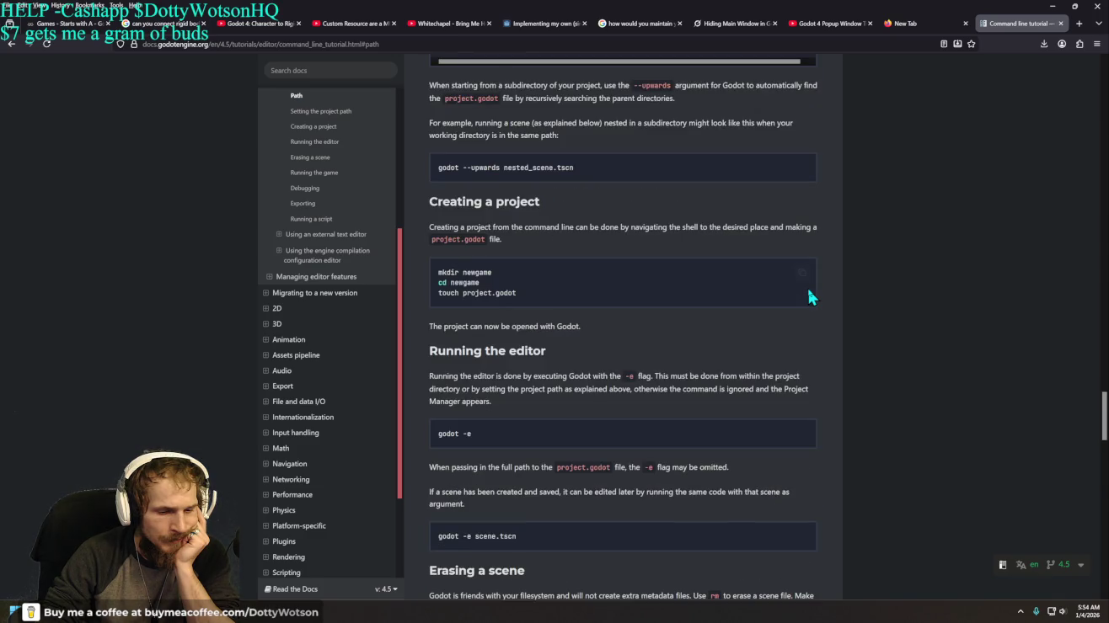
scroll(806, 286, "down", 3)
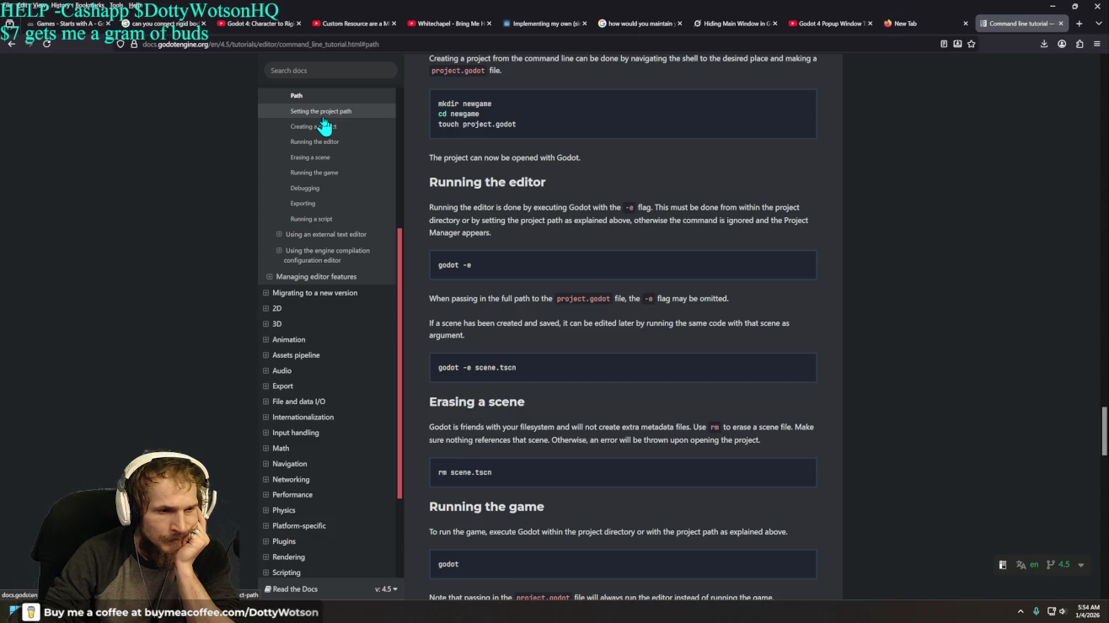
scroll(323, 125, "up", 3)
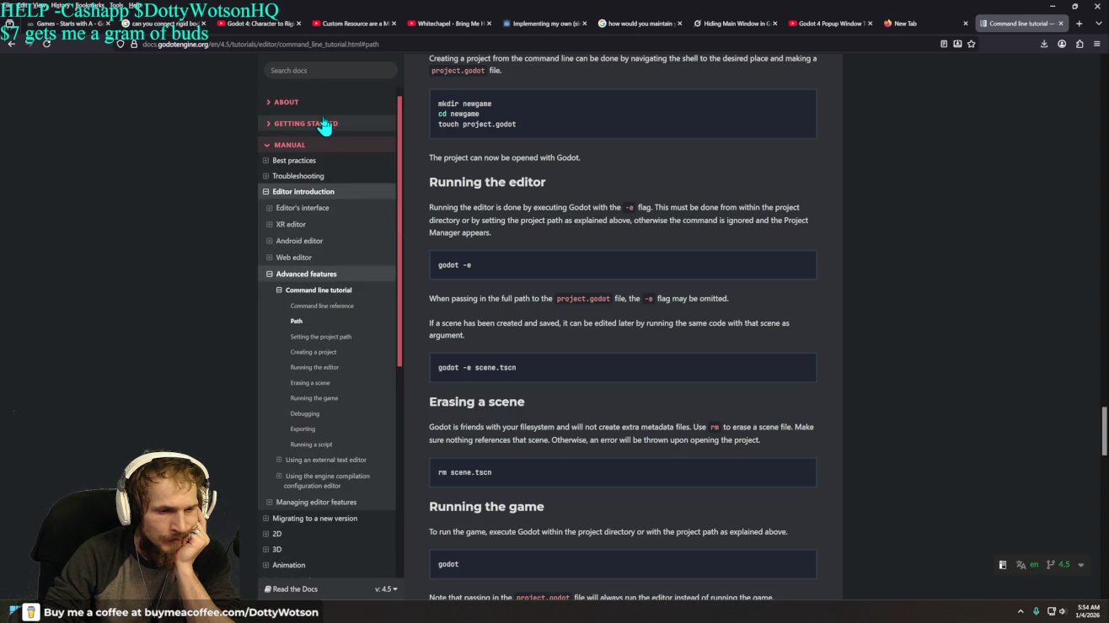
left_click(331, 279)
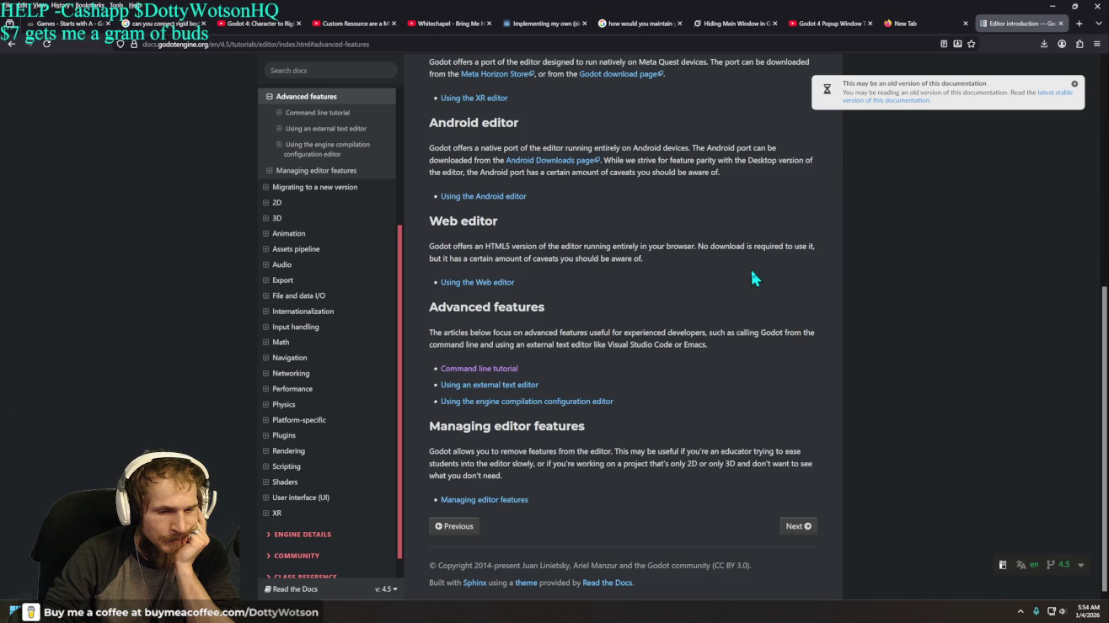
left_click(499, 377)
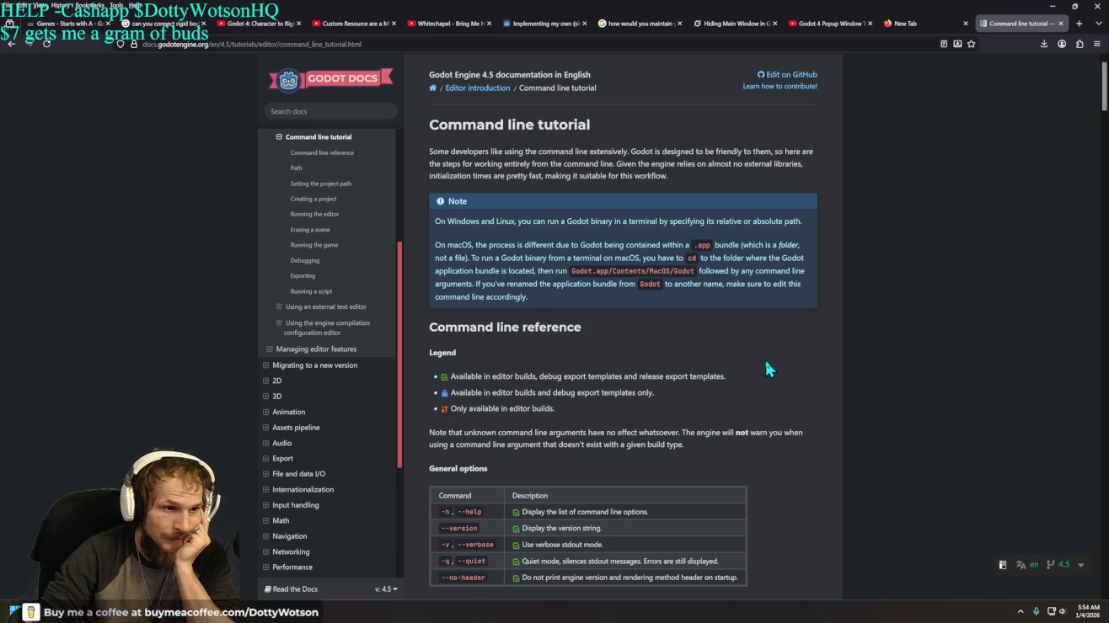
Step: Search the Godot Docs for "command" and scroll through the results
left_click(328, 112)
type("com")
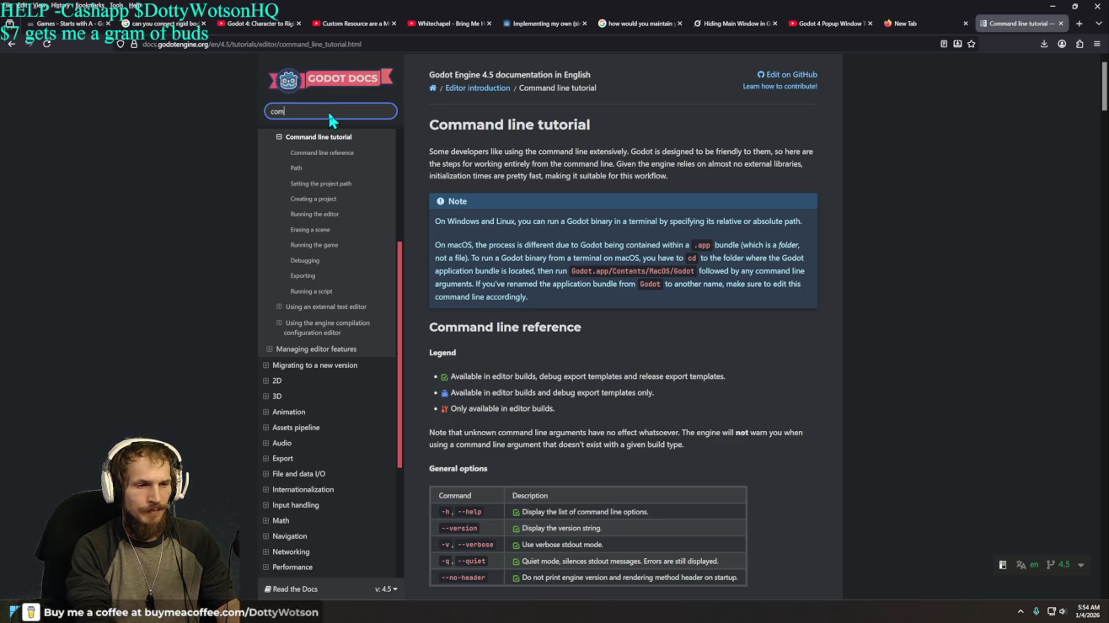
type("mand line")
type("edito")
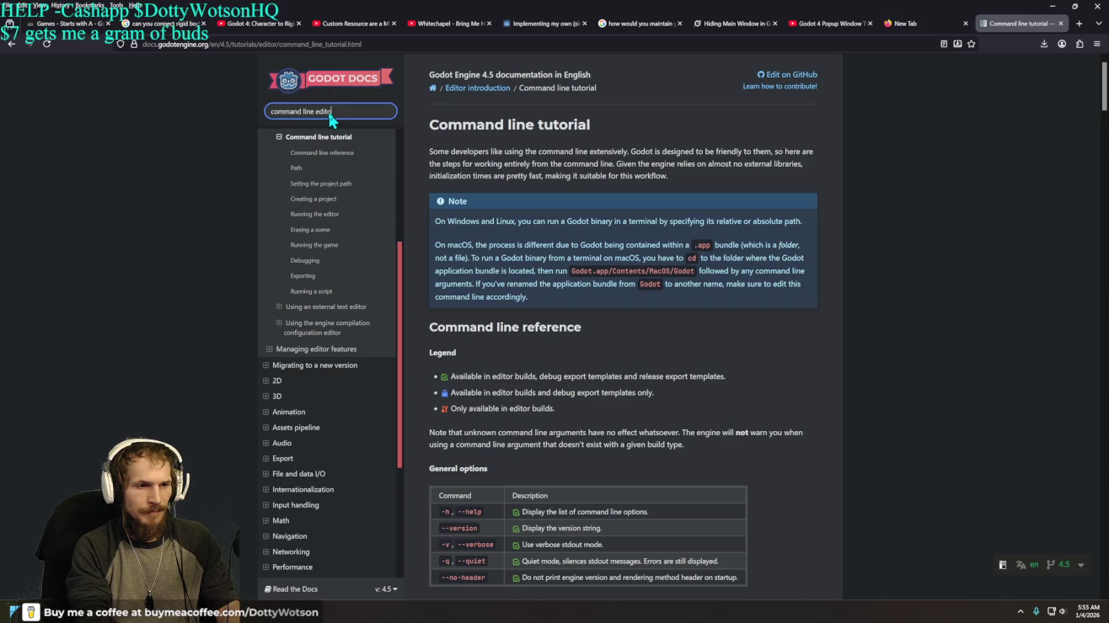
key("BackSpace")
key("Return")
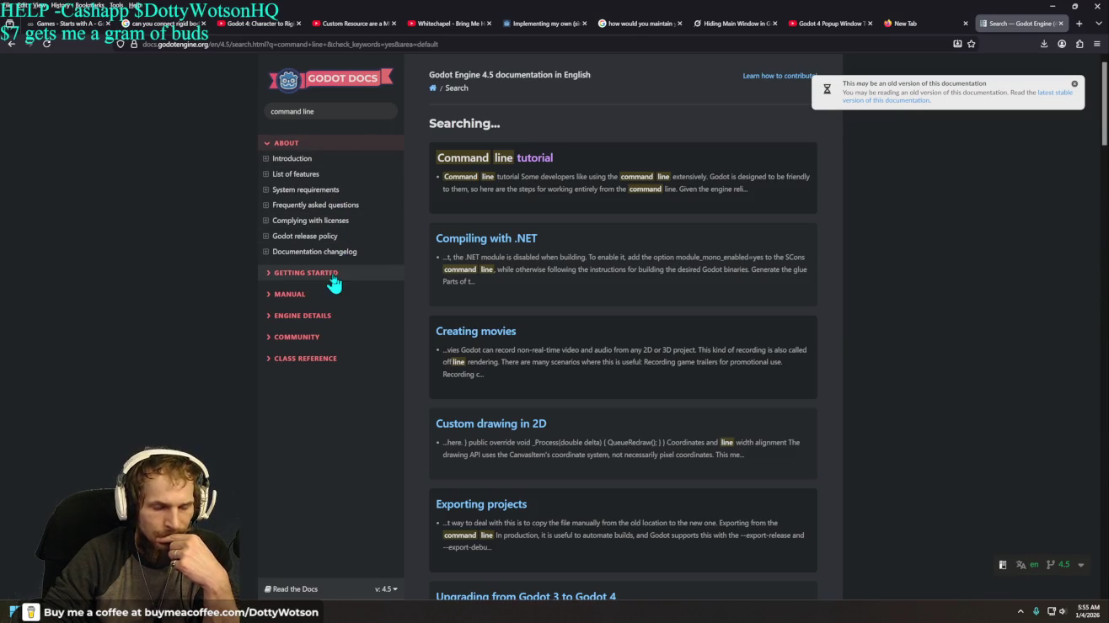
scroll(205, 389, "down", 3)
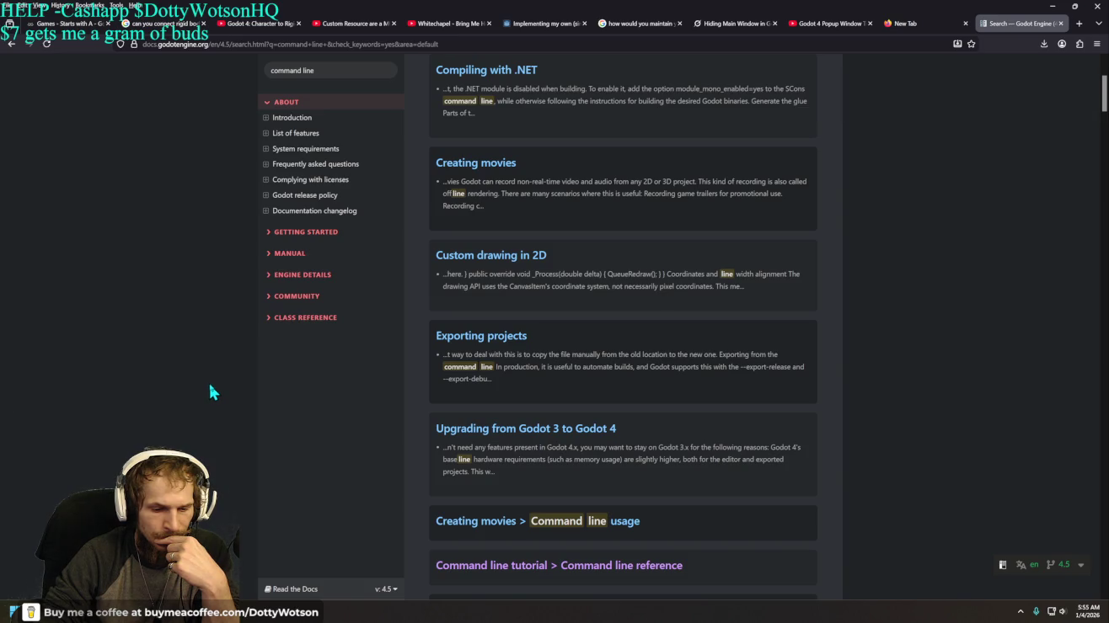
scroll(210, 387, "down", 3)
scroll(209, 381, "up", 6)
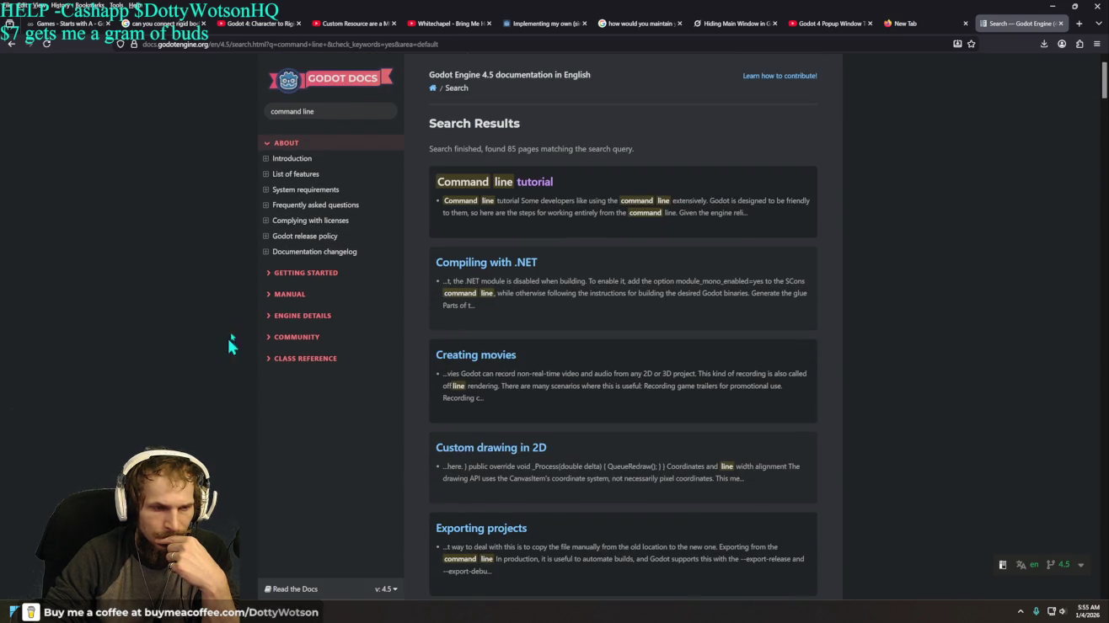
Step: Try the docs search with "prompt", then search "command" again and browse the matches
left_click(323, 111)
key("BackSpace")
key("BackSpace")
key("BackSpace")
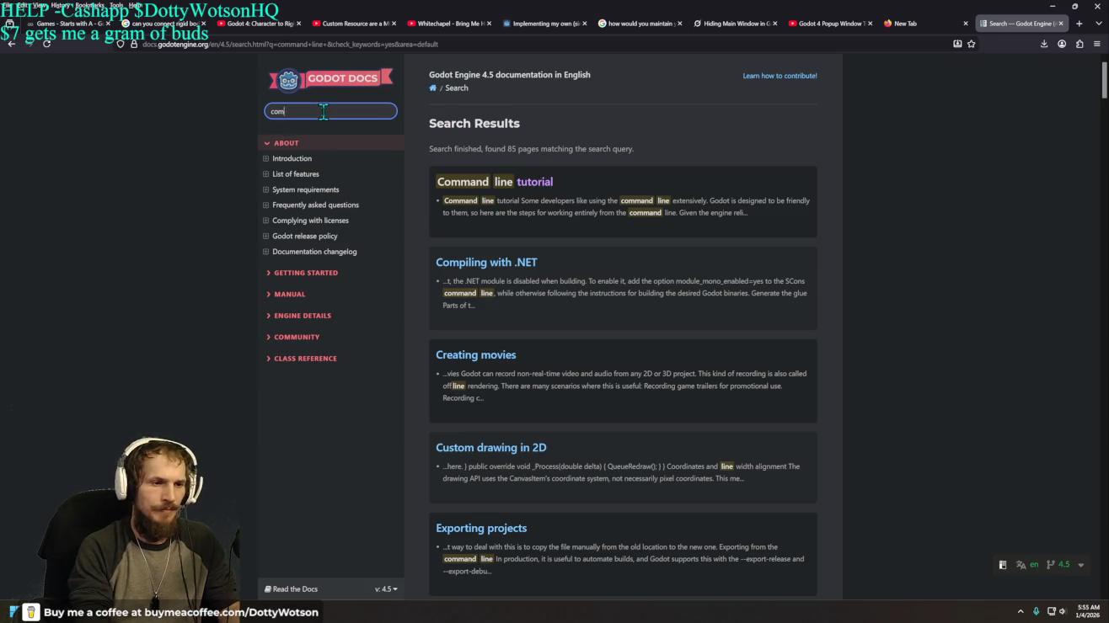
type("prompt")
key("Return")
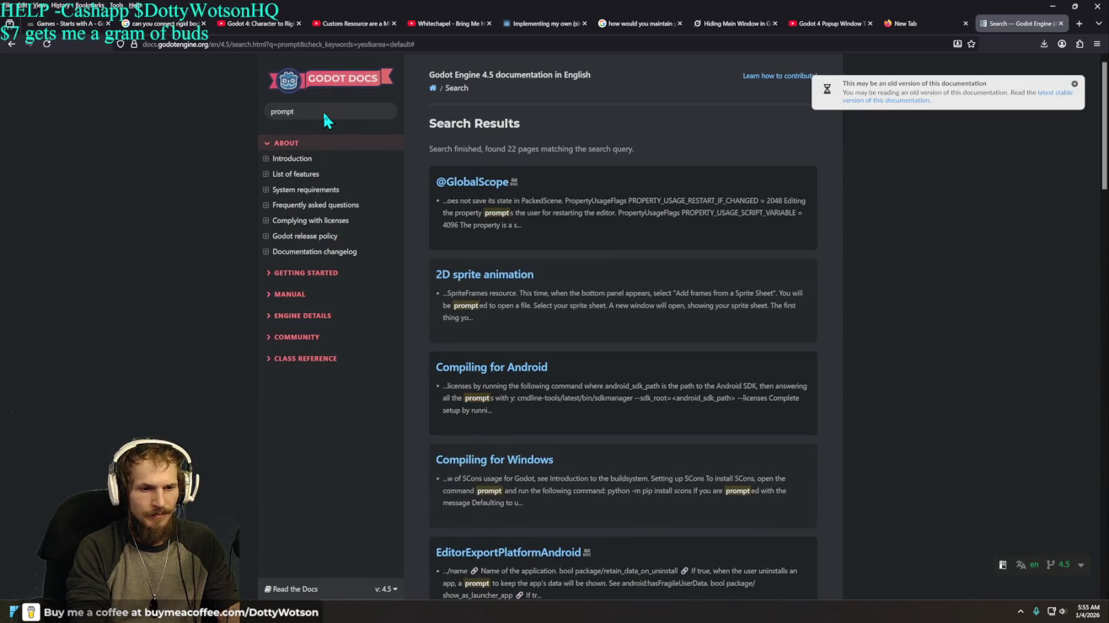
double_click(323, 110)
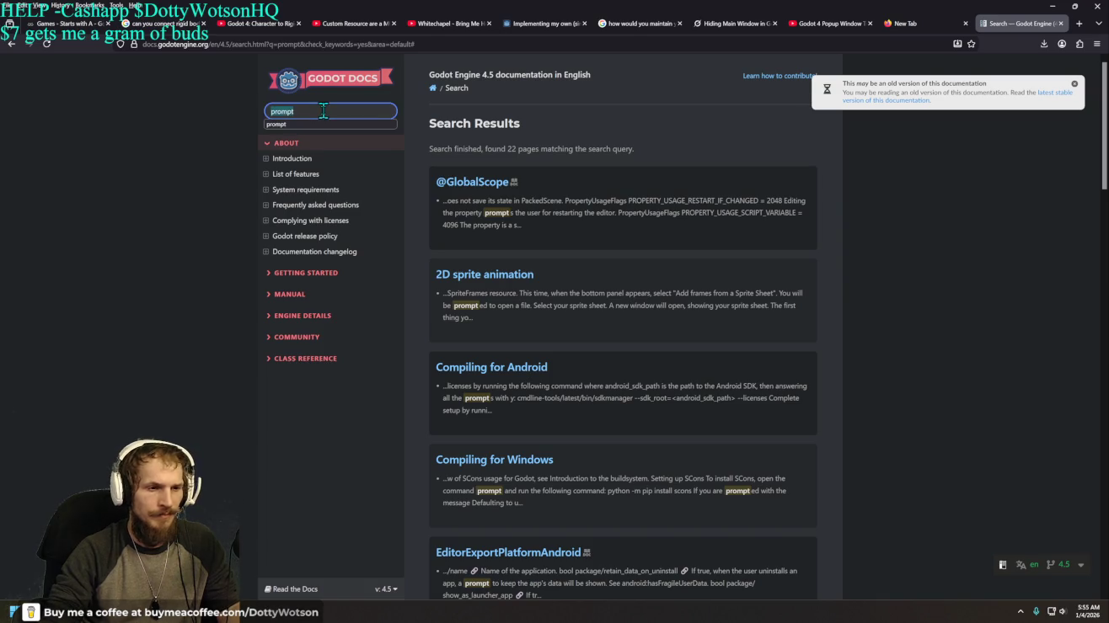
key("BackSpace")
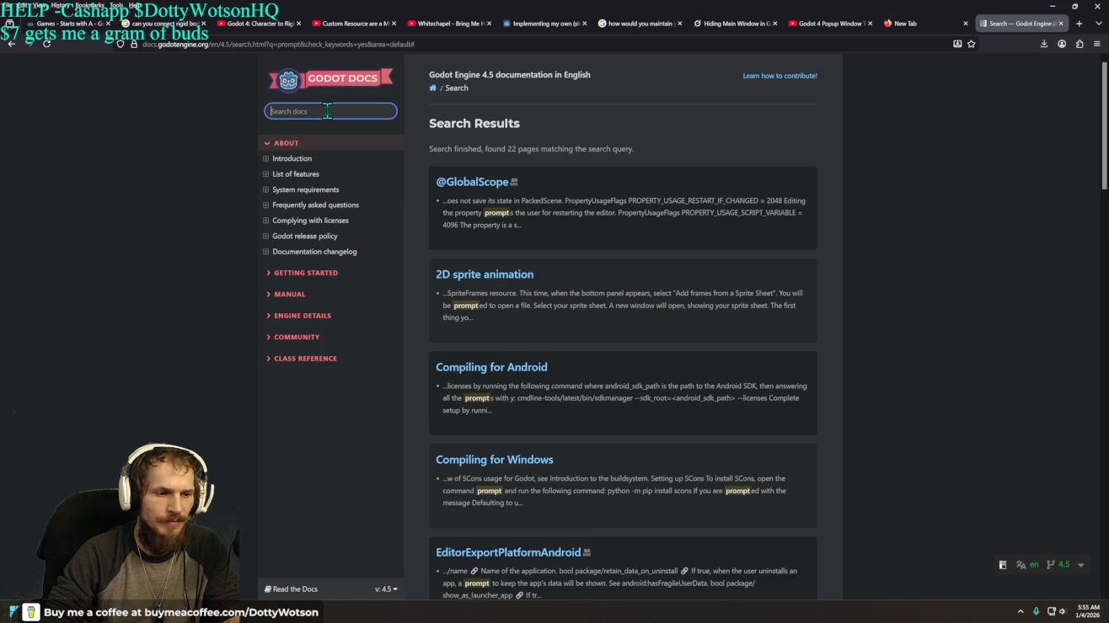
type("command")
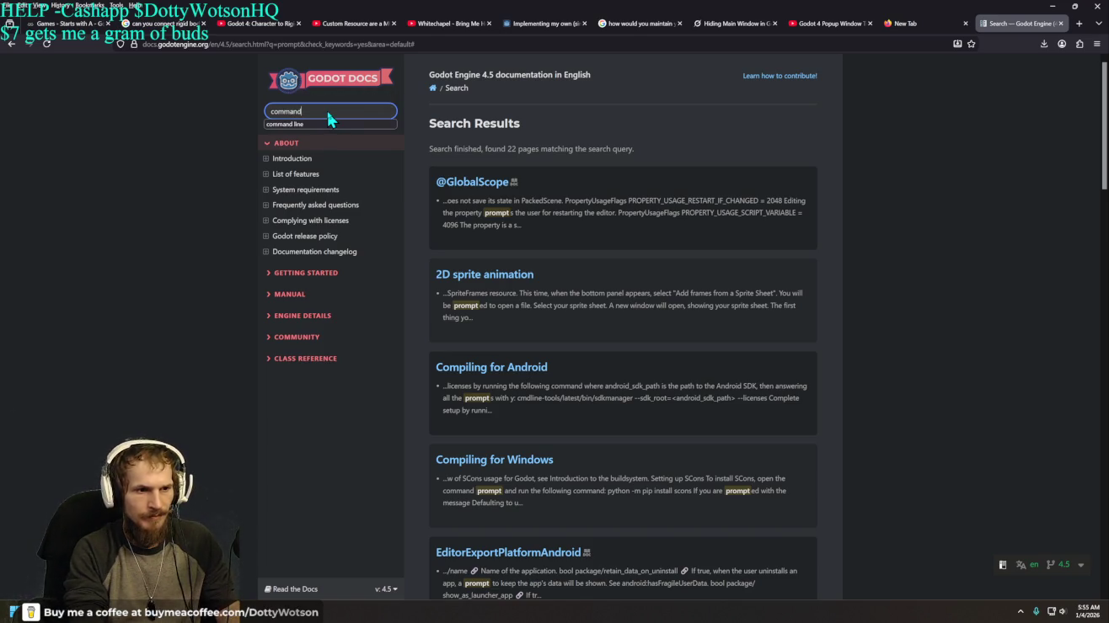
key("Return")
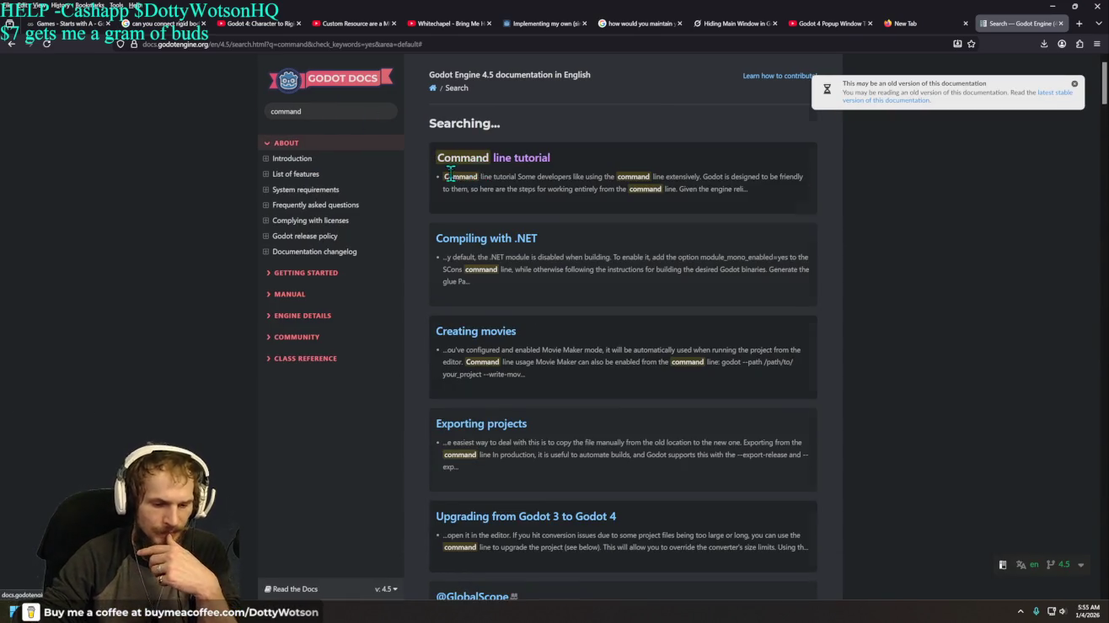
scroll(446, 193, "down", 2)
scroll(286, 337, "down", 1)
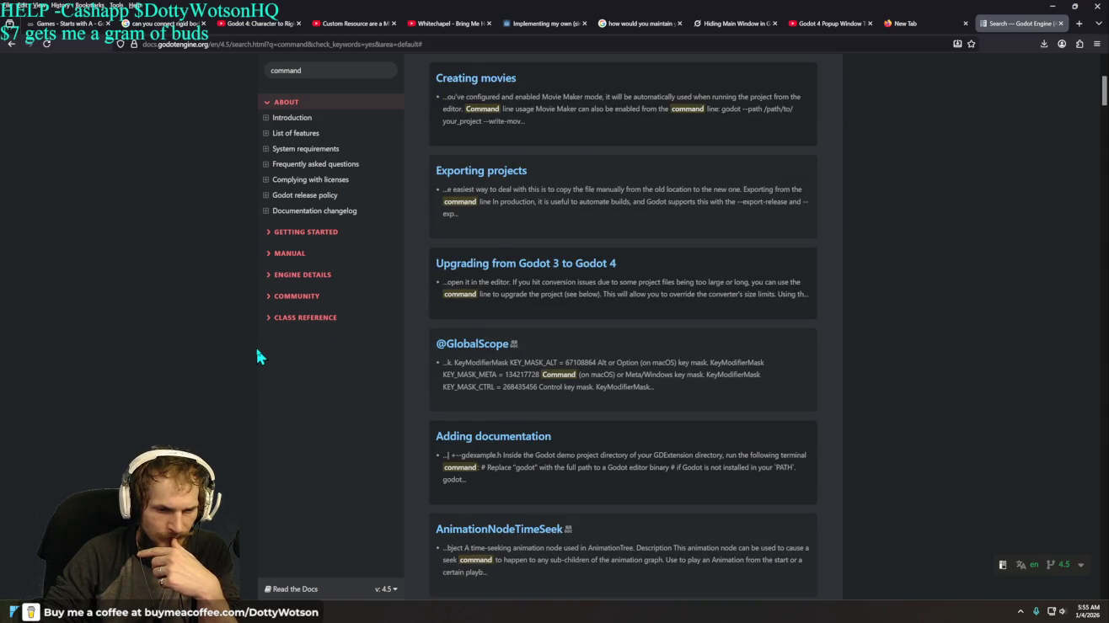
scroll(257, 356, "down", 1)
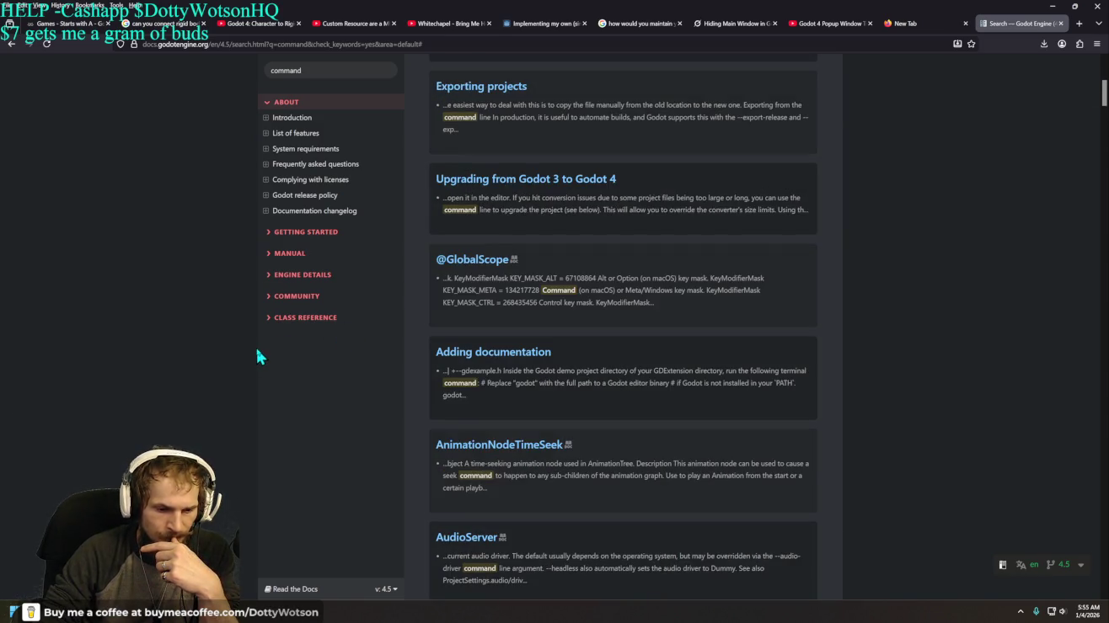
scroll(257, 356, "up", 4)
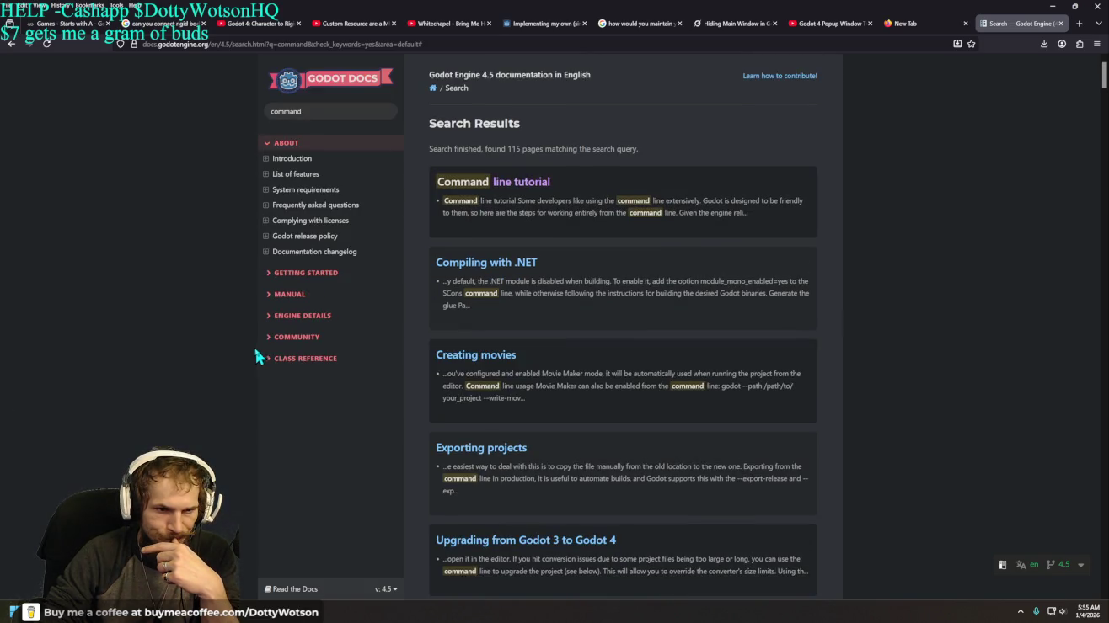
Step: Replace the docs query with "terminal" and look over the 45 matching pages
left_click(321, 114)
key("BackSpace")
key("BackSpace")
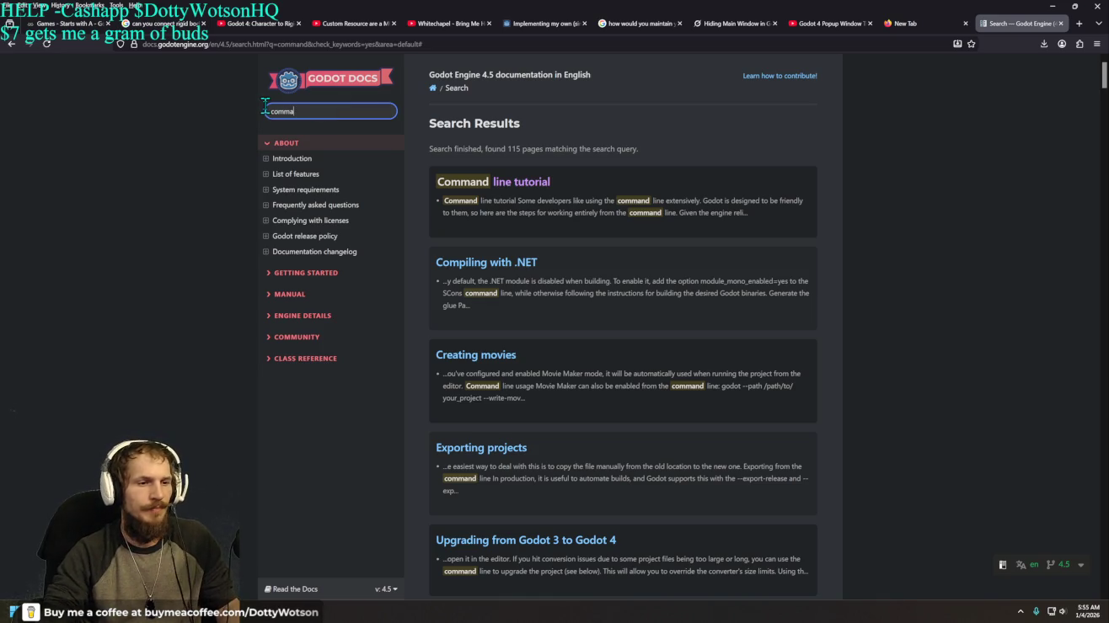
key("BackSpace")
key("BackSpace")
key("BackSpace")
type("terminal")
key("Return")
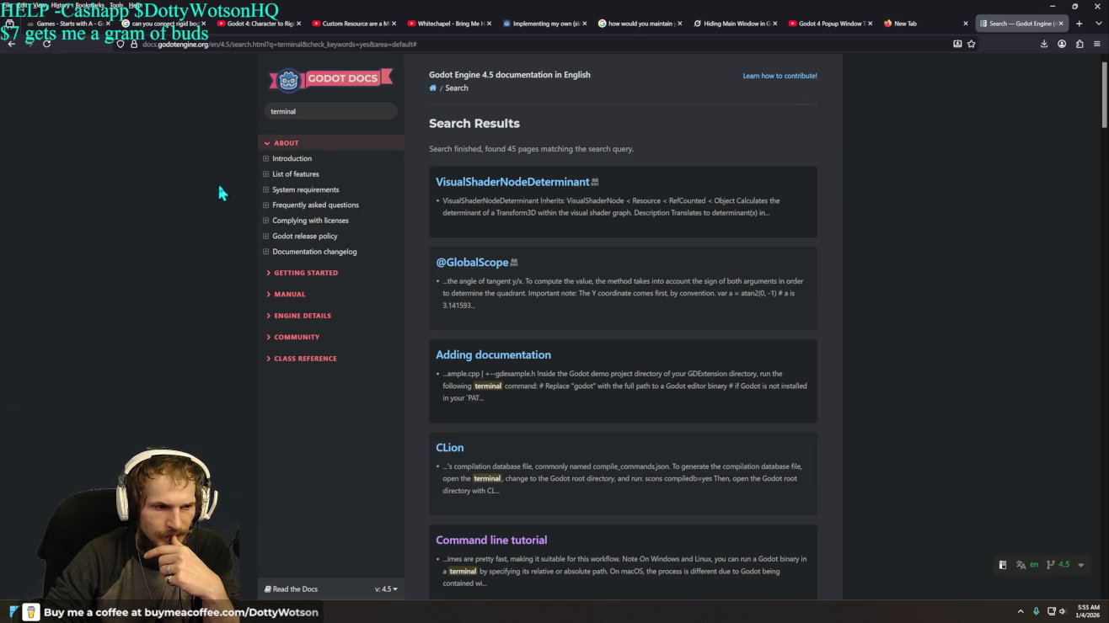
scroll(220, 201, "down", 3)
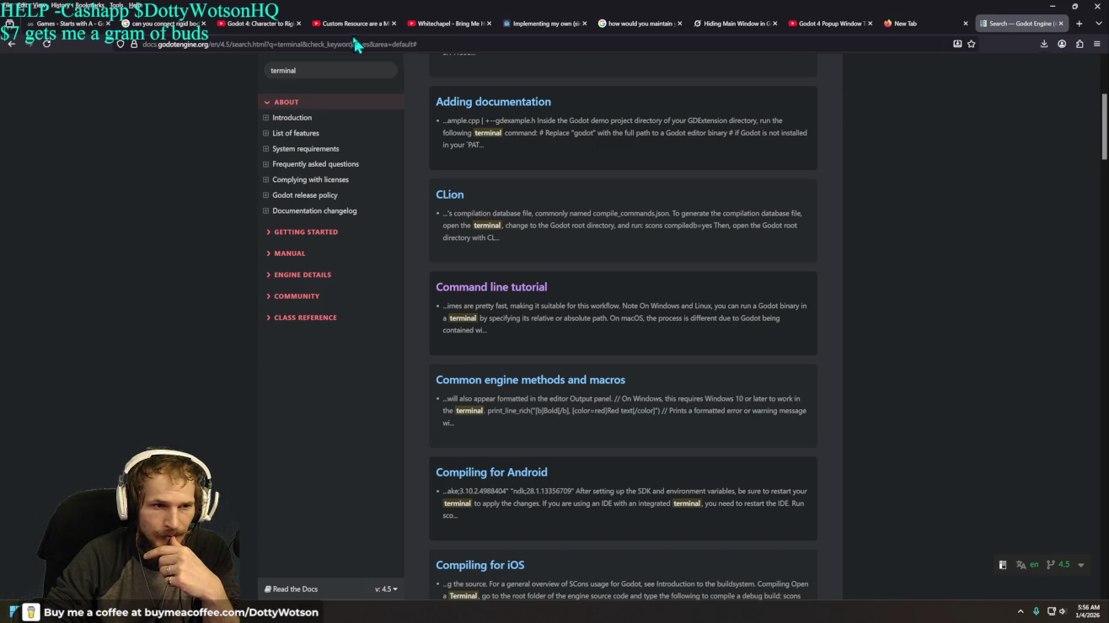
left_click(428, 41)
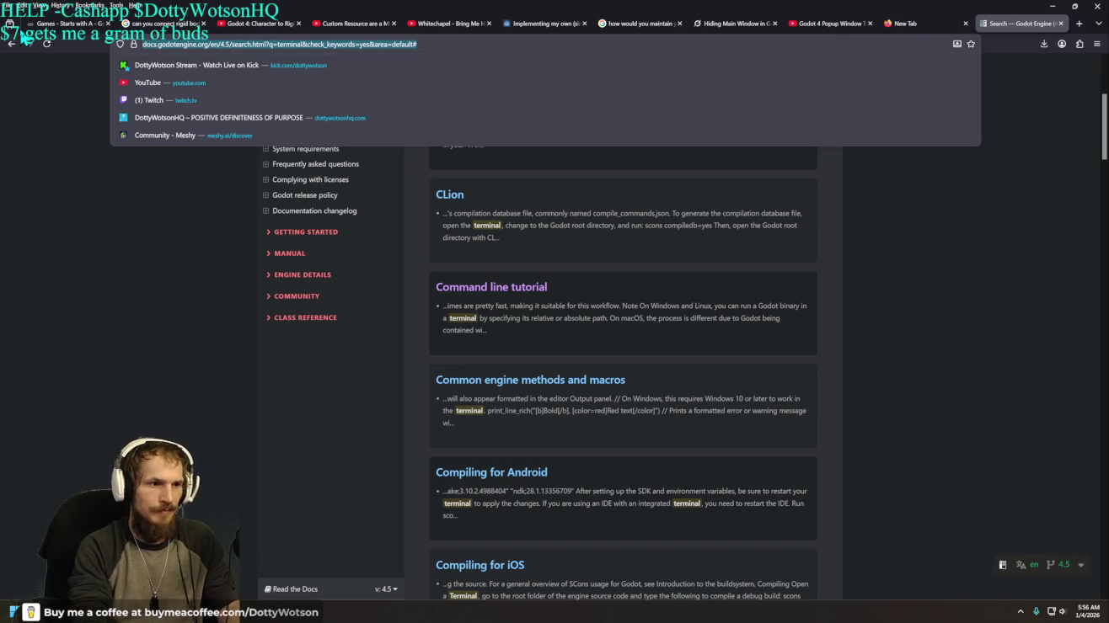
Step: Google "how to use godots terminal" and read the expanded AI overview on terminal commands and GodotXterm
type("how to use god")
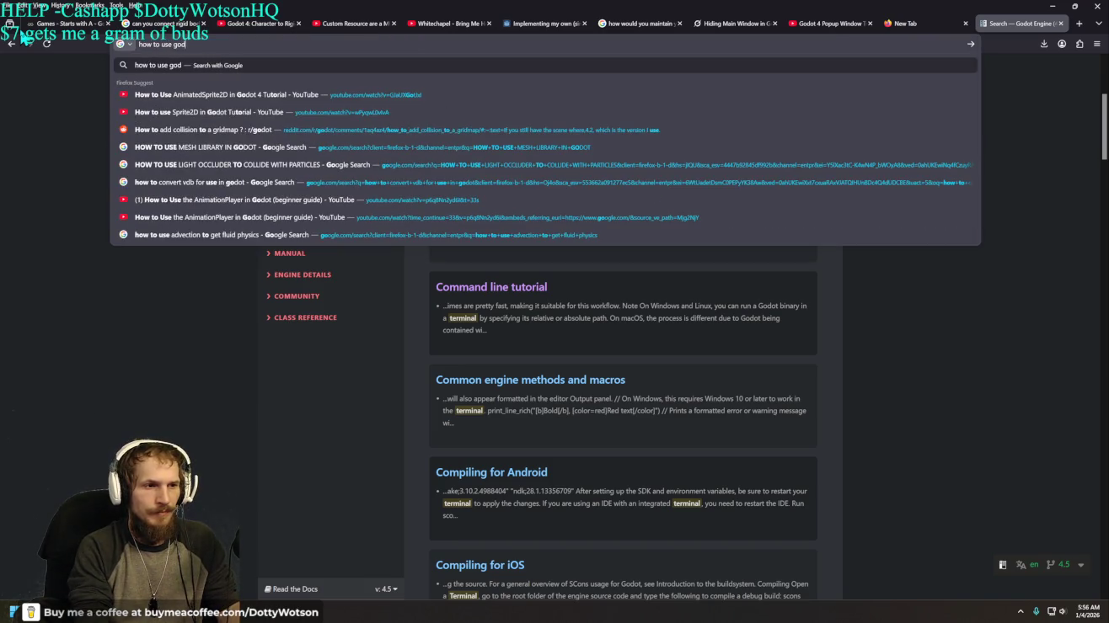
type("ots t")
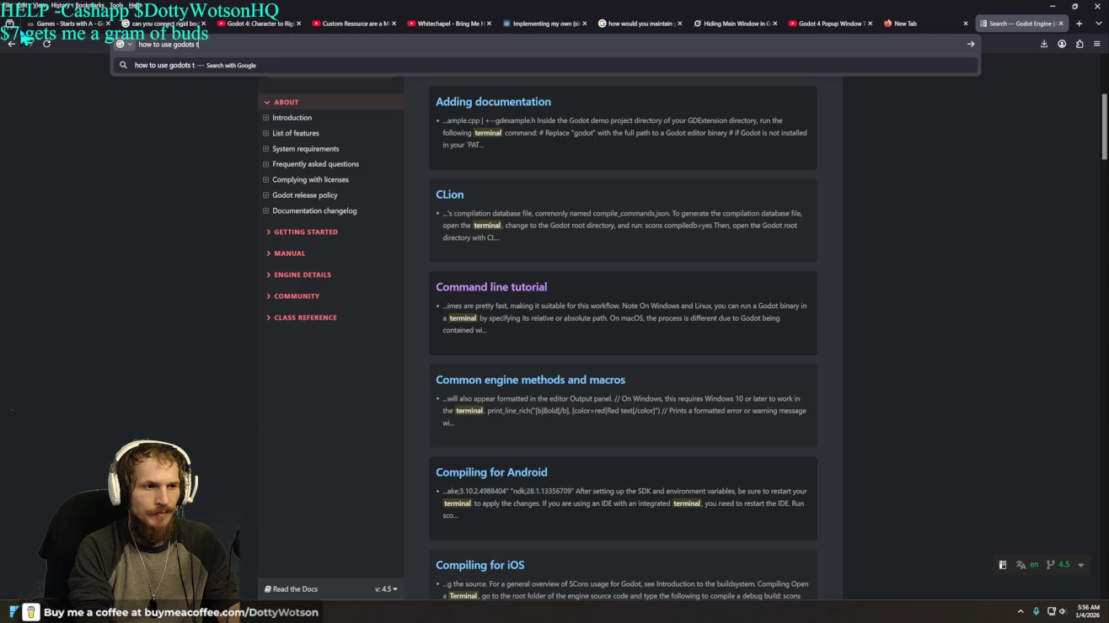
type("erminal")
key("Return")
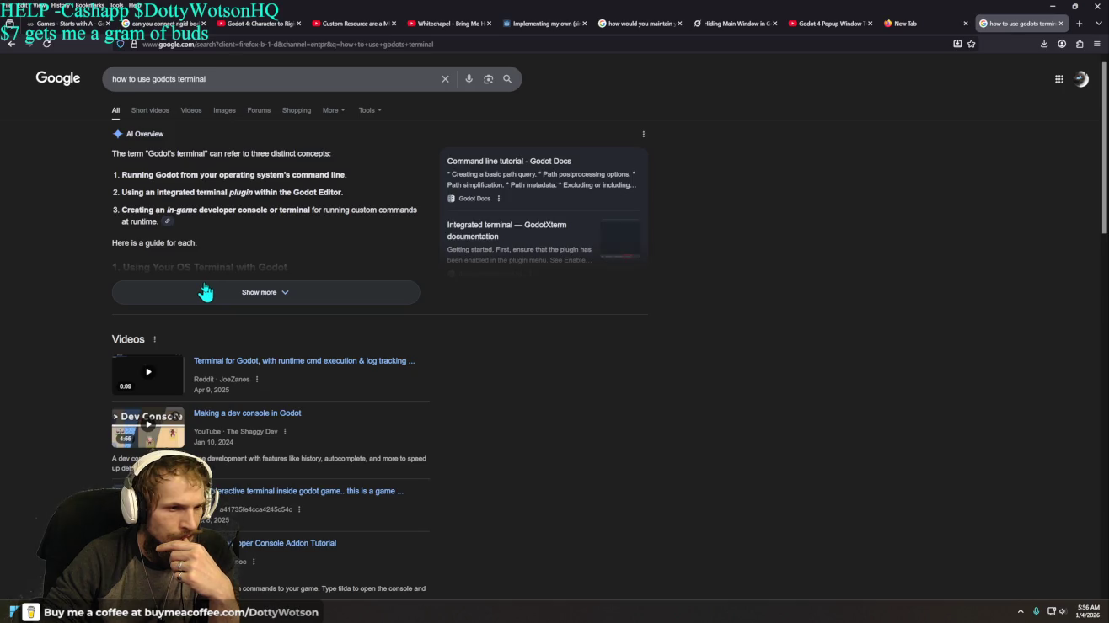
left_click(205, 291)
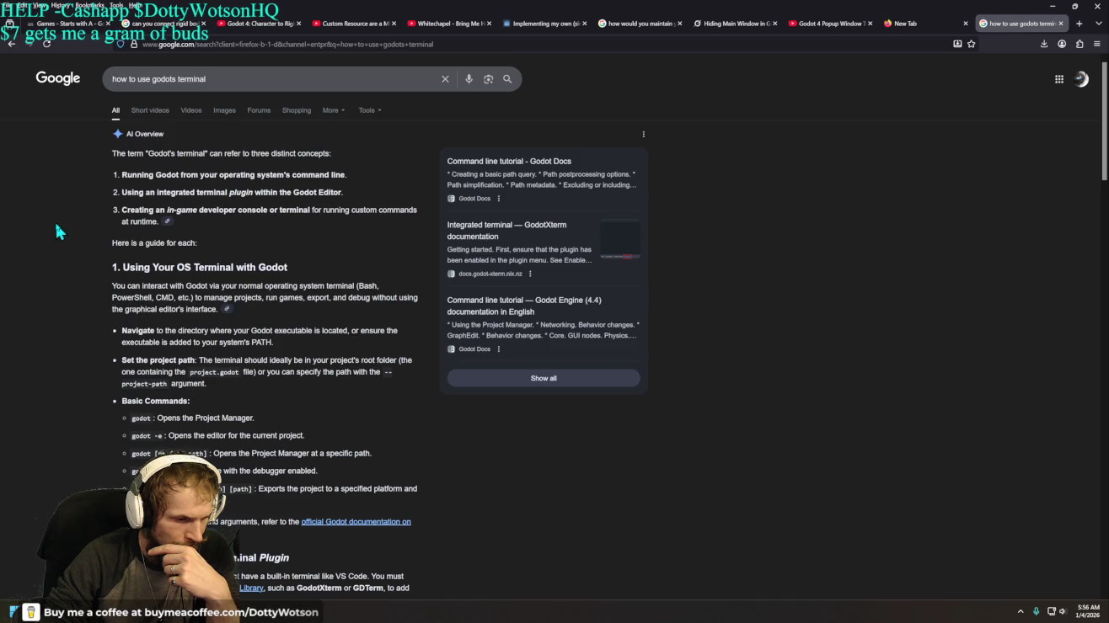
scroll(56, 230, "down", 3)
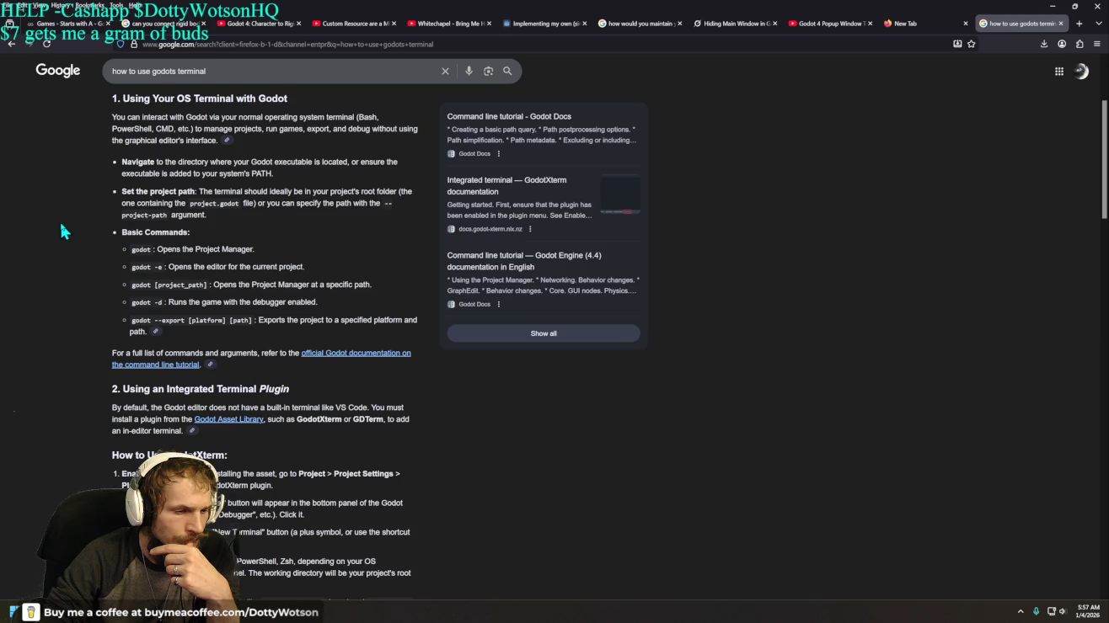
scroll(60, 232, "down", 2)
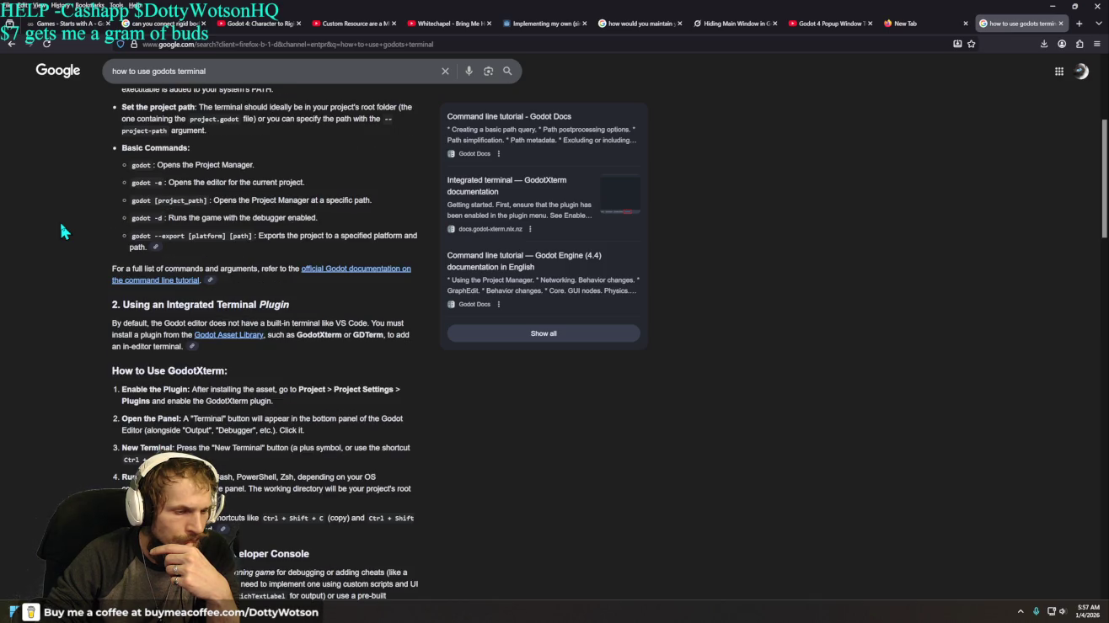
scroll(61, 225, "down", 2)
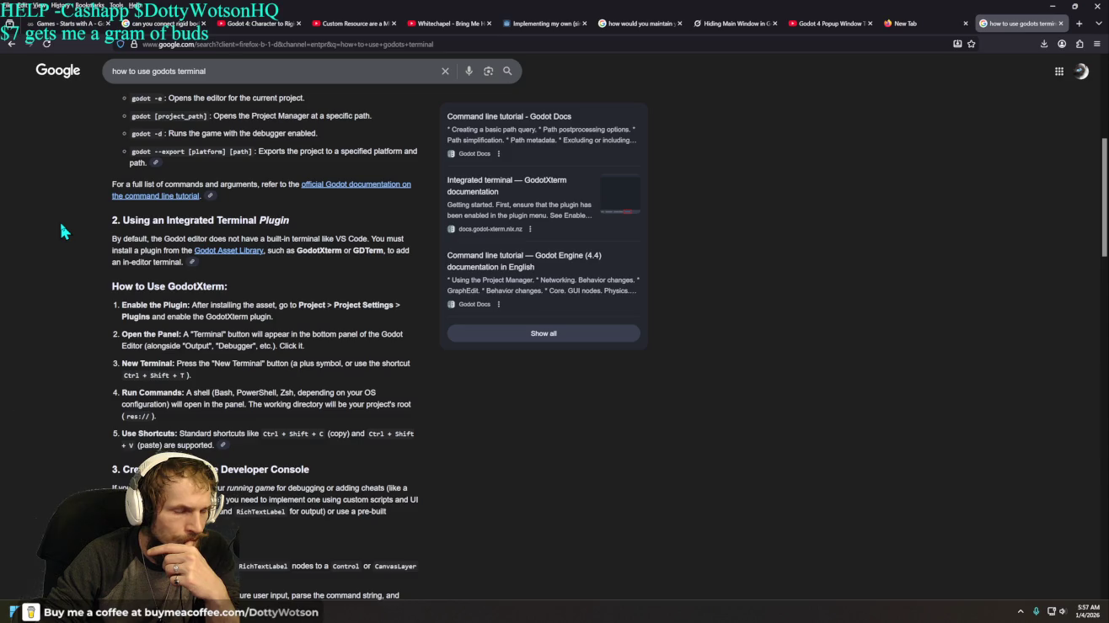
left_click_drag(206, 71, 122, 70)
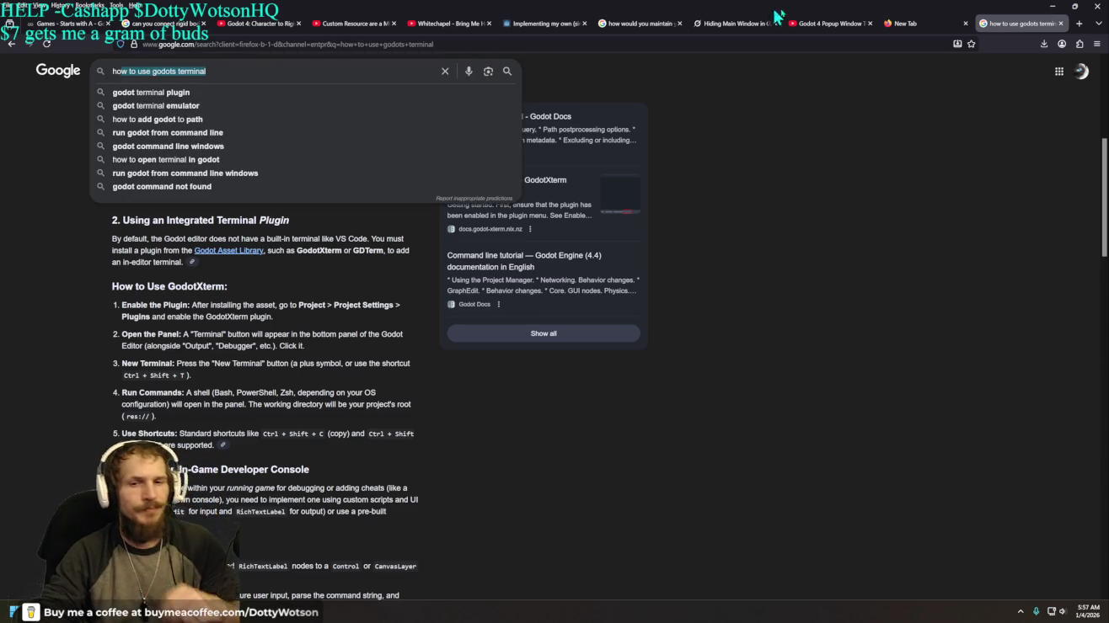
Step: Close the Google tab and ask Grok "what does --headless do in godot"
left_click(1060, 23)
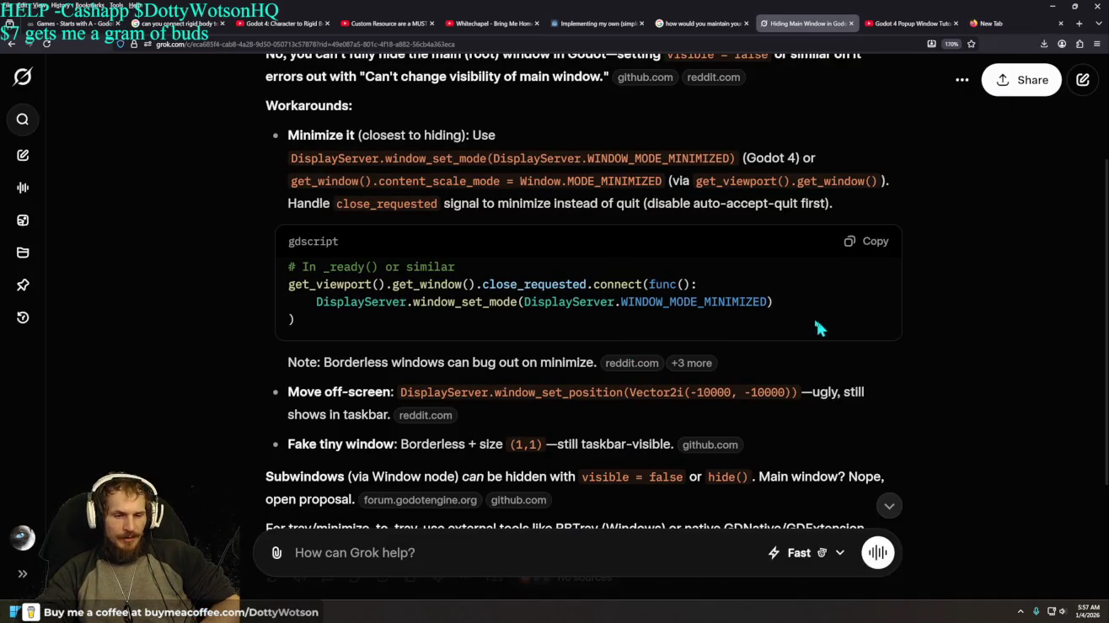
scroll(757, 293, "down", 2)
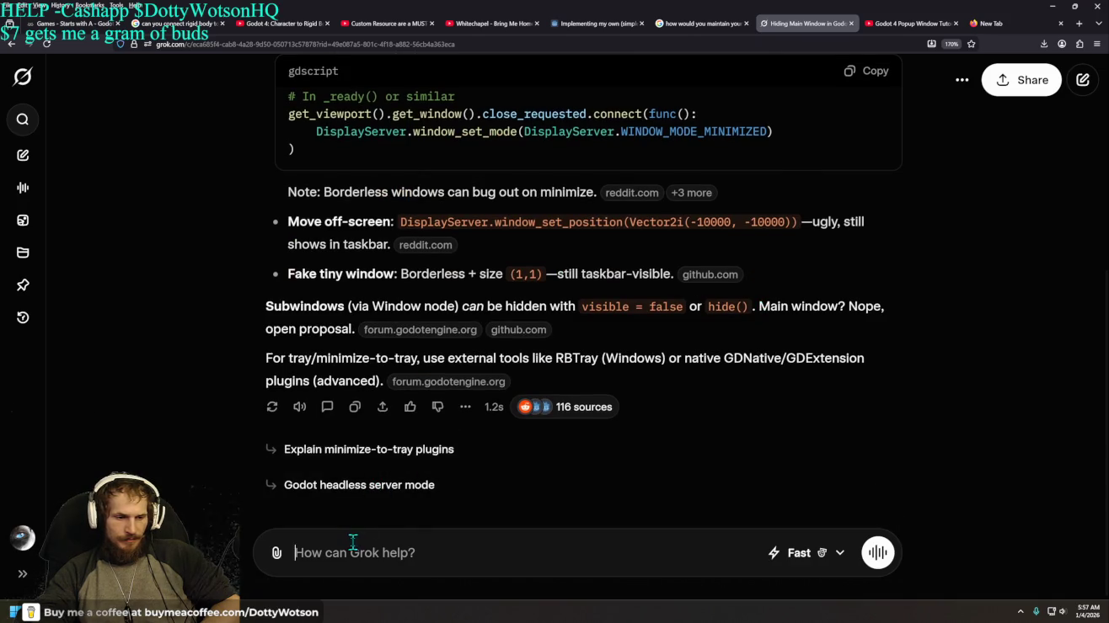
type("what does --headless do in godot")
key("Return")
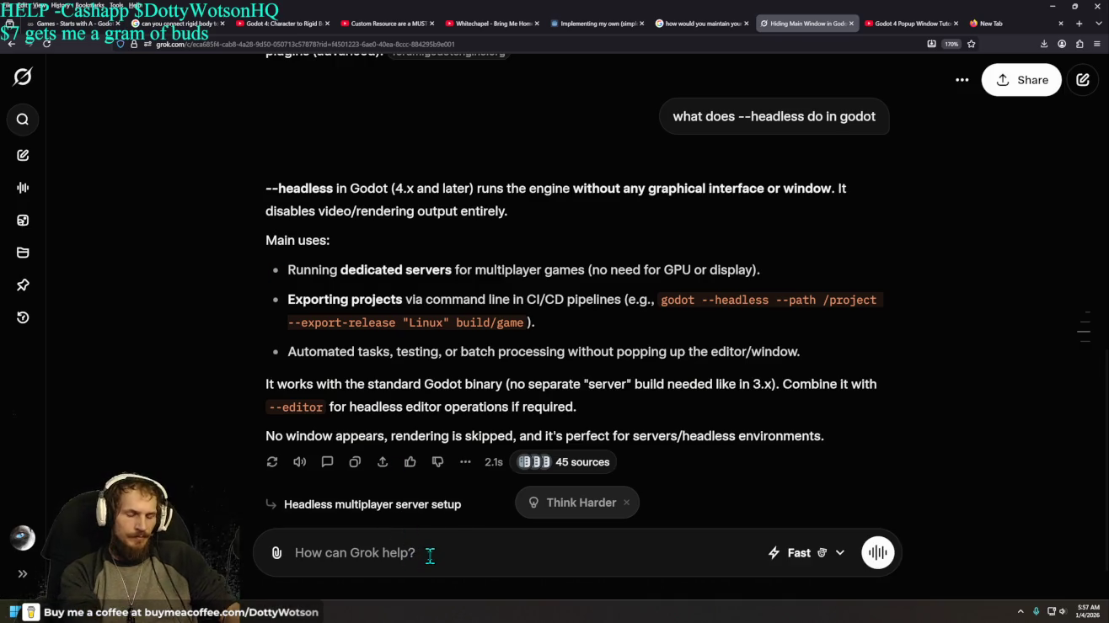
type("how can i")
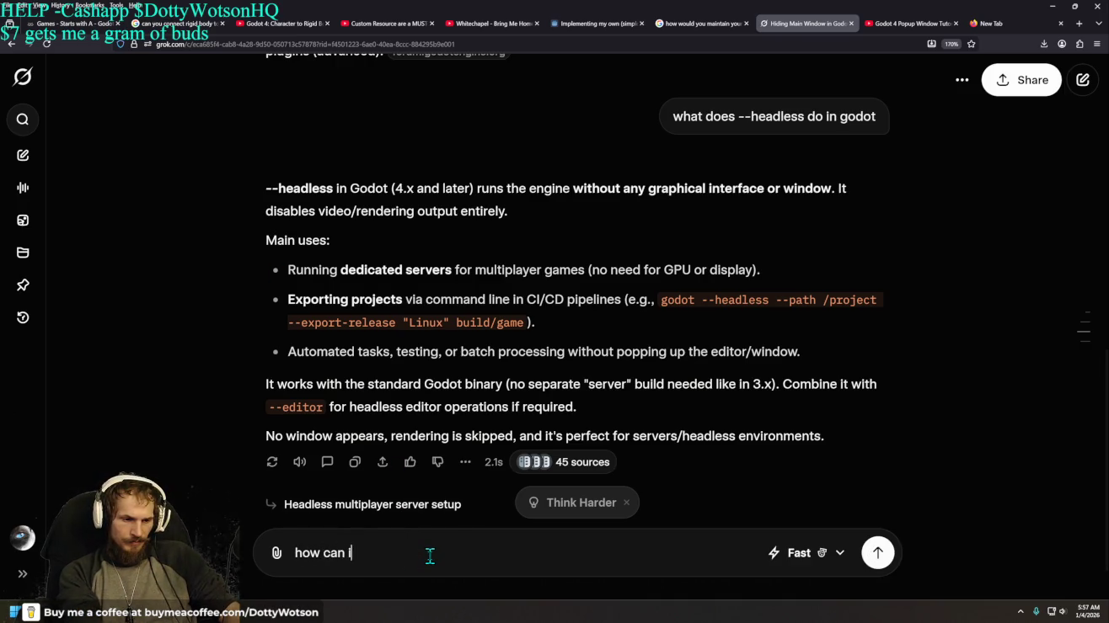
type(" just get a ")
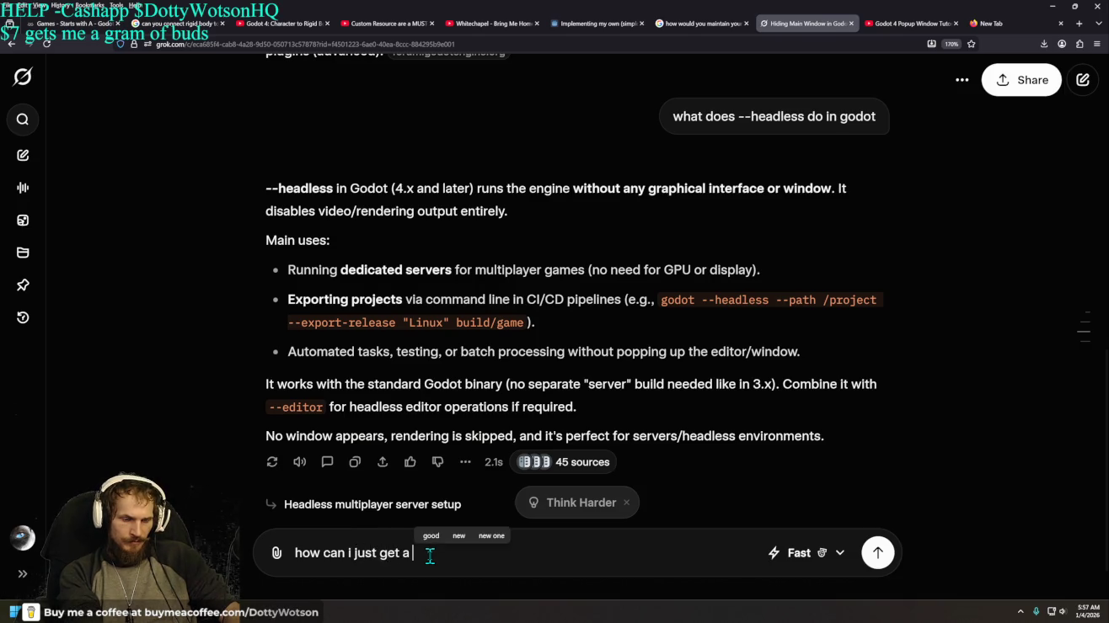
type("transparent ")
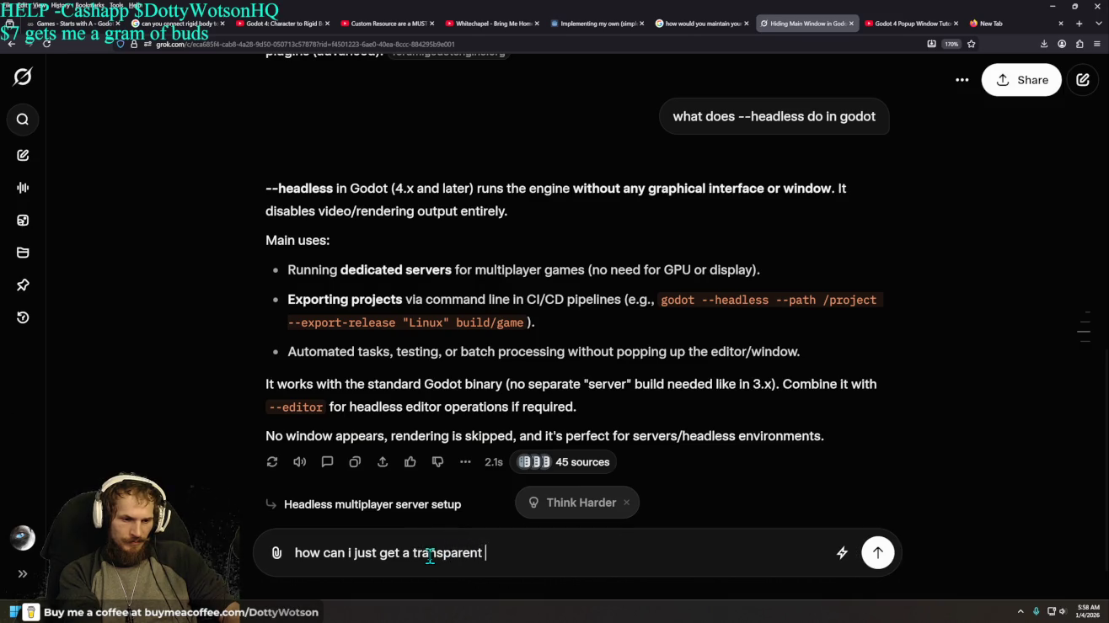
type("window to show ")
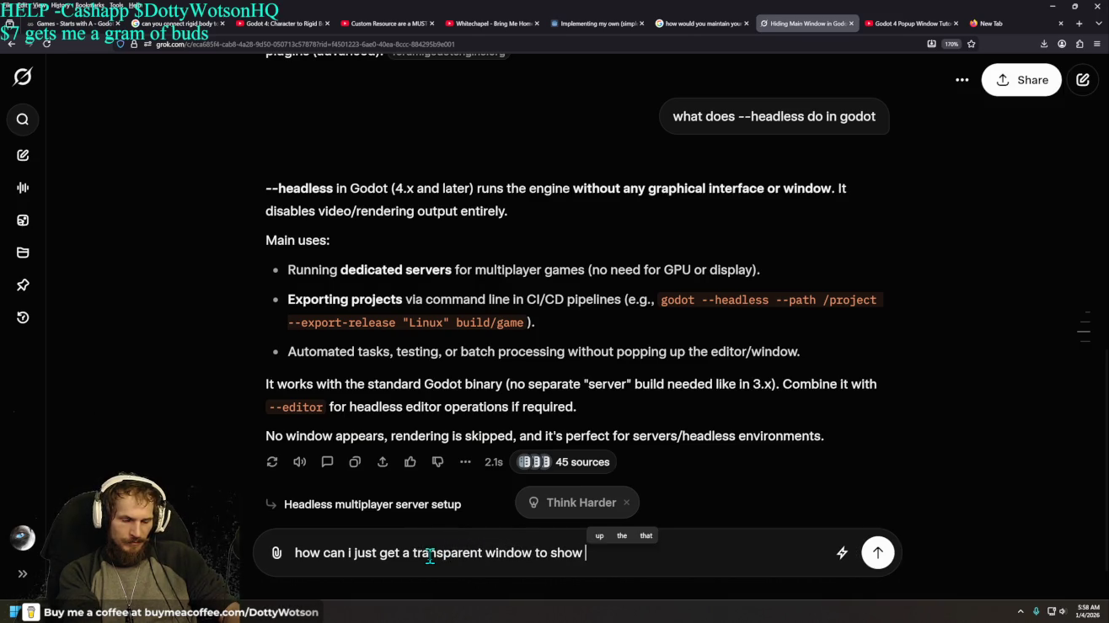
type("for thw")
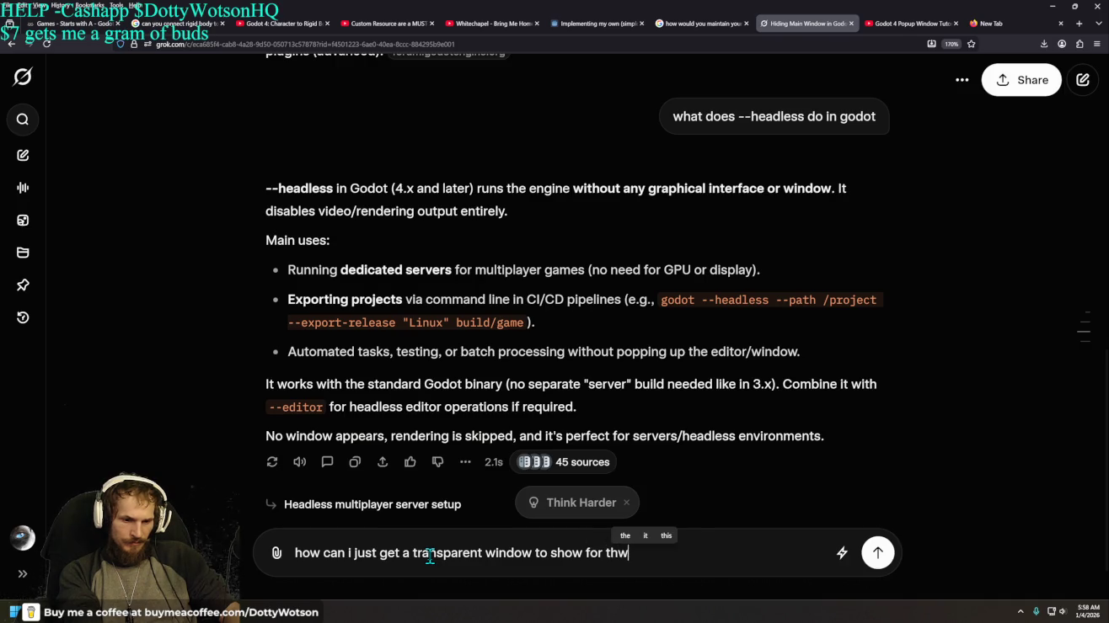
key("BackSpace")
type("e whole thing")
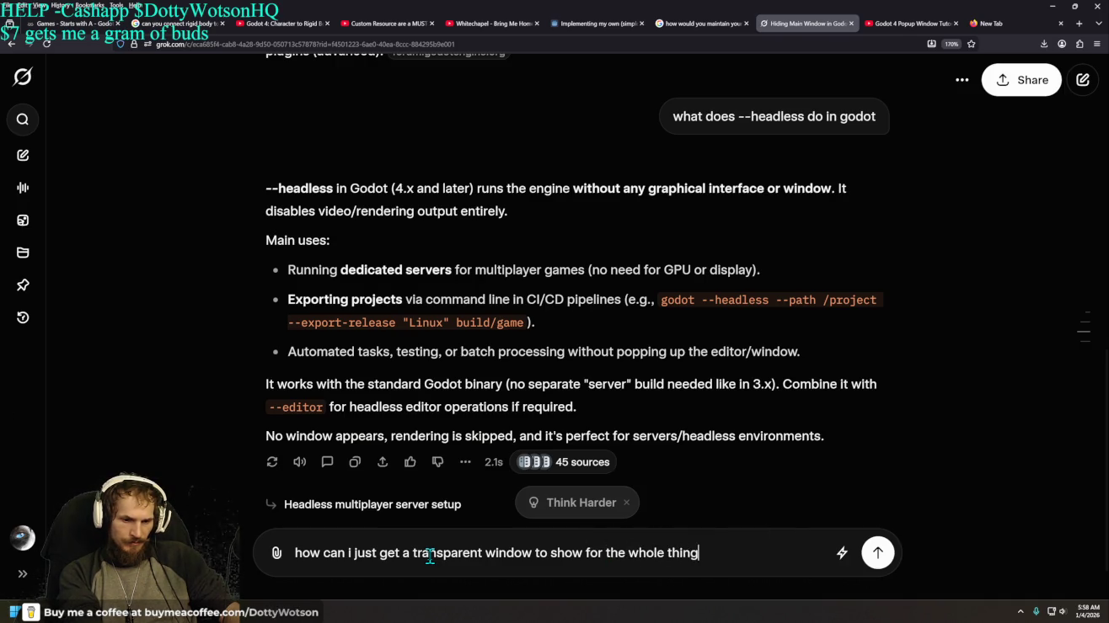
Step: Ask Grok how to make the whole window transparent, read the listed settings, then open Godot's Project menu
key("Return")
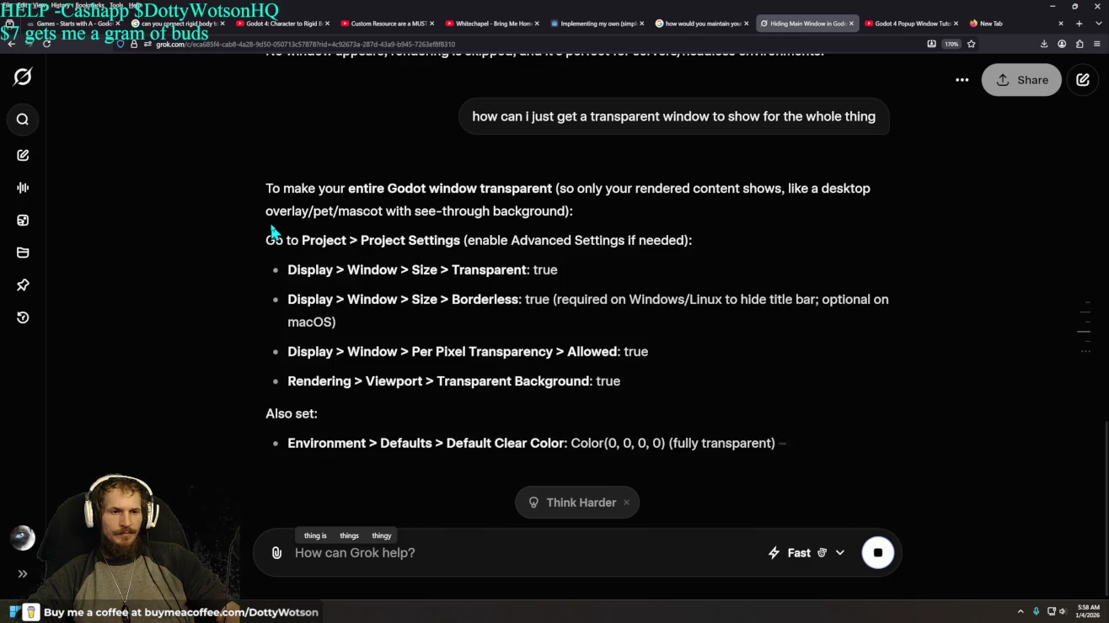
scroll(273, 233, "up", 4)
scroll(214, 229, "down", 5)
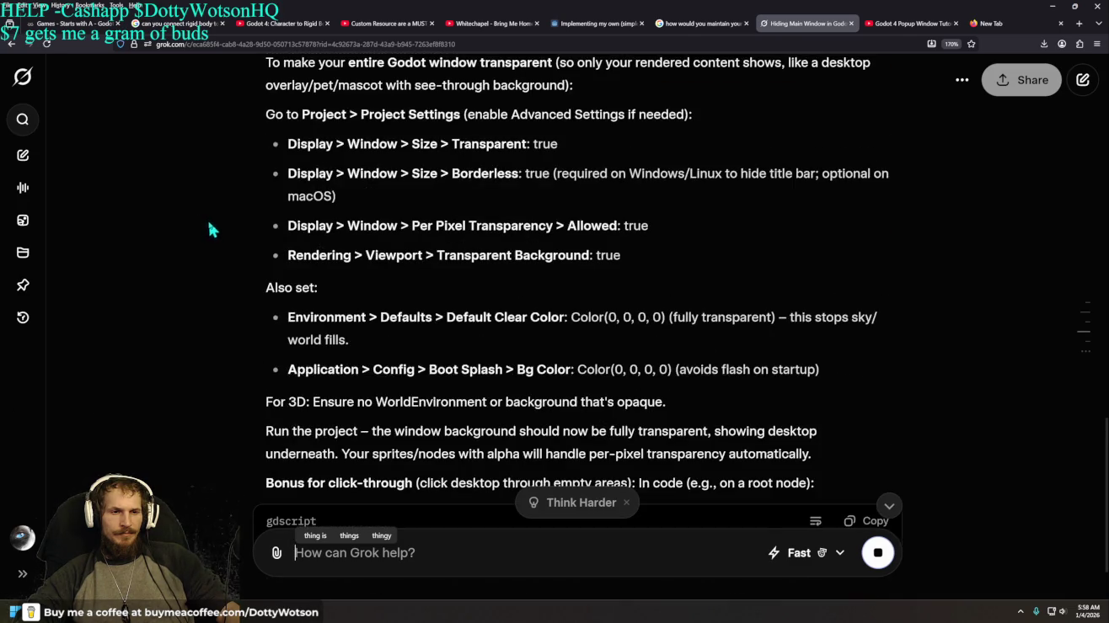
scroll(202, 229, "up", 2)
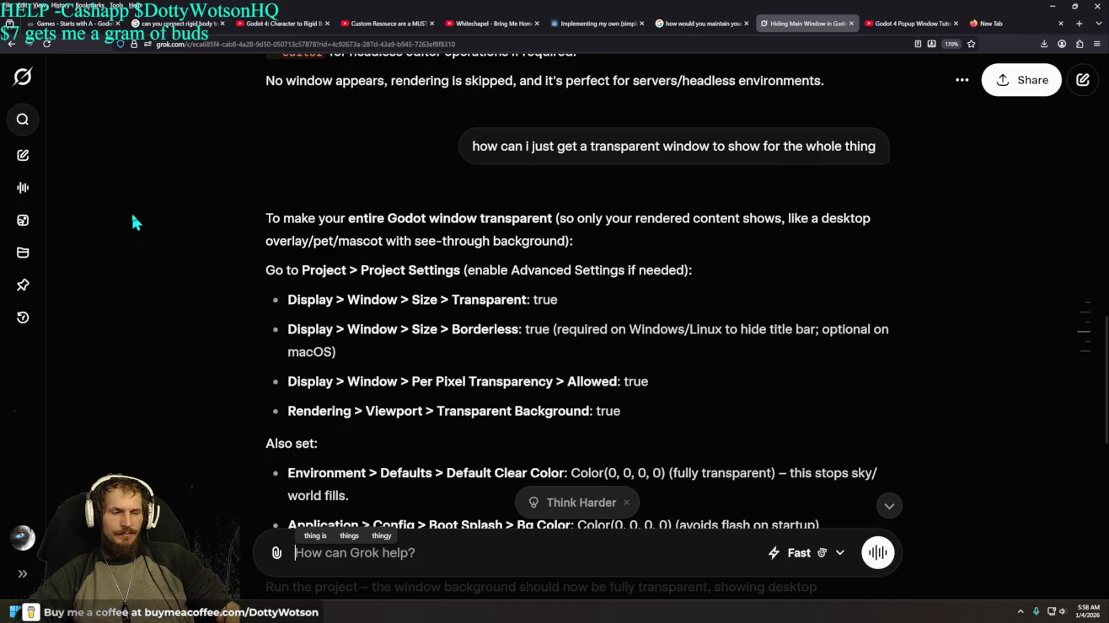
scroll(132, 222, "down", 2)
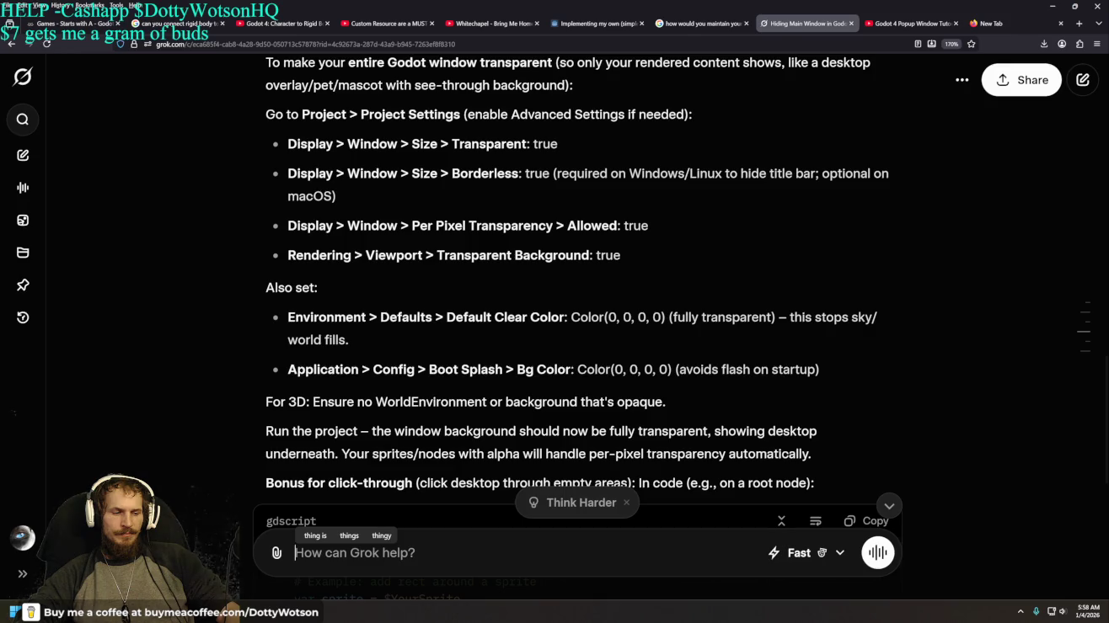
key("alt+Tab")
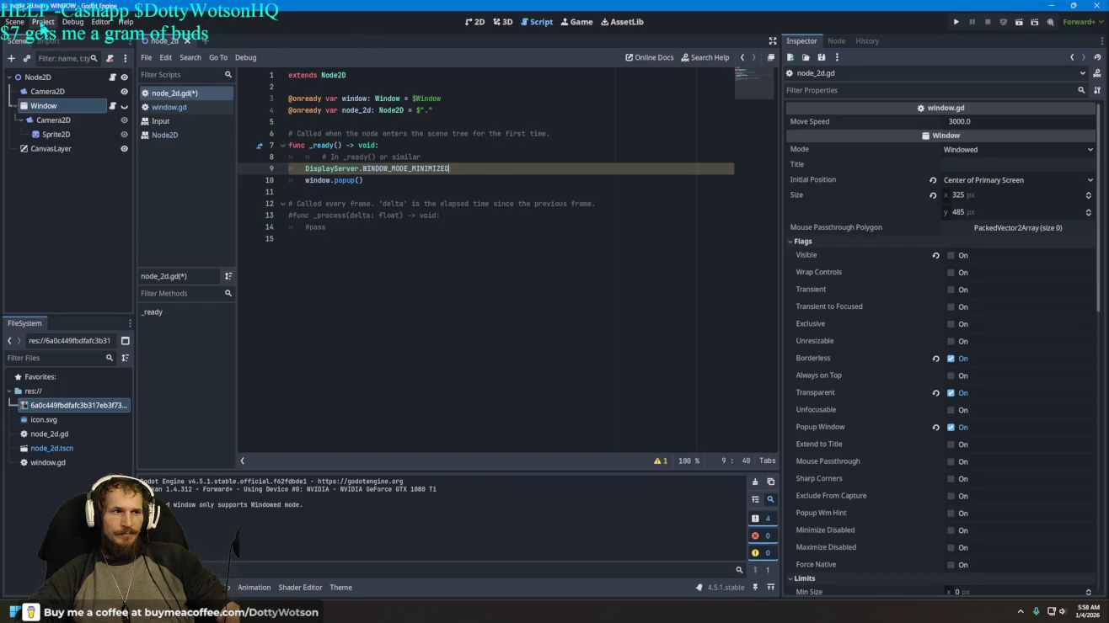
left_click(42, 23)
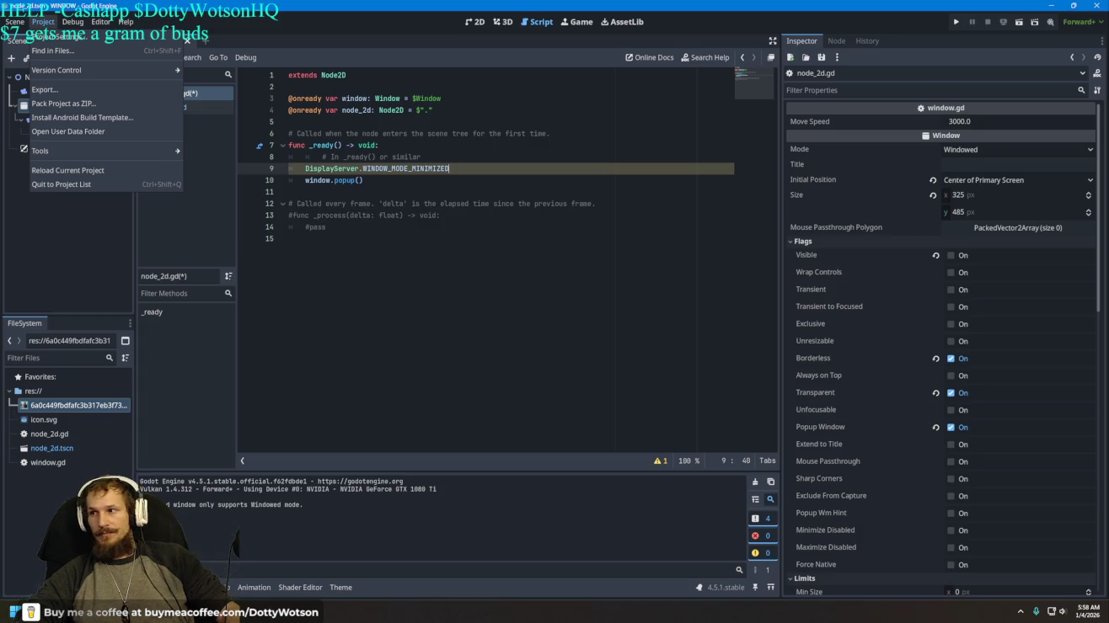
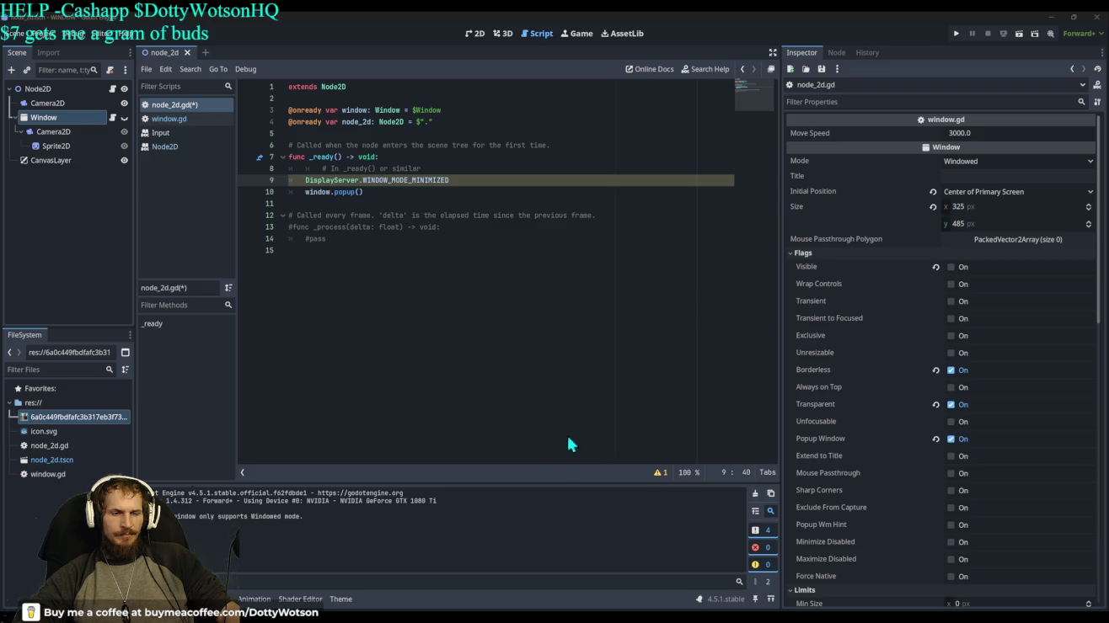
Step: Run the project to test the popup window, then restart the run twice
left_click(955, 35)
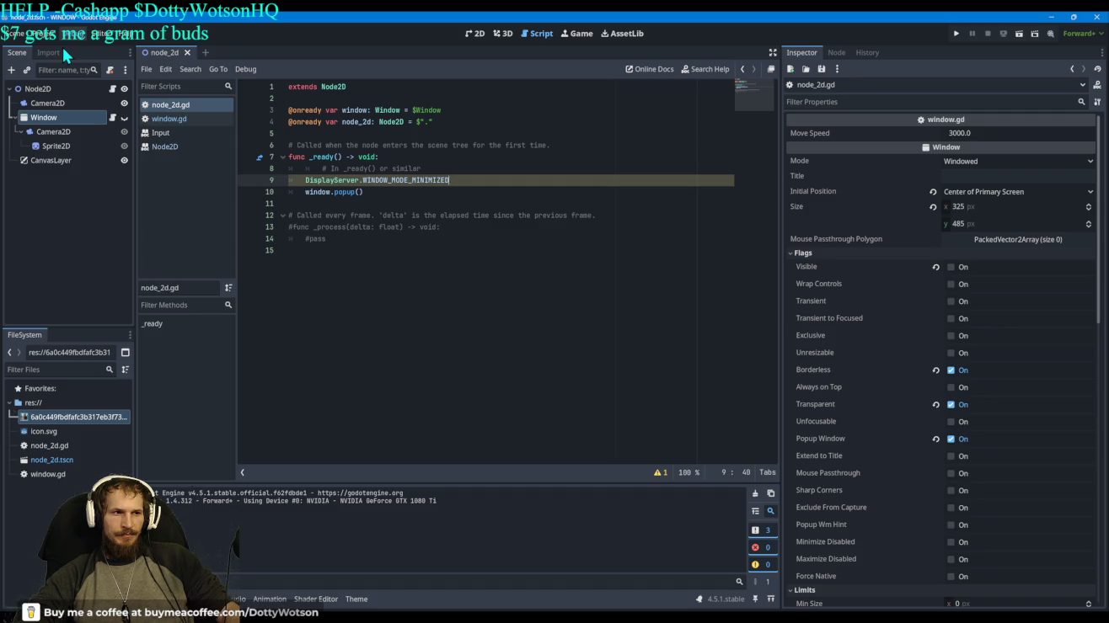
left_click(957, 35)
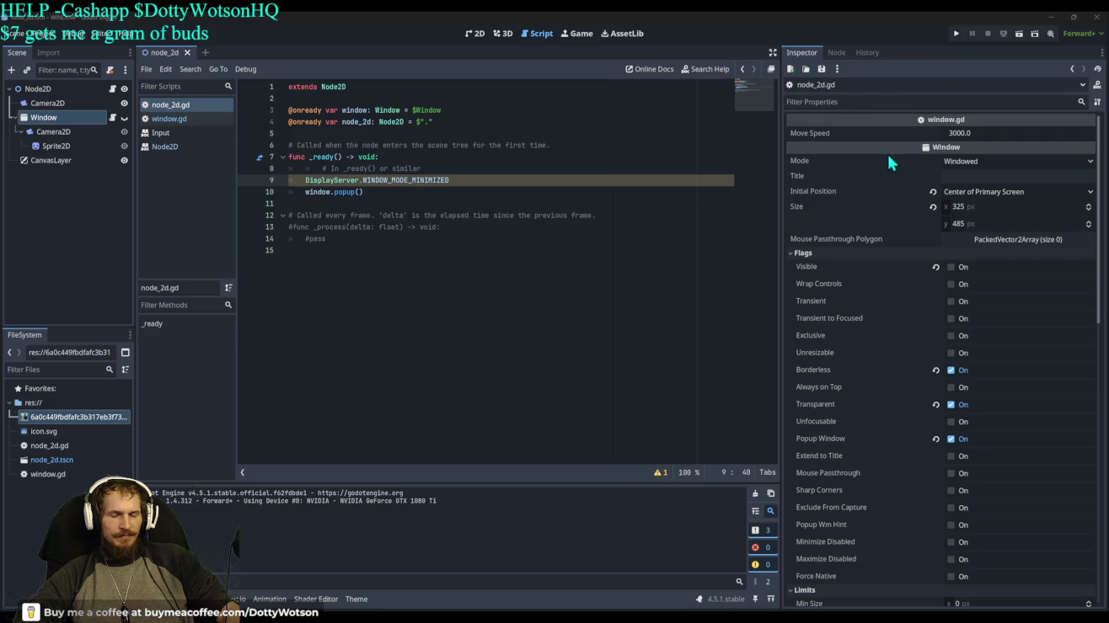
left_click(955, 31)
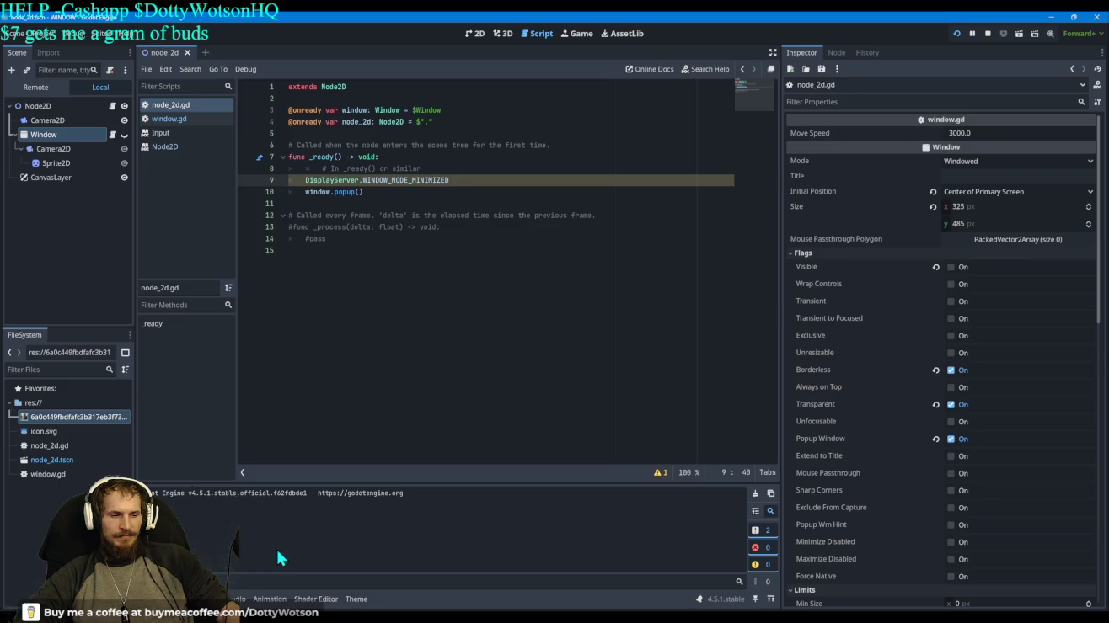
left_click(209, 598)
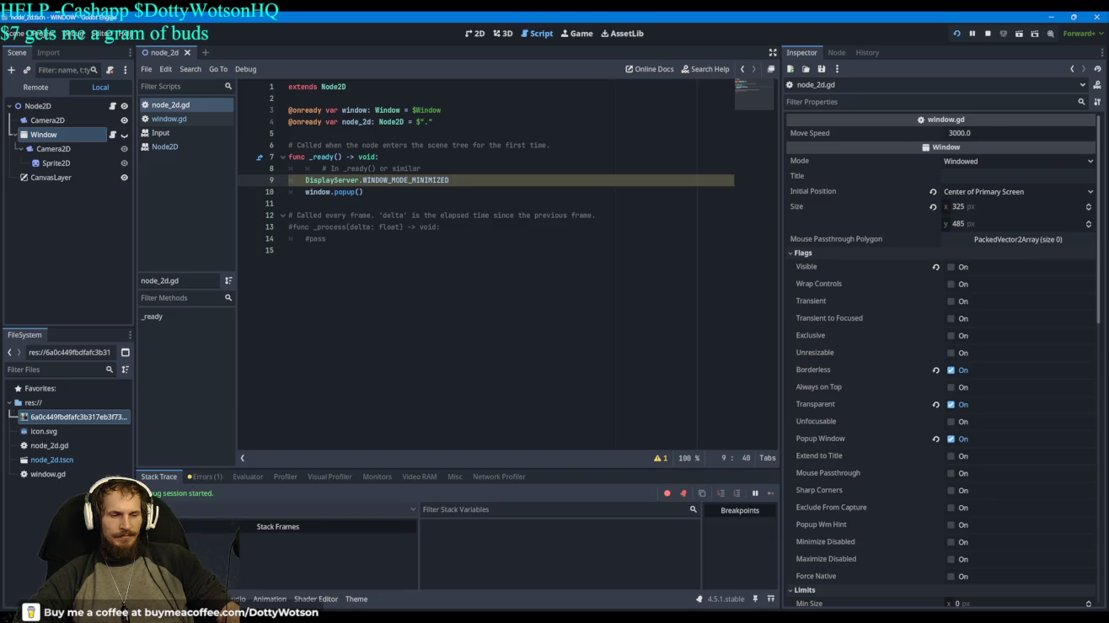
left_click(202, 478)
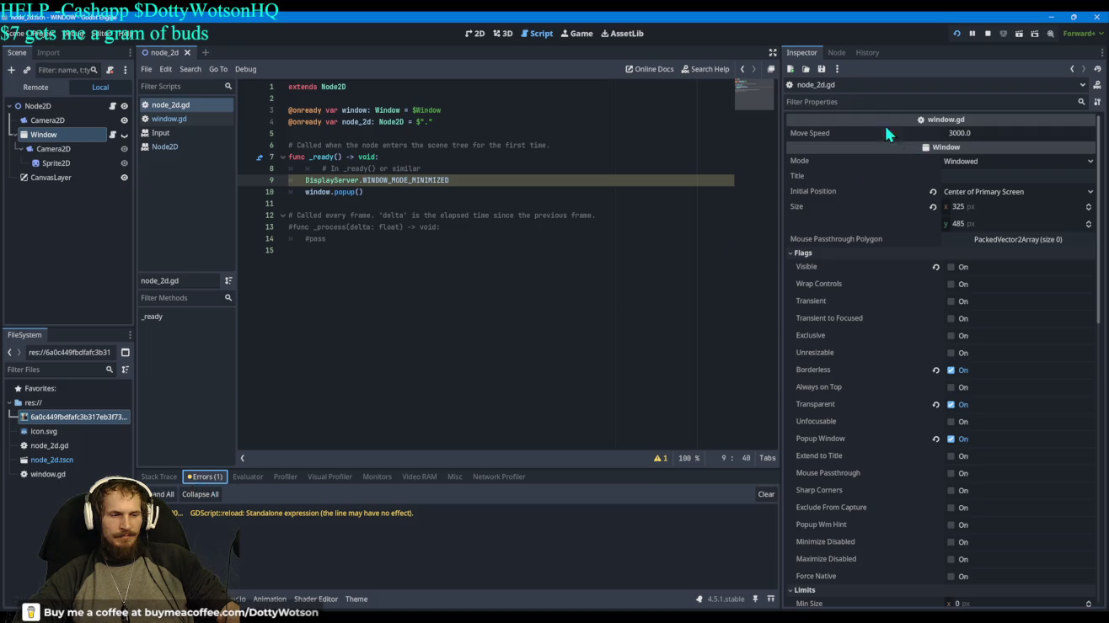
left_click(957, 35)
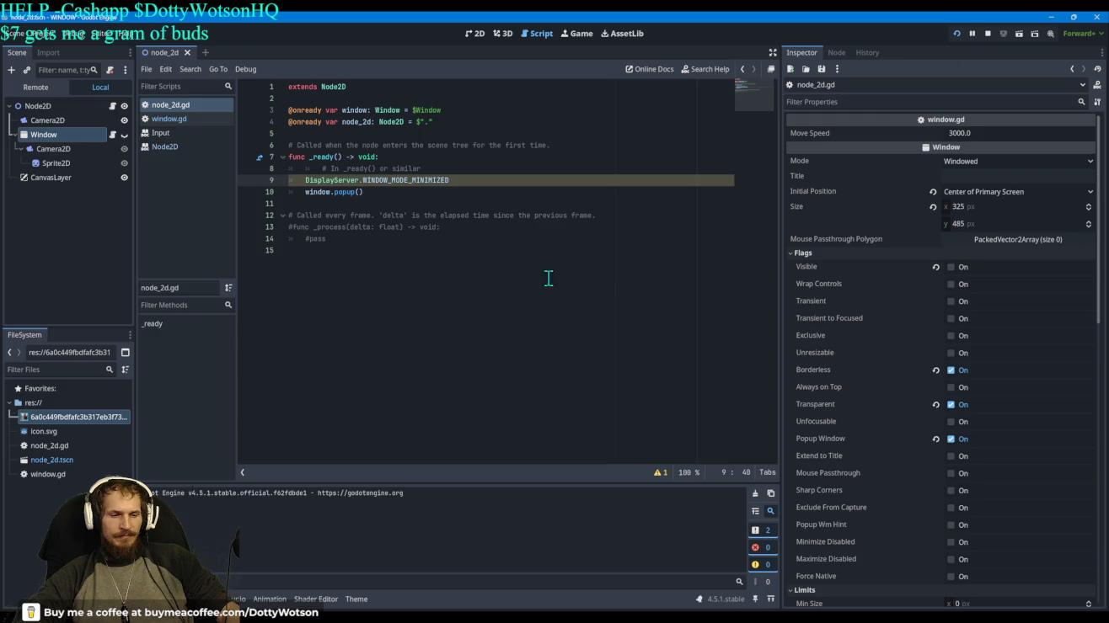
Step: Restart the running project once more from the script editor, then select the root Node2D
left_click(484, 339)
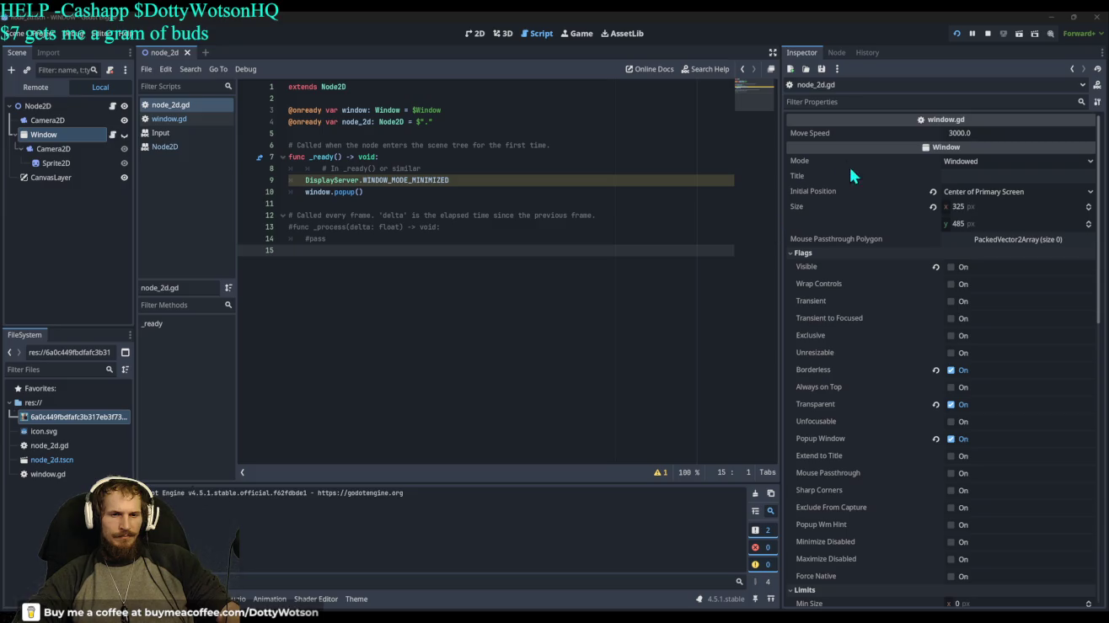
left_click(956, 35)
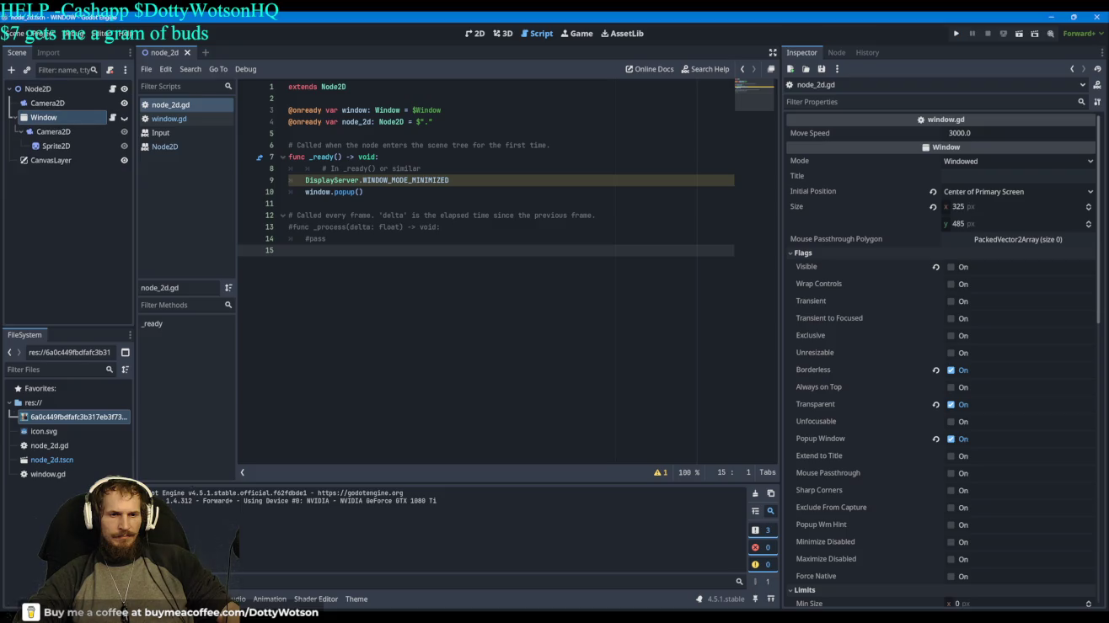
left_click(51, 91)
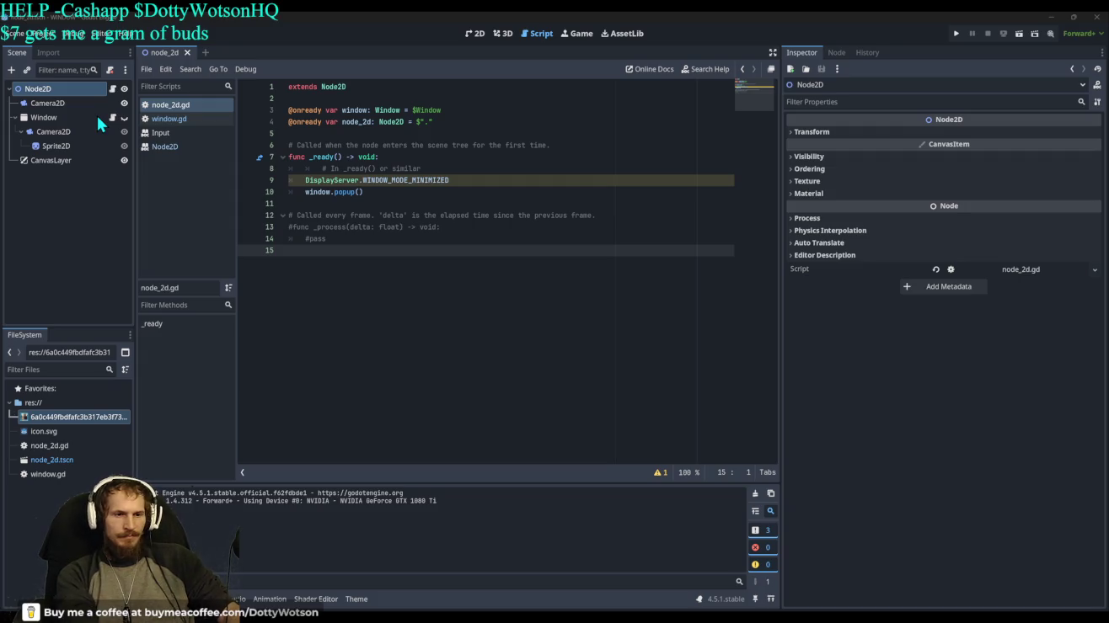
Step: Add Window2 under Node2D and nest it as Camera2D > Window2 > CanvasLayer, Camera2D first
key("Return")
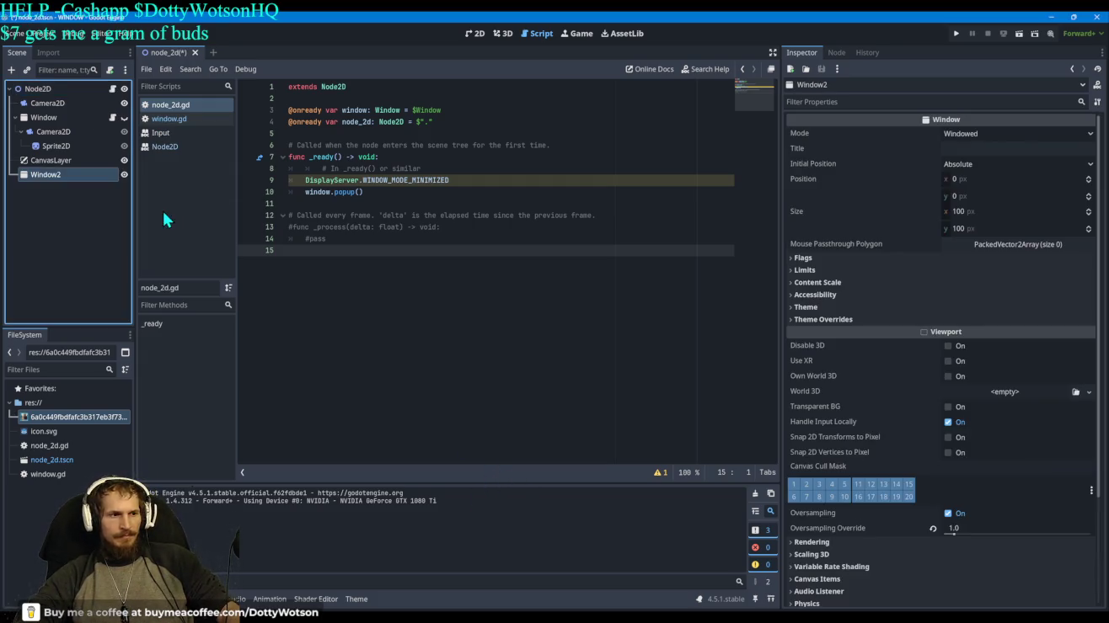
left_click(38, 89)
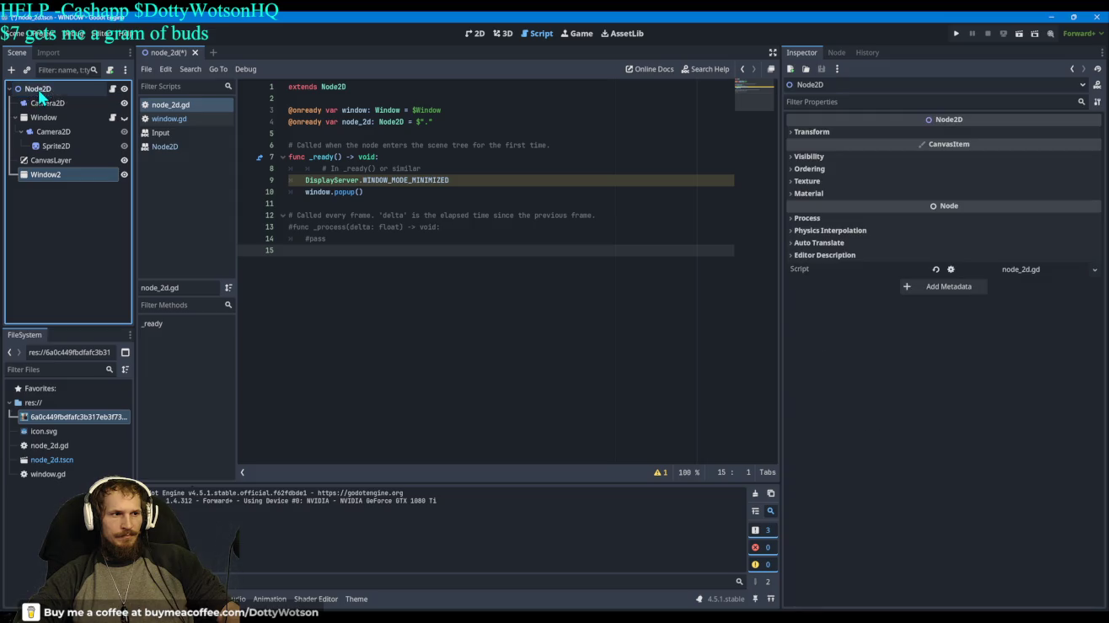
left_click_drag(54, 105, 54, 174)
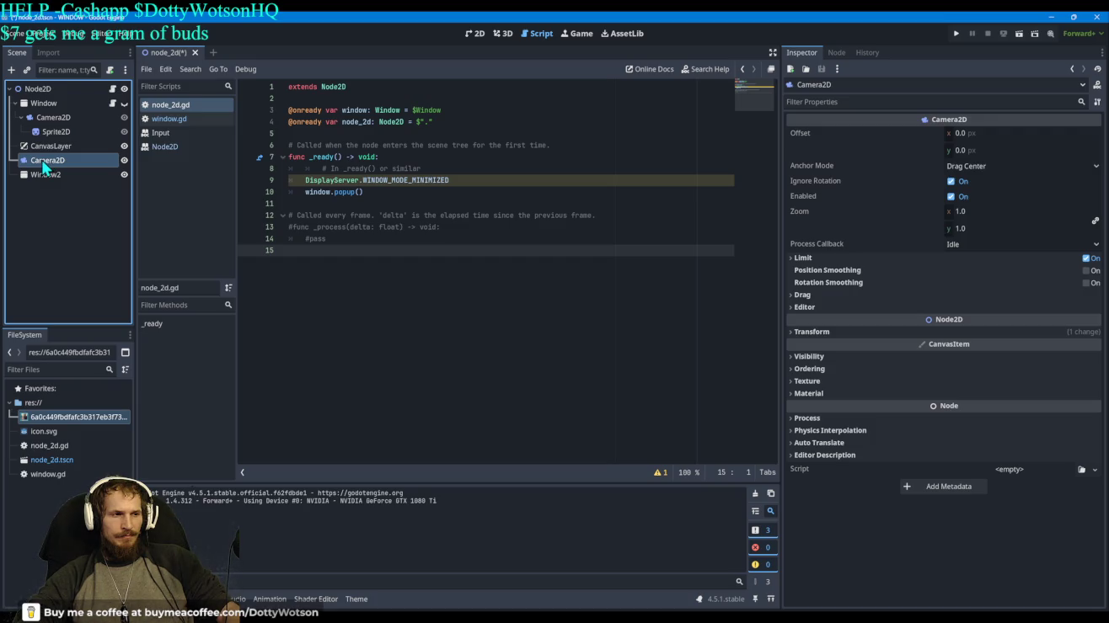
left_click_drag(43, 165, 46, 94)
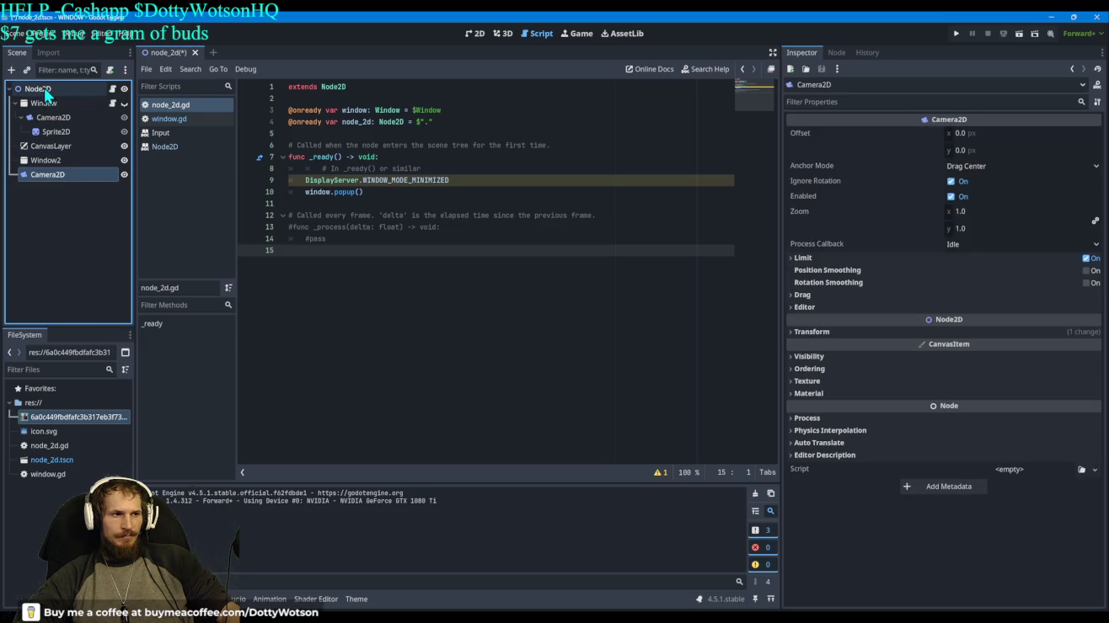
mouse_move(46, 162)
left_mouse_down()
mouse_move(40, 182)
mouse_move(45, 96)
left_mouse_up()
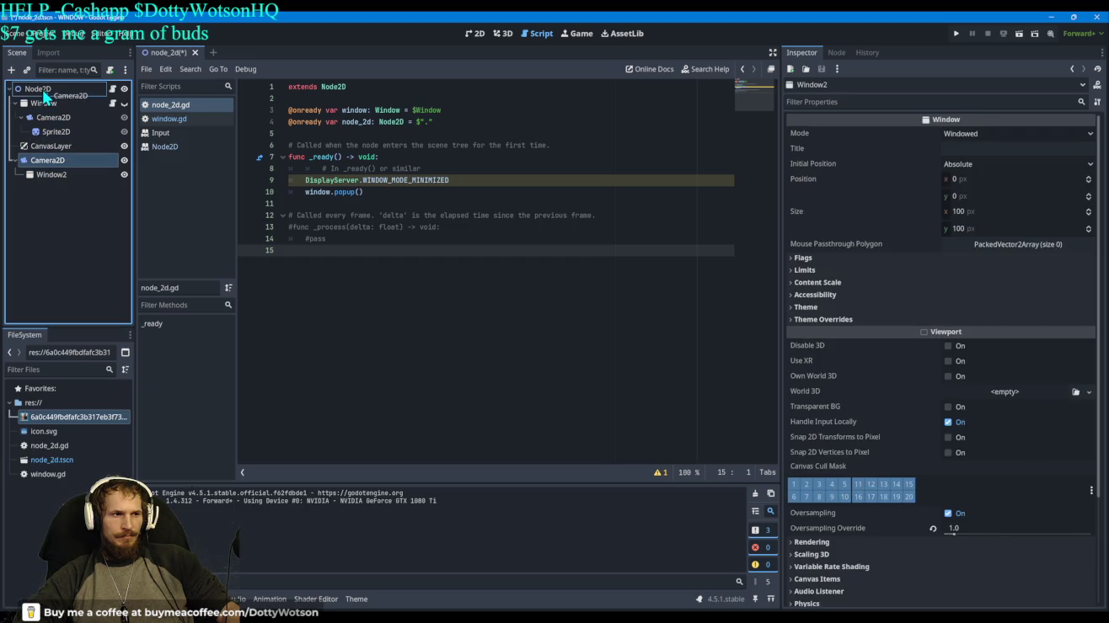
left_click_drag(48, 165, 48, 105)
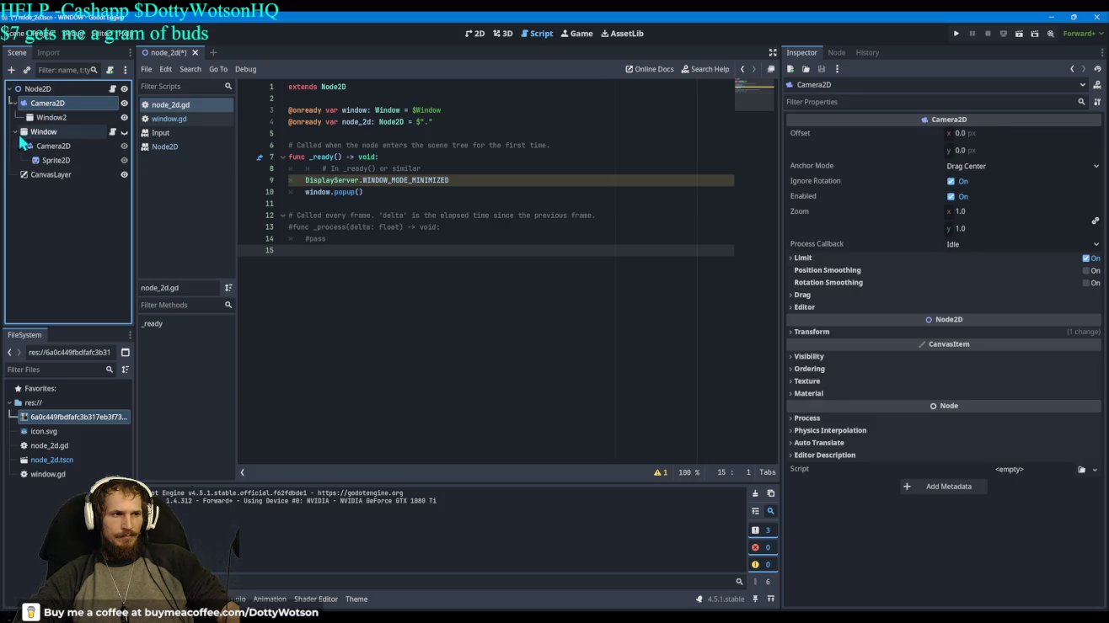
left_click(16, 117)
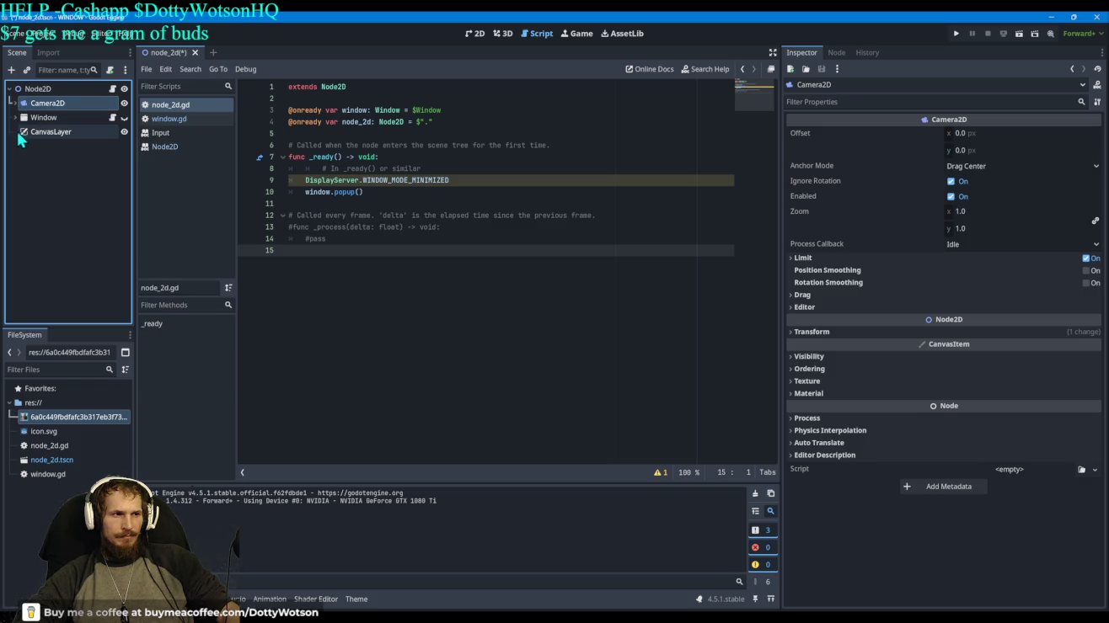
mouse_move(46, 134)
left_mouse_down()
mouse_move(19, 108)
mouse_move(34, 158)
mouse_move(52, 118)
left_mouse_up()
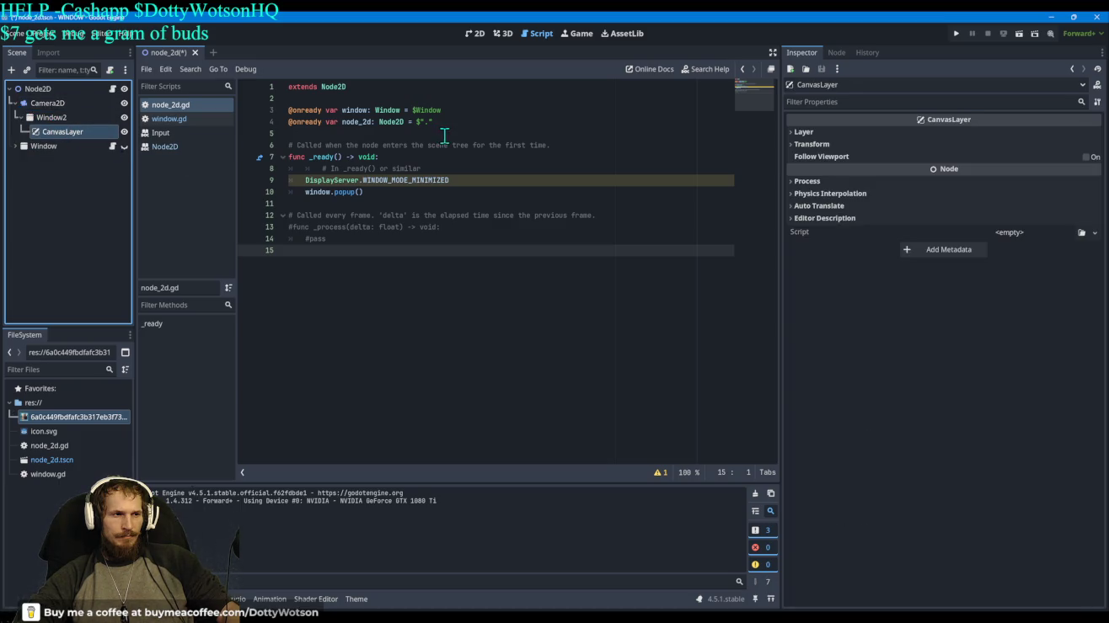
Step: Move Window2 with its CanvasLayer directly under Node2D and test-run the project
left_click(953, 33)
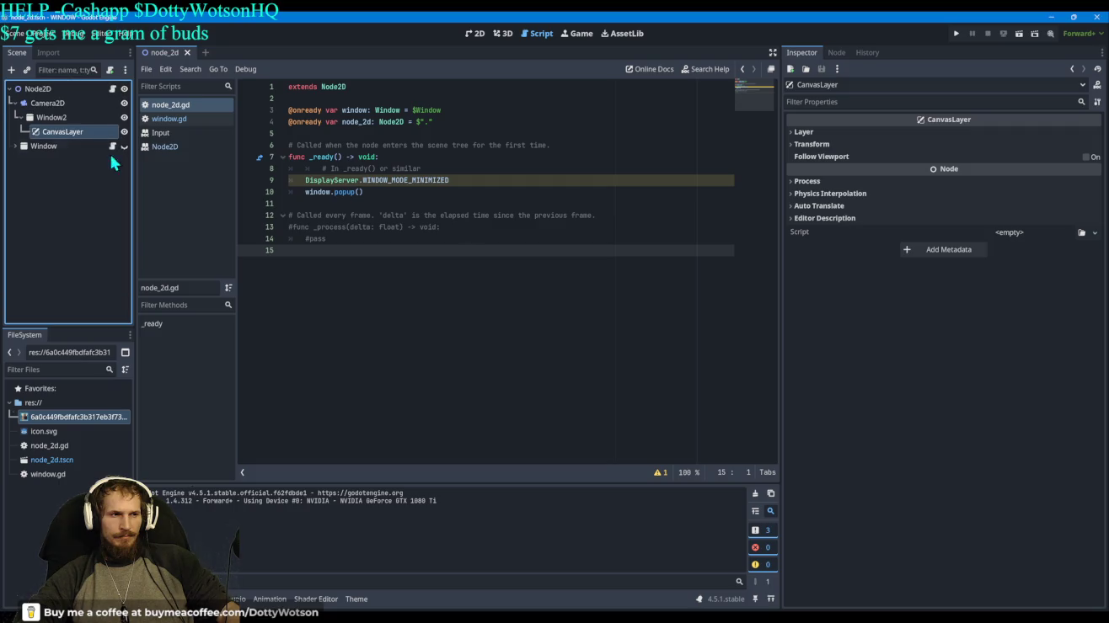
left_click(47, 104)
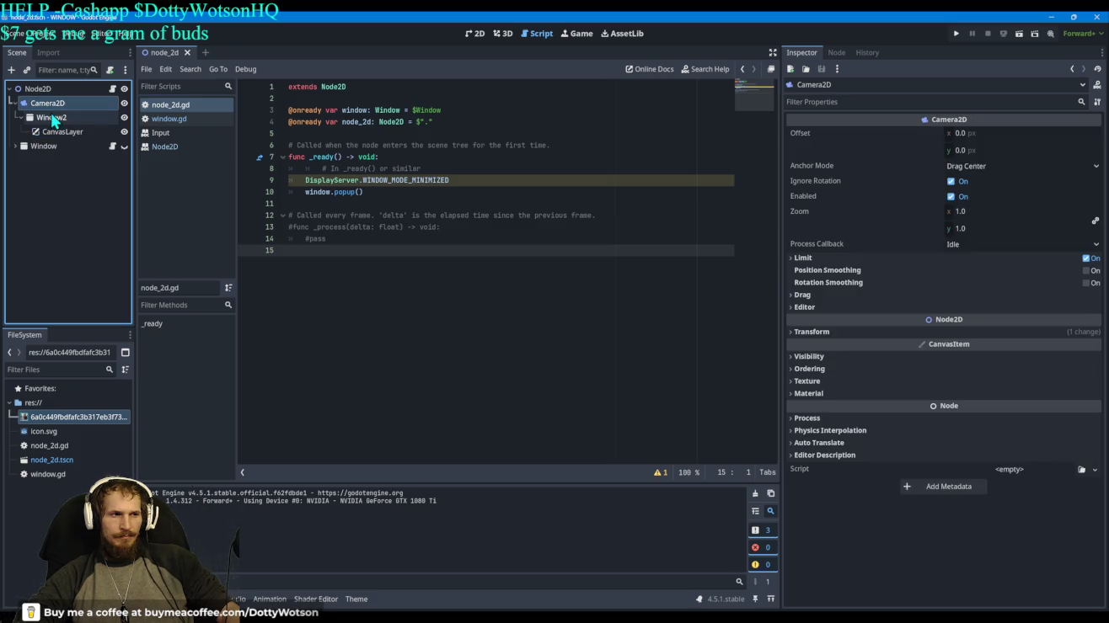
left_click_drag(52, 122, 38, 89)
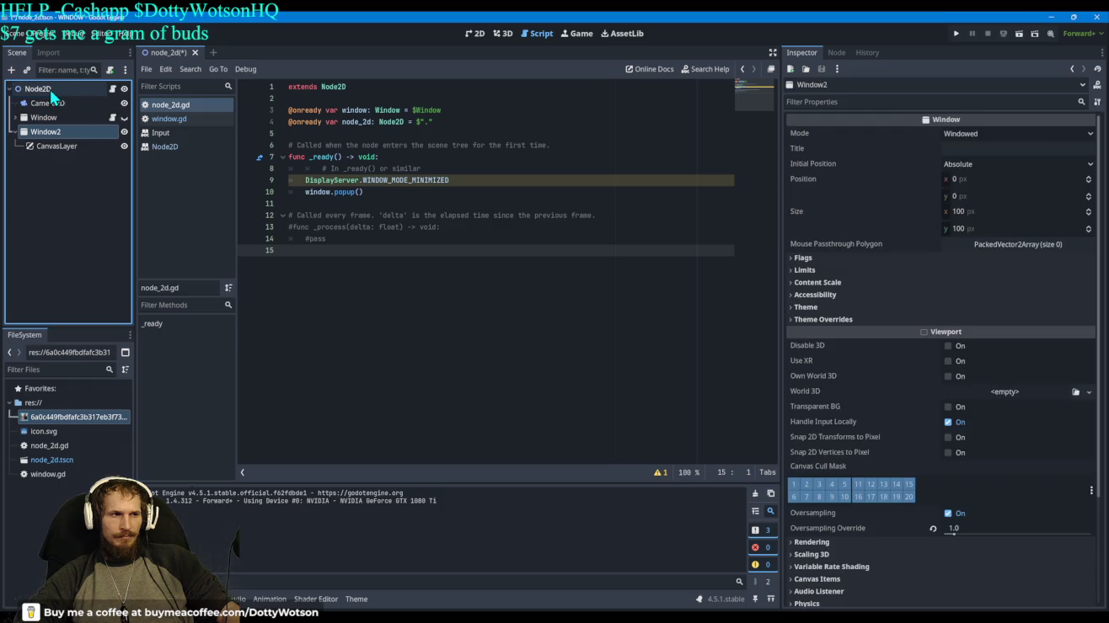
key("F5")
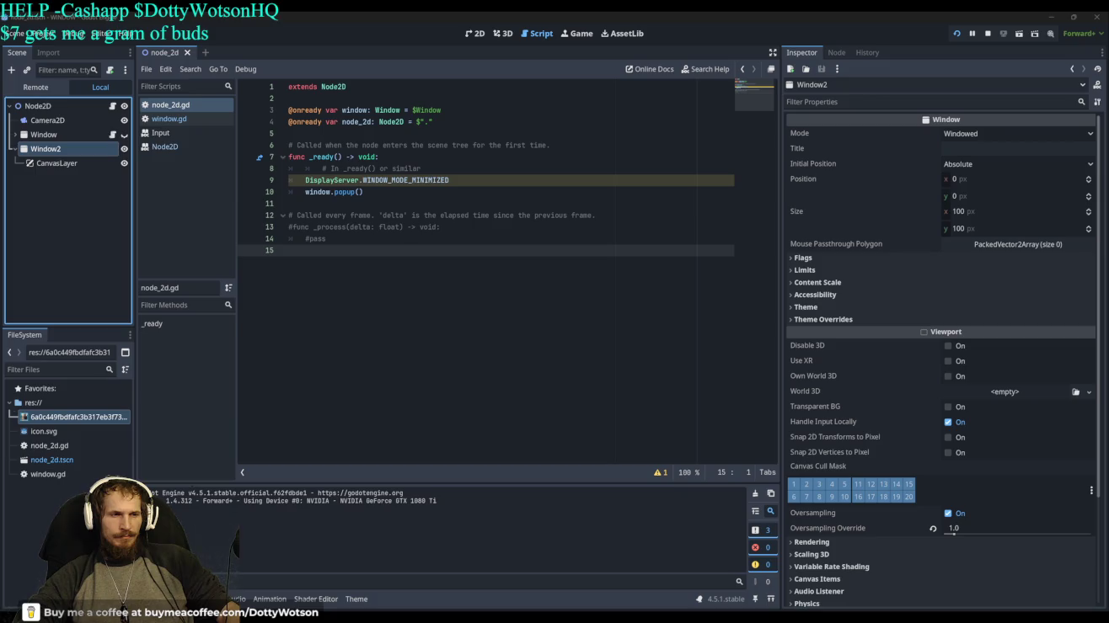
key("alt+F4")
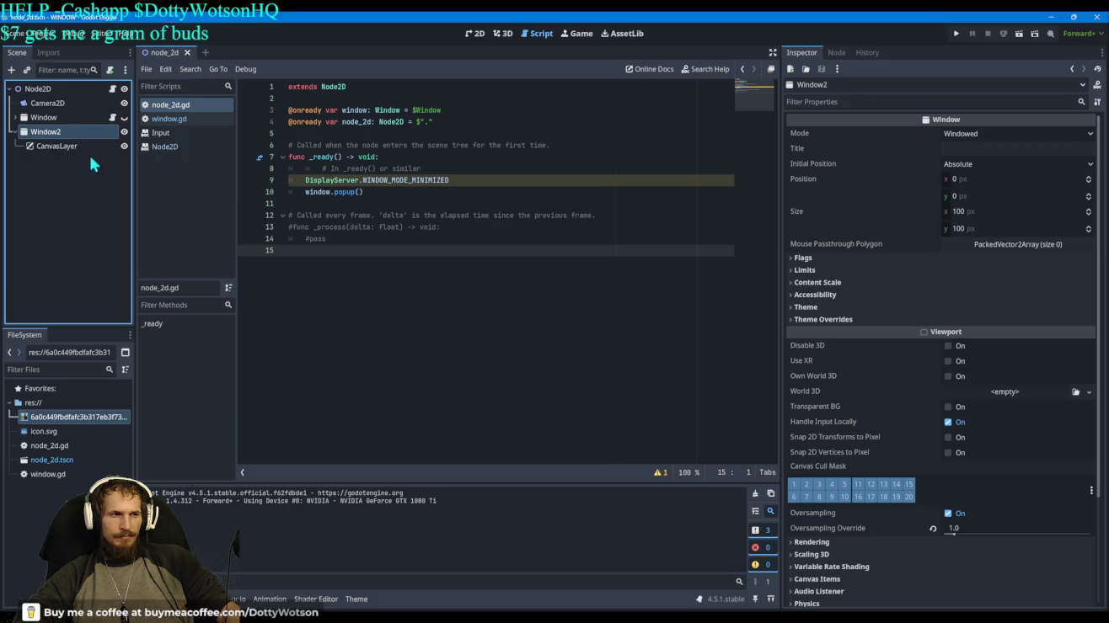
Step: Delete the Camera2D node and run the project without the camera
left_click(54, 105)
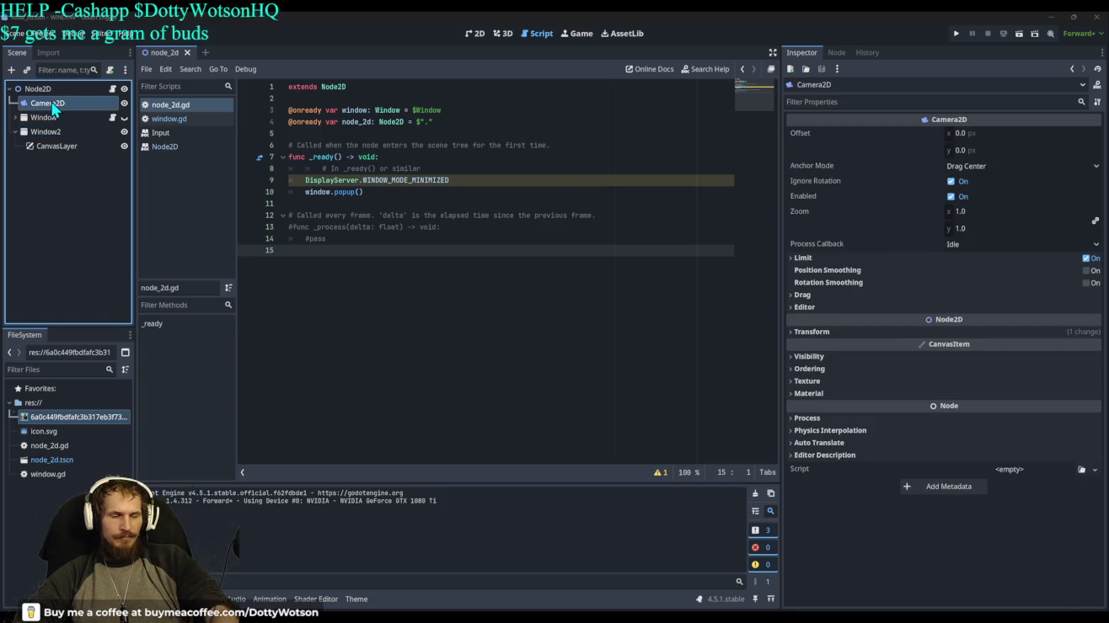
key("Delete")
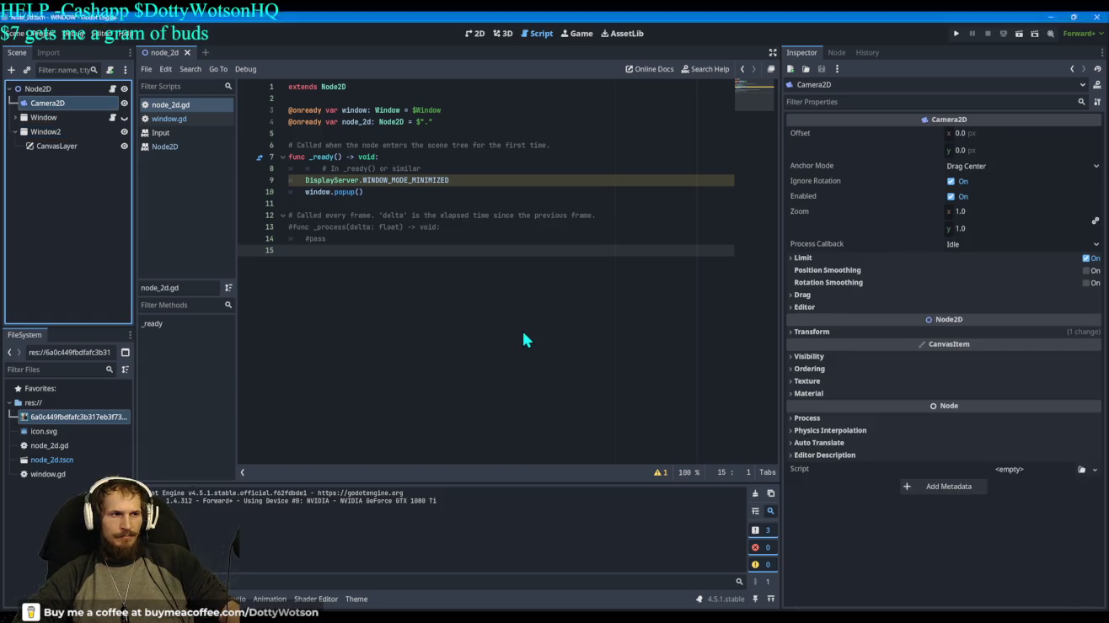
left_click(955, 35)
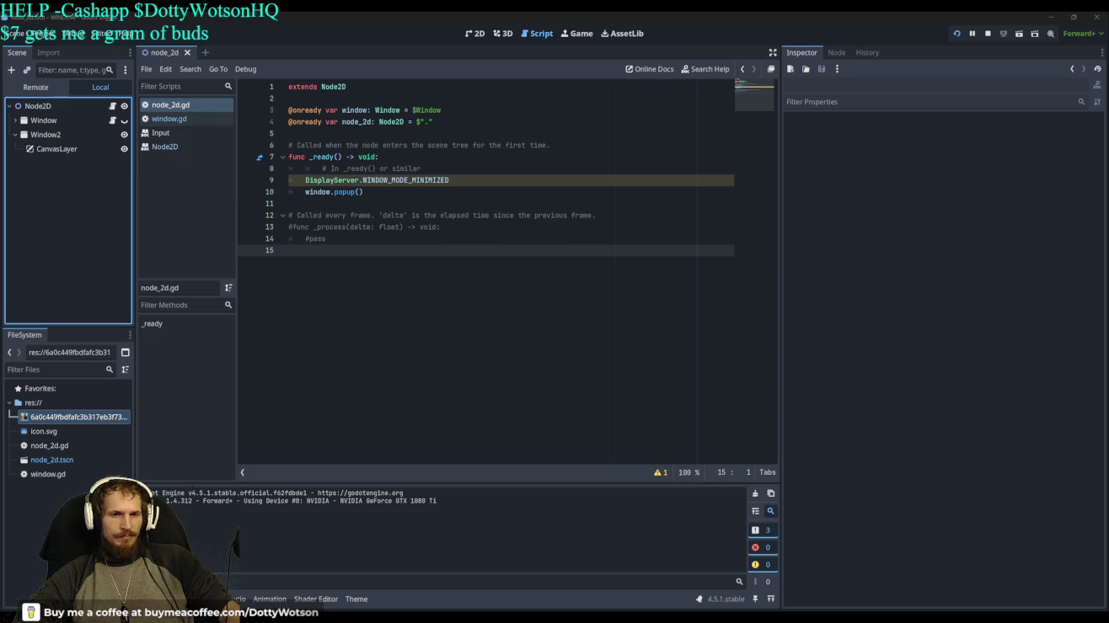
Step: Stop the game, delete Window2 with its CanvasLayer, and run the project again
key("F8")
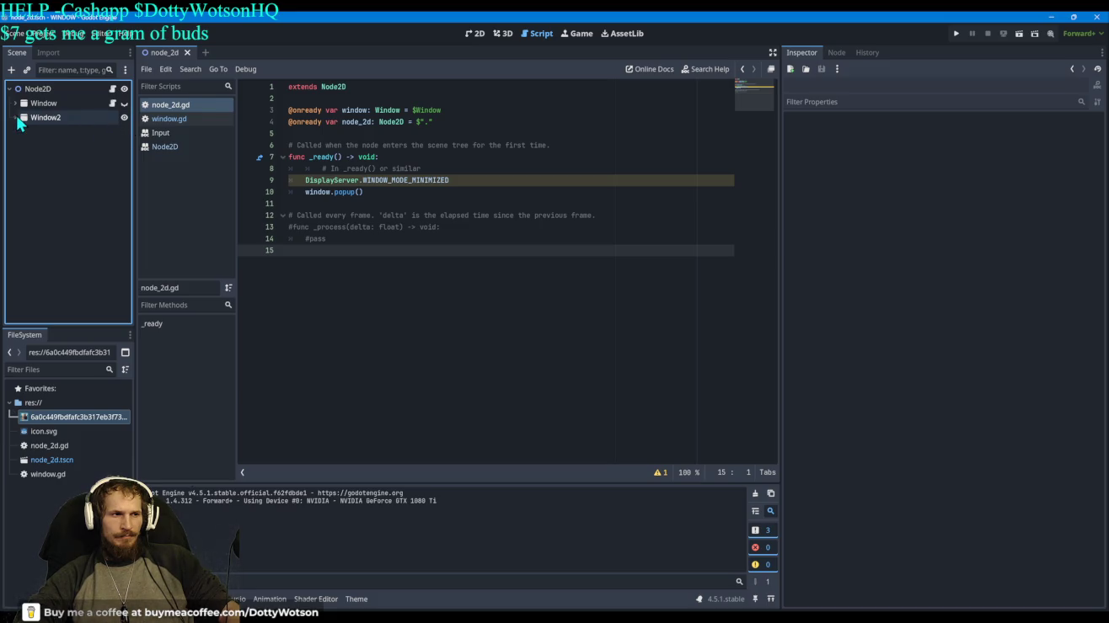
left_click(59, 118)
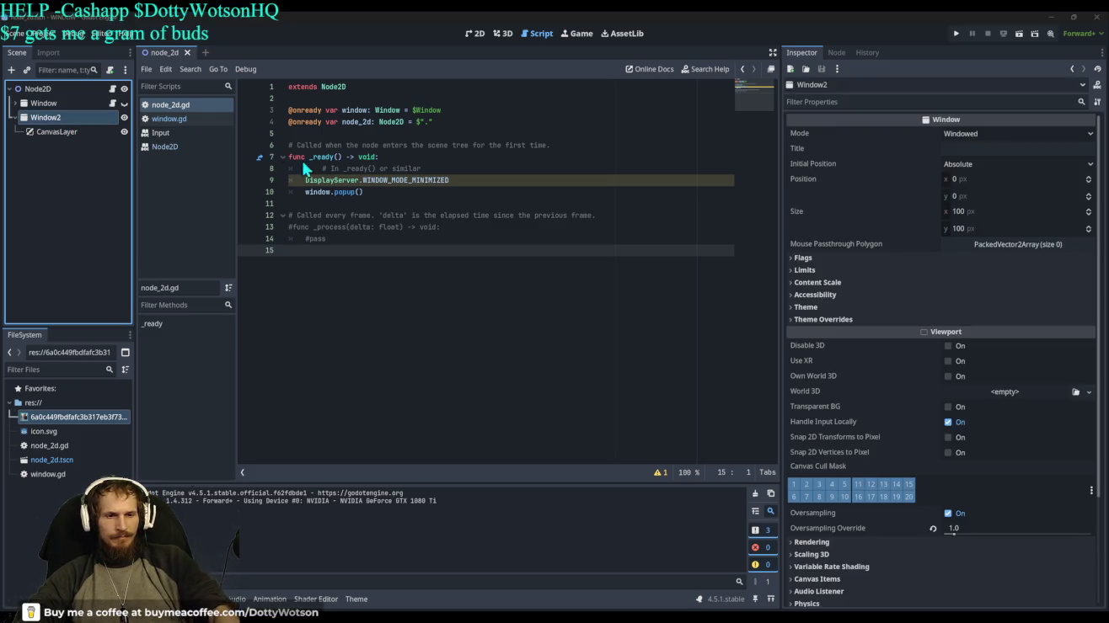
key("Delete")
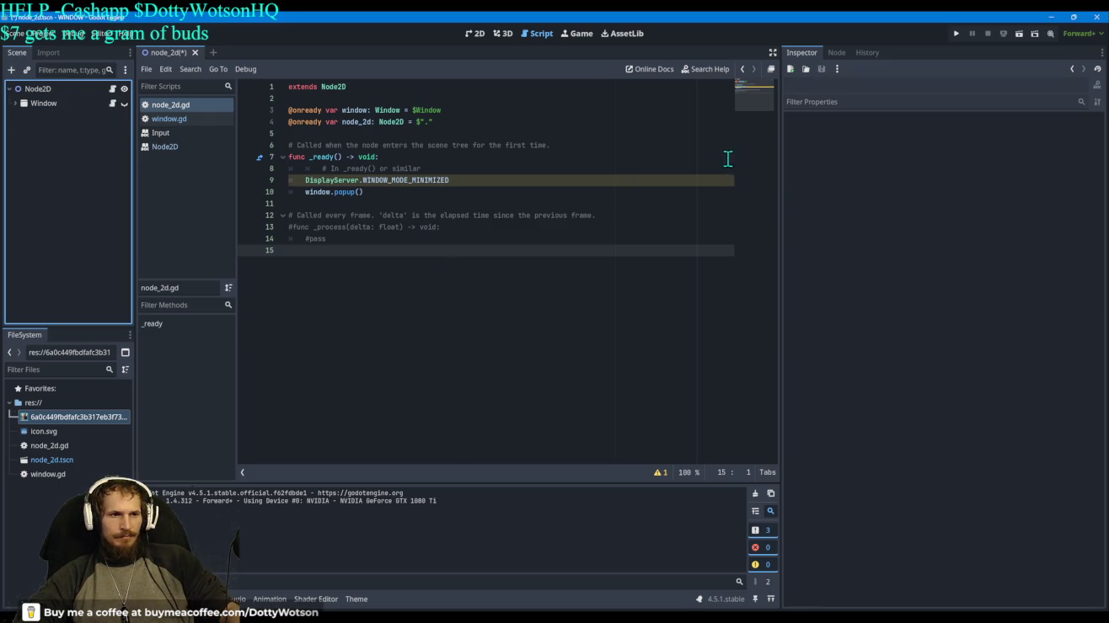
left_click(957, 32)
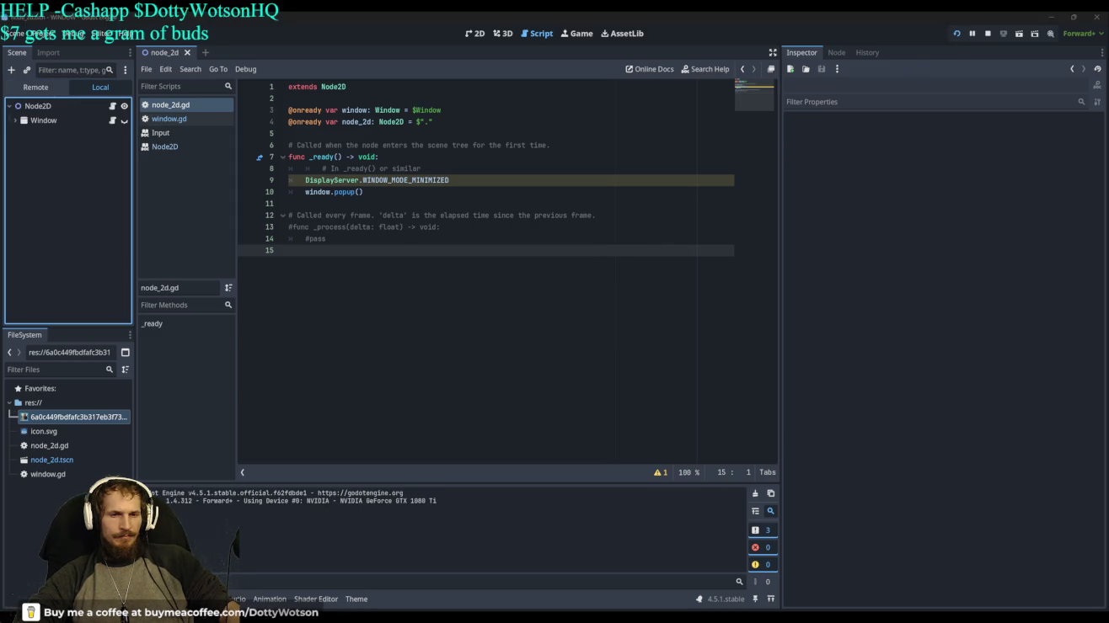
Step: Stop the run, hide the Node2D with its visibility toggle, and run again
key("alt+F4")
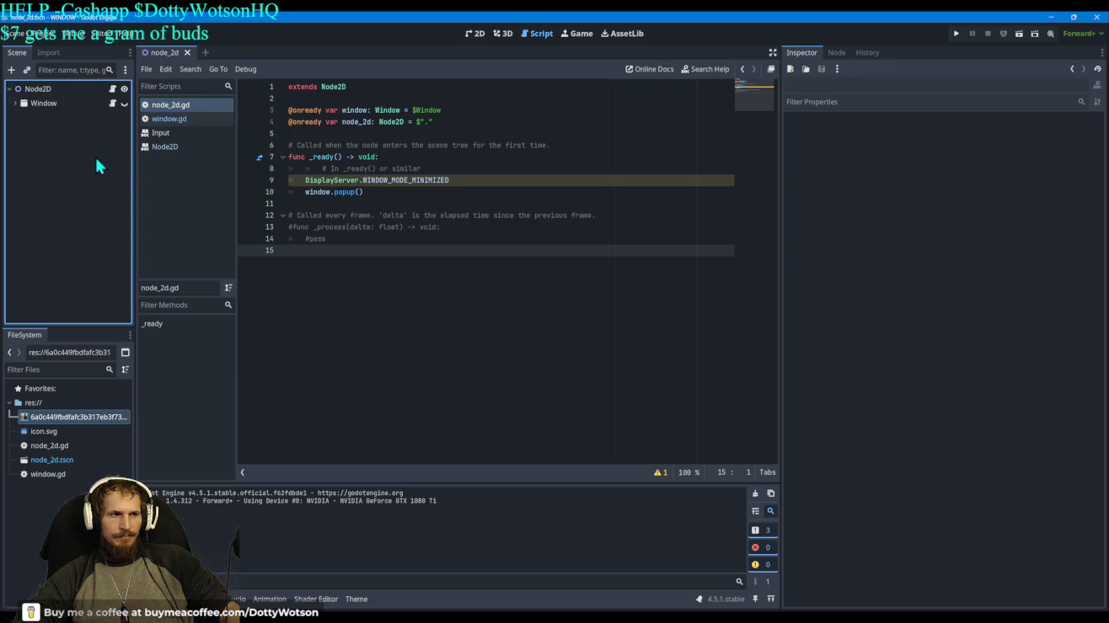
left_click(124, 88)
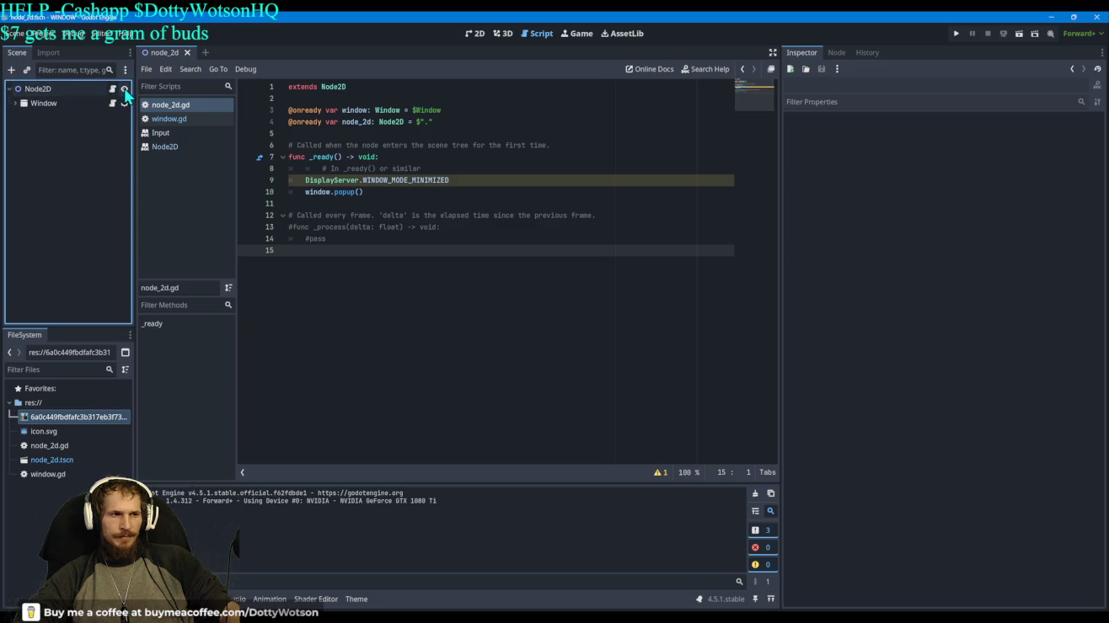
left_click(954, 32)
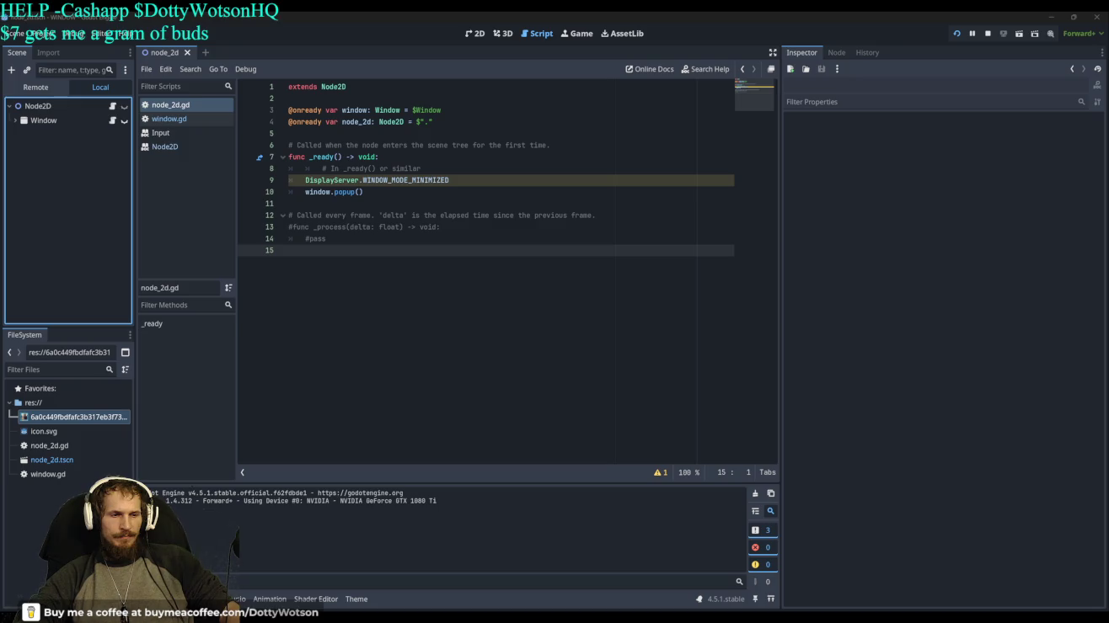
Step: Delete the DisplayServer.WINDOW_MODE_MINIMIZED line from _ready and type viewport.hide() above window.popup()
left_click(113, 88)
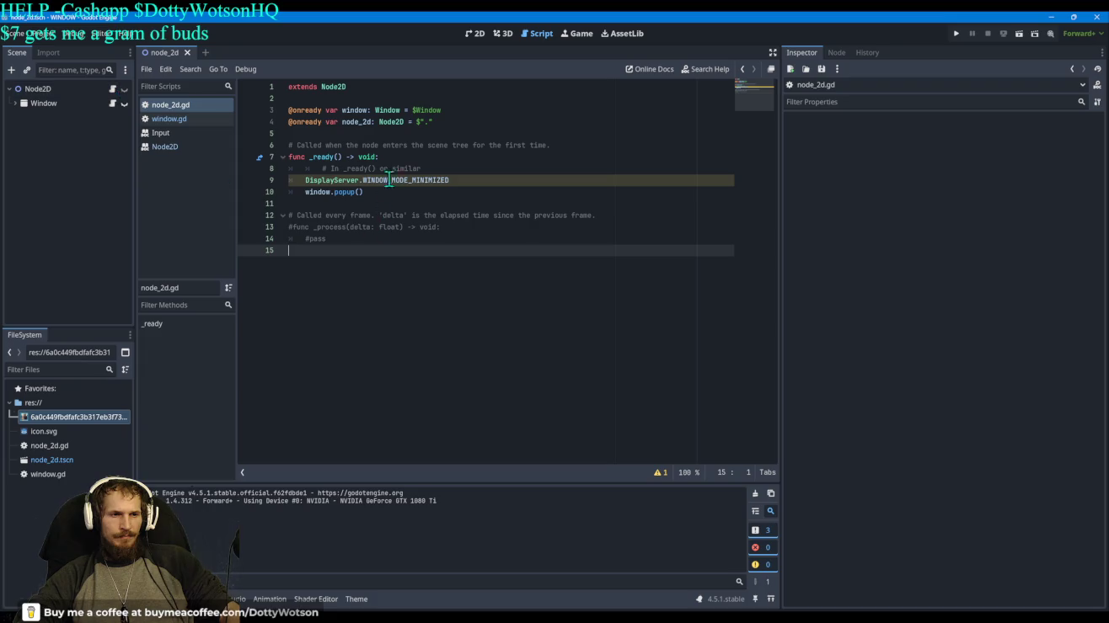
left_click_drag(452, 183, 305, 179)
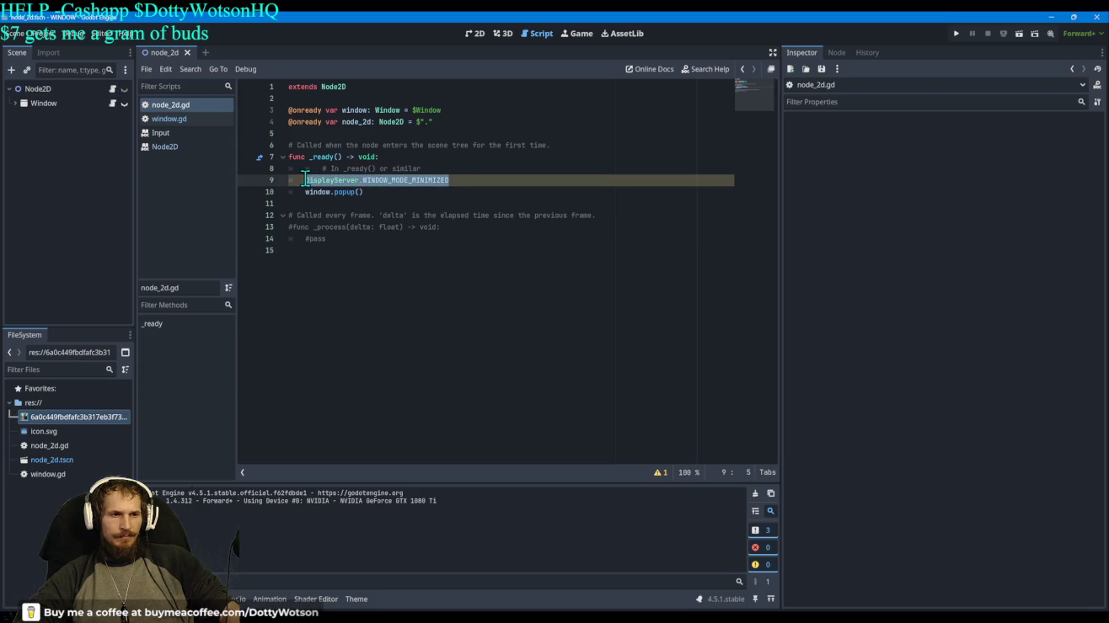
key("BackSpace")
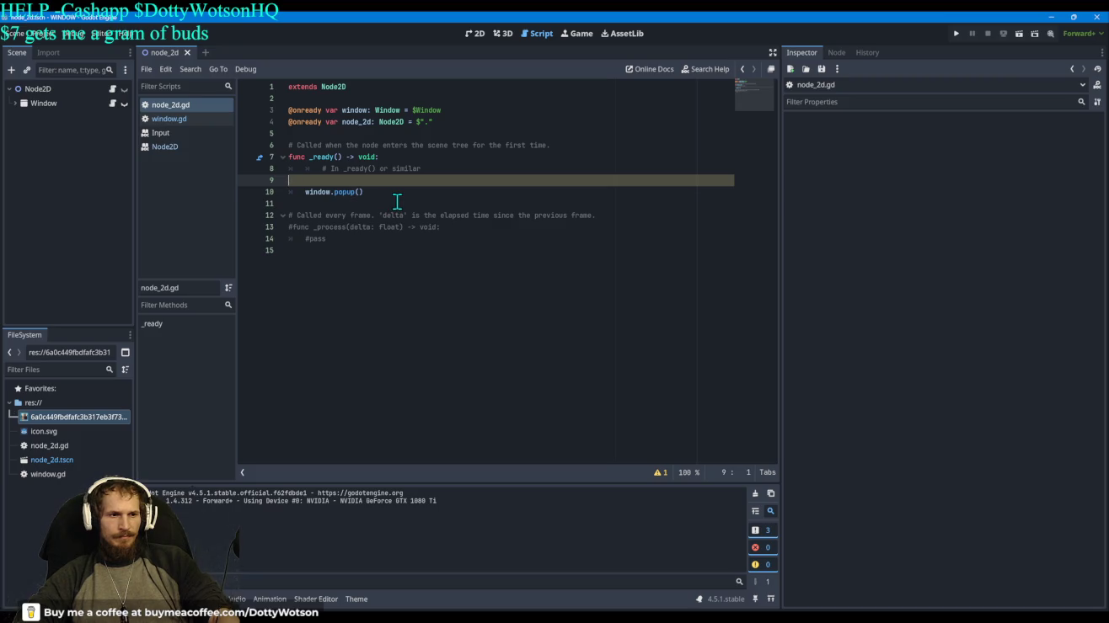
key("BackSpace")
key("BackSpace")
key("BackSpace")
key("BackSpace")
key("BackSpace")
key("BackSpace")
key("BackSpace")
key("BackSpace")
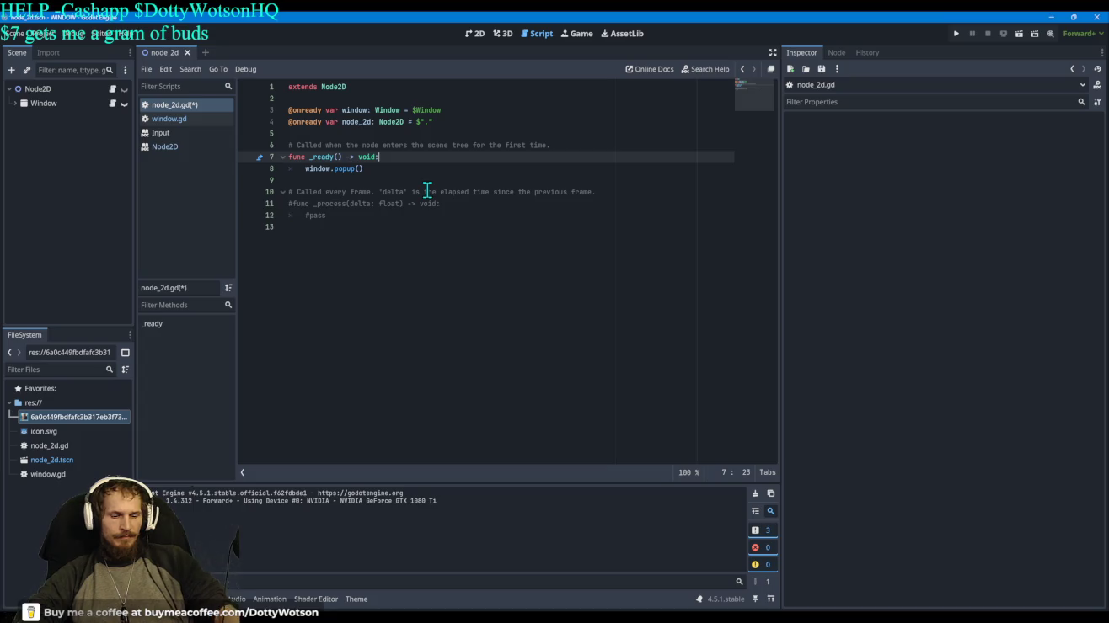
key("Return")
type("viewp")
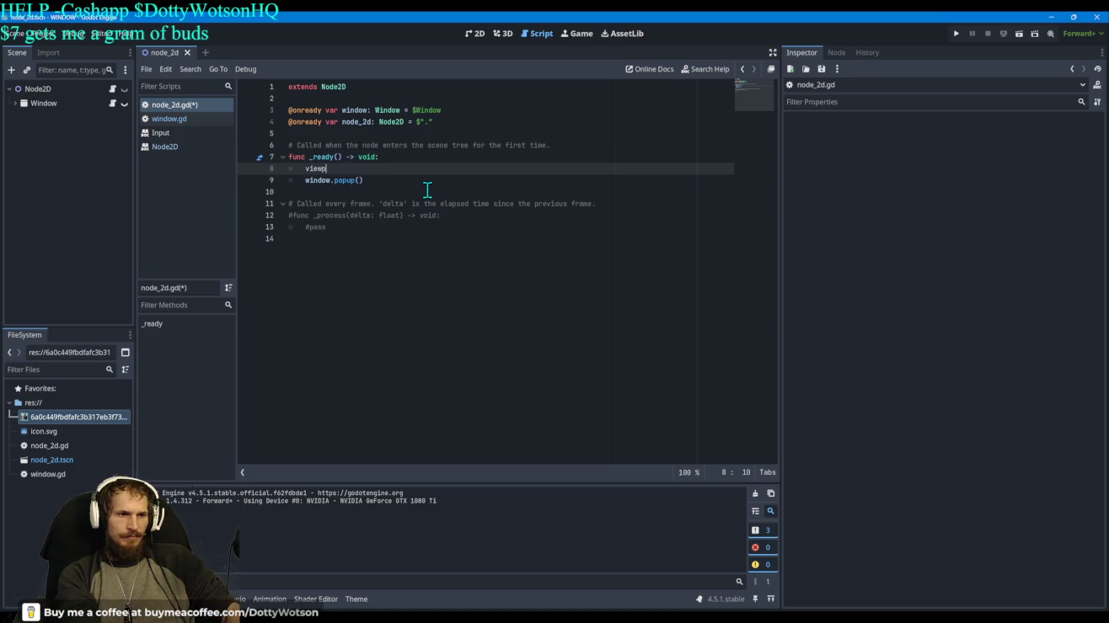
type("ort")
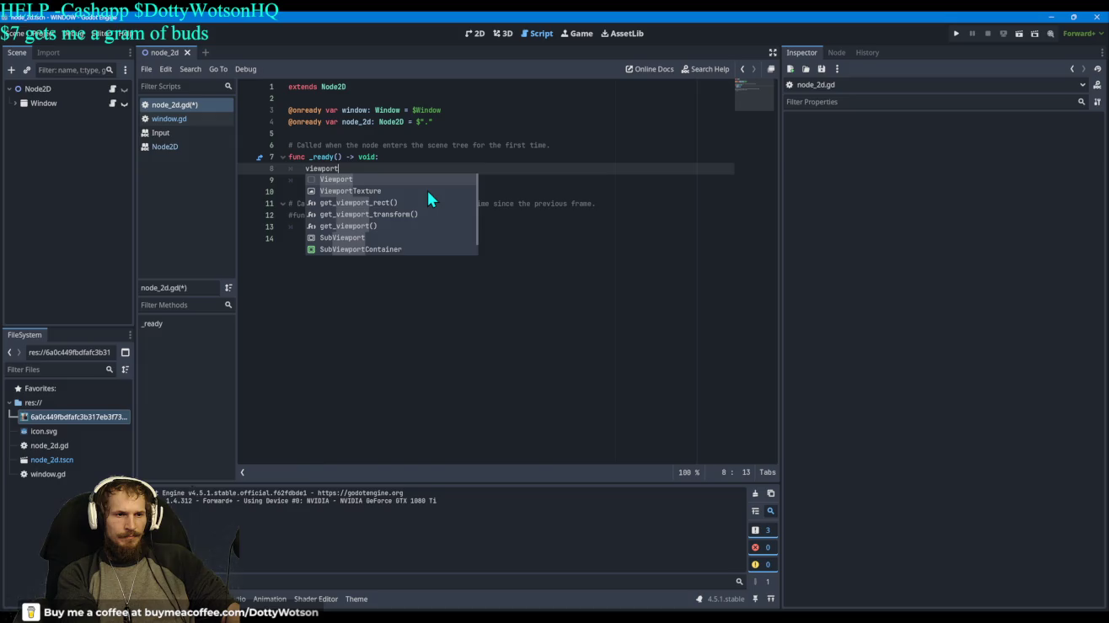
type(".hid")
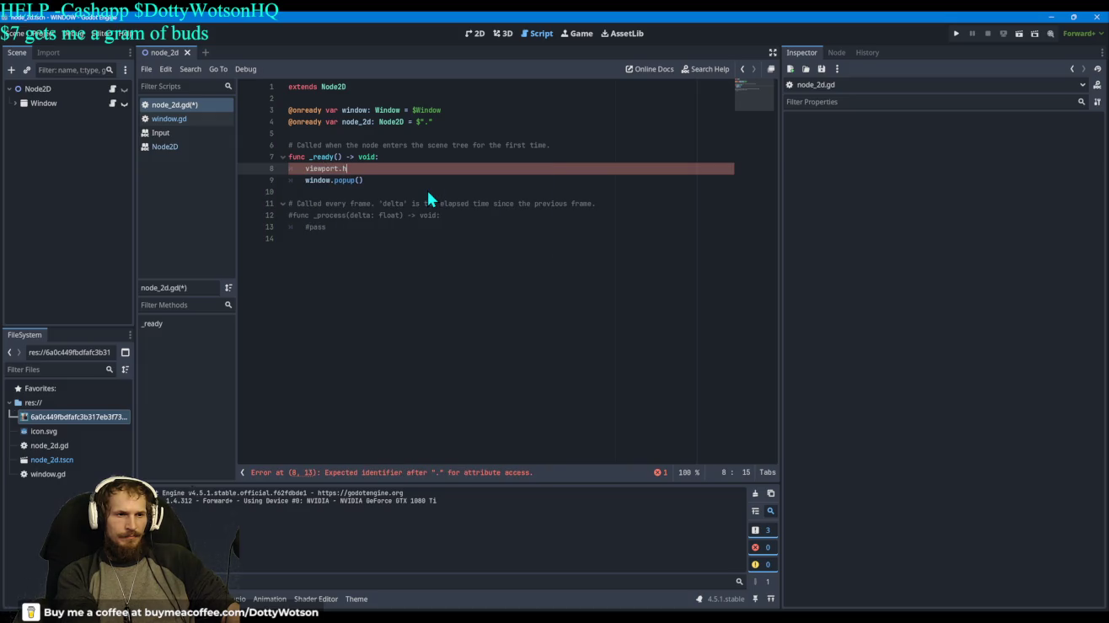
type("e(")
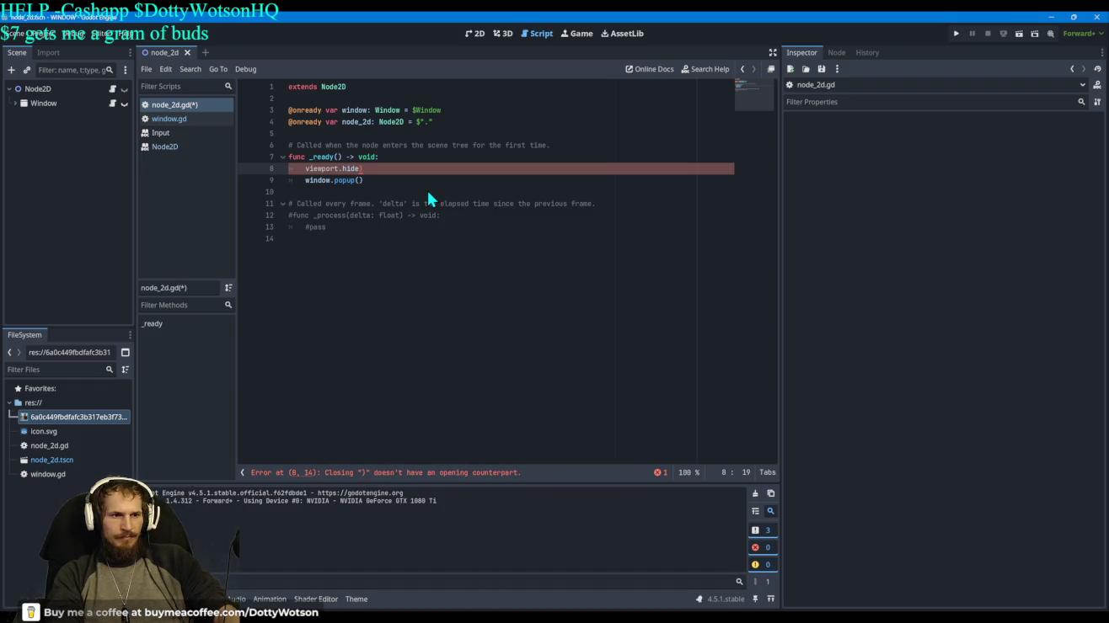
type(")")
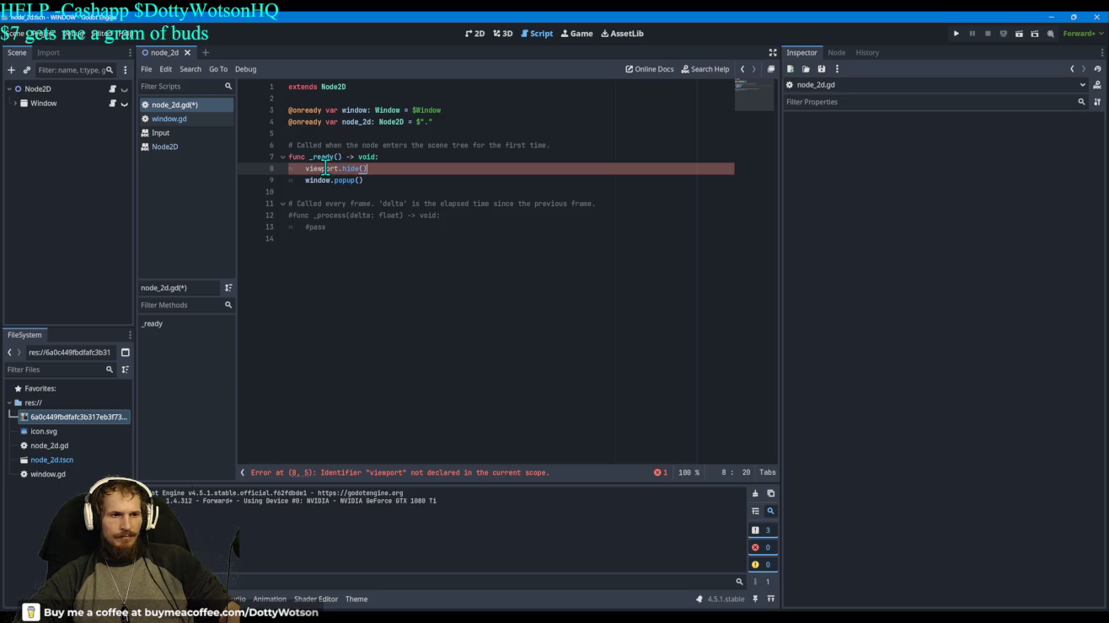
Step: Replace viewport.hide() on line 8 with the autocompleted Viewport class name
key("BackSpace")
key("BackSpace")
key("BackSpace")
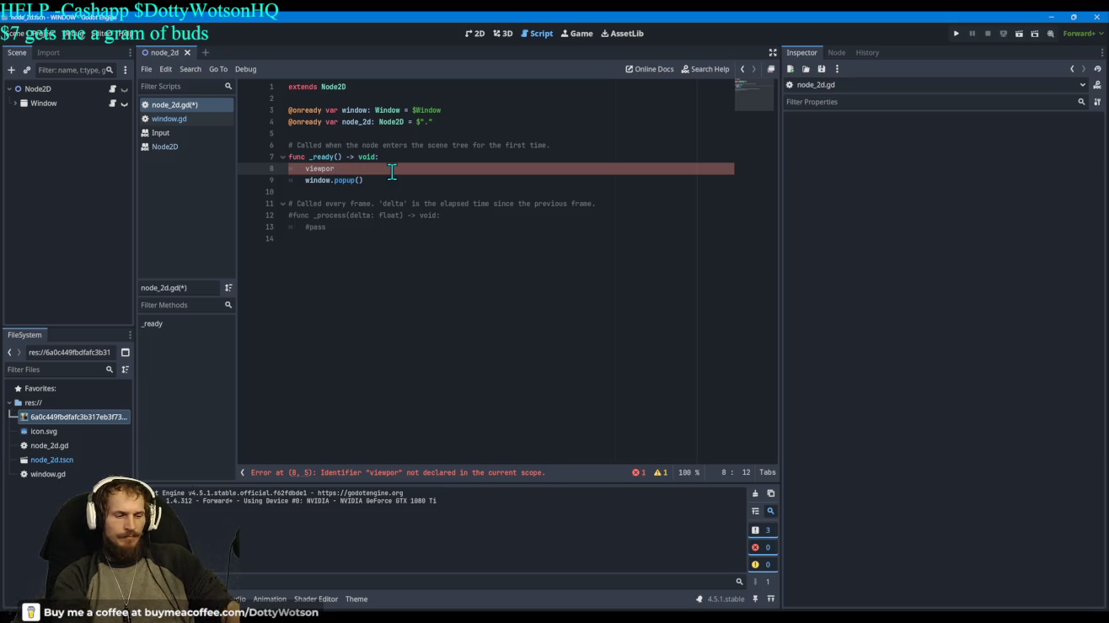
type("t")
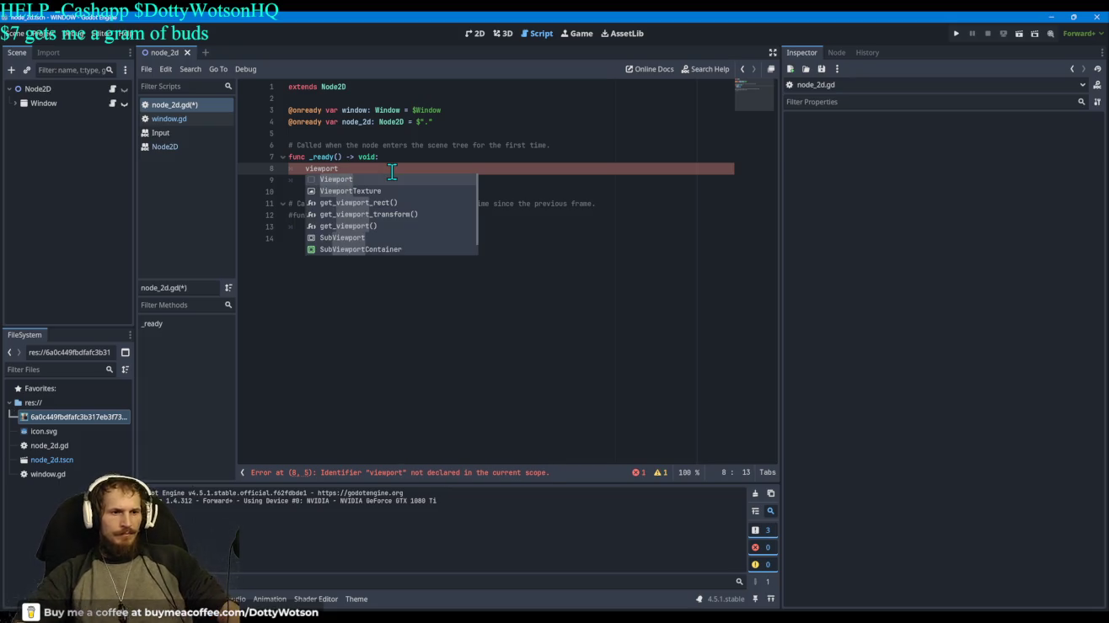
scroll(379, 210, "down", 6)
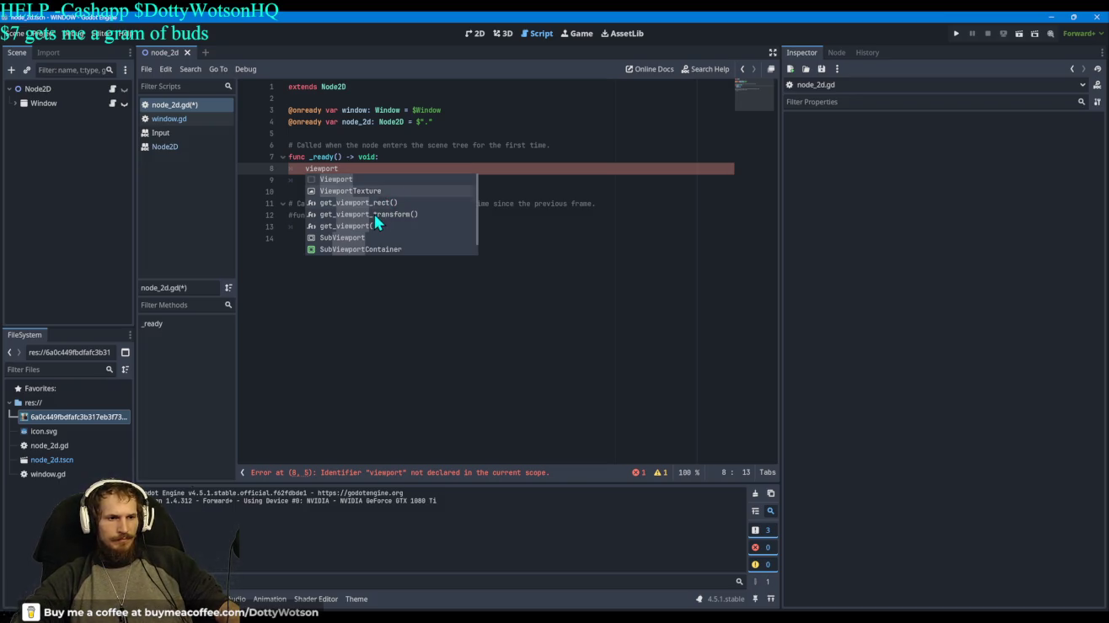
scroll(390, 247, "up", 6)
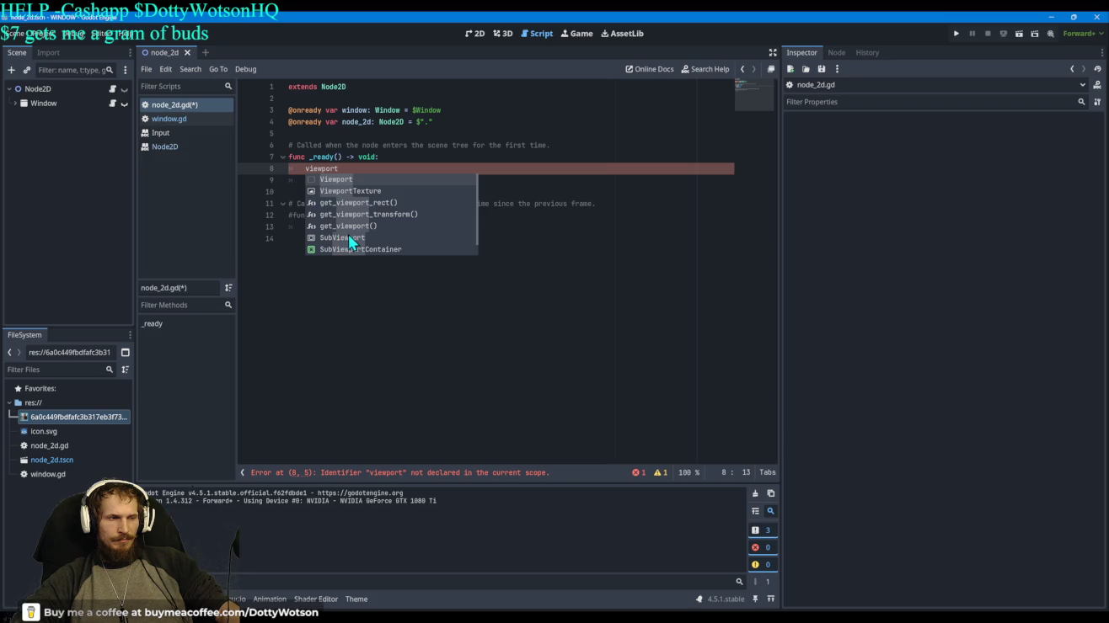
left_click(342, 182)
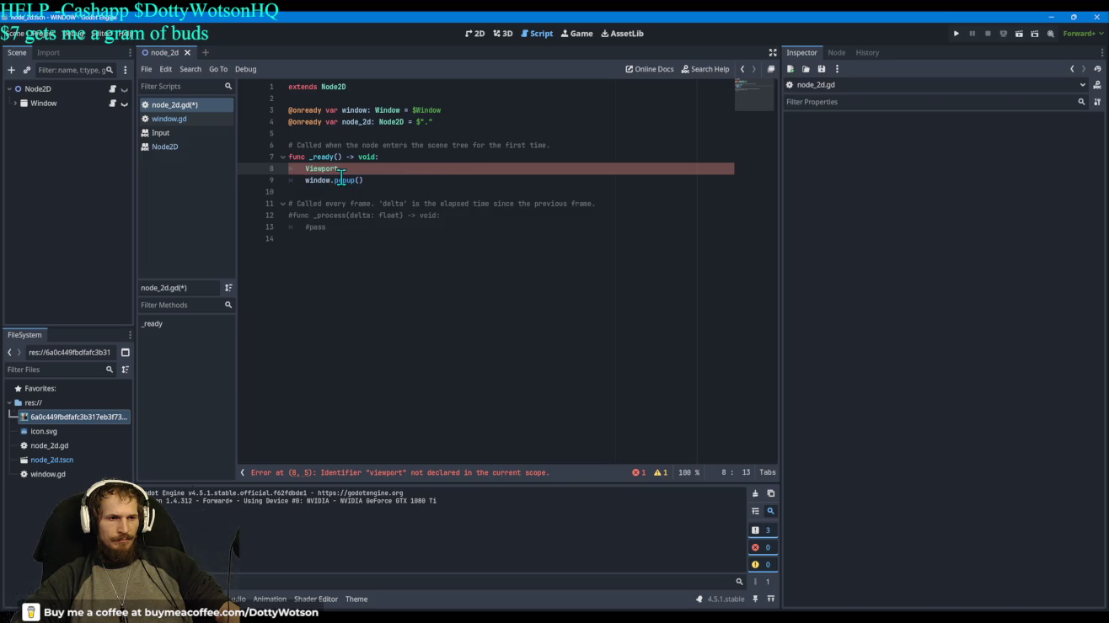
type(".")
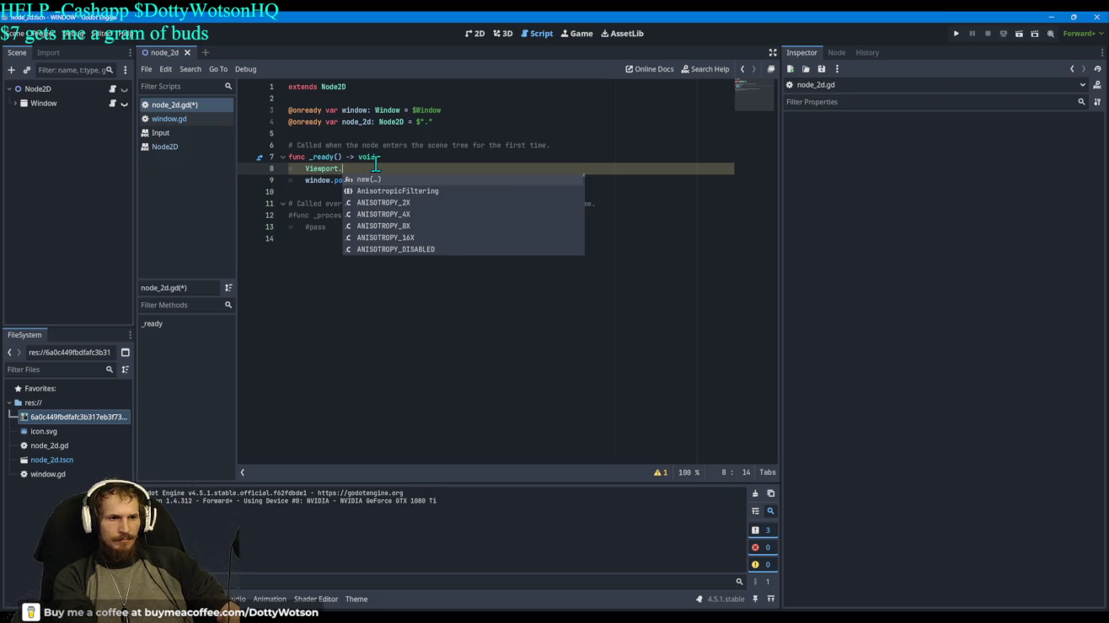
type("hid")
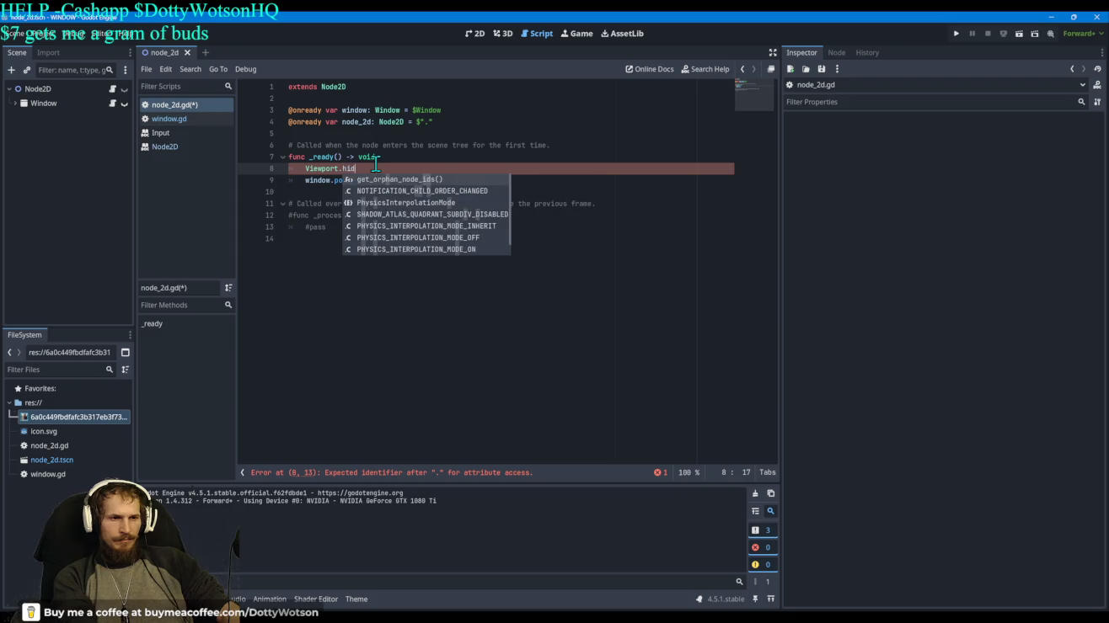
type("e")
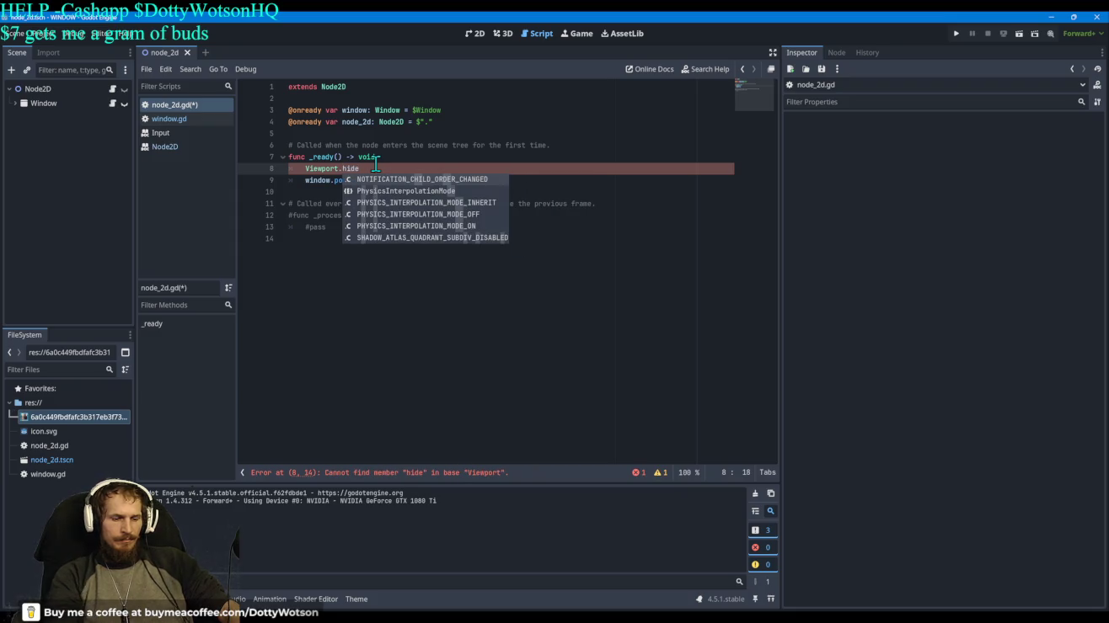
type("()")
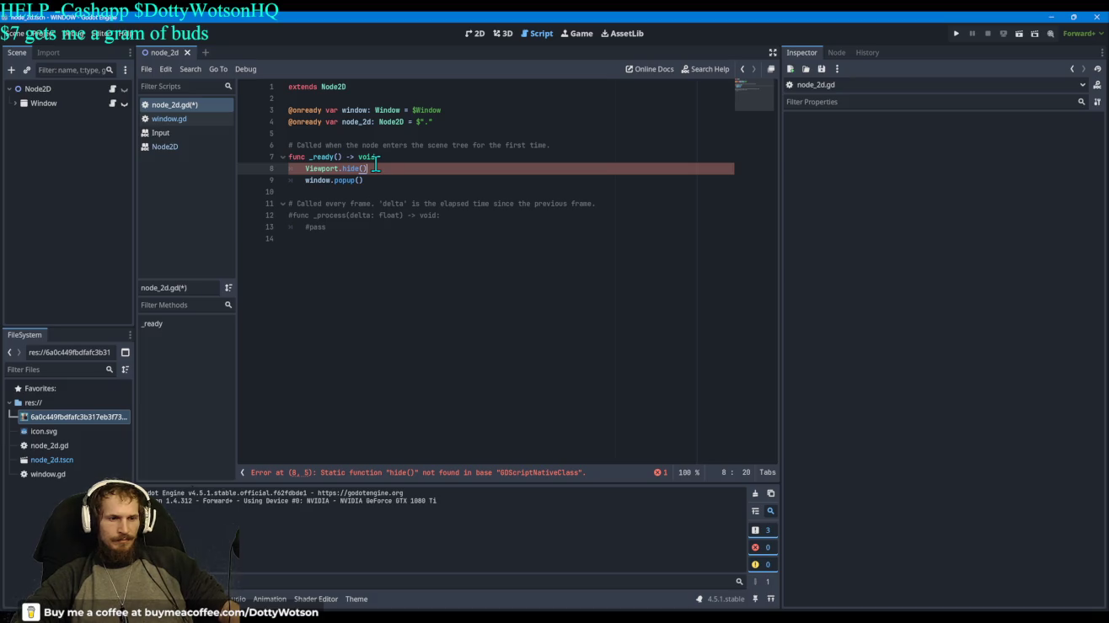
key("BackSpace")
key("BackSpace")
key("BackSpace")
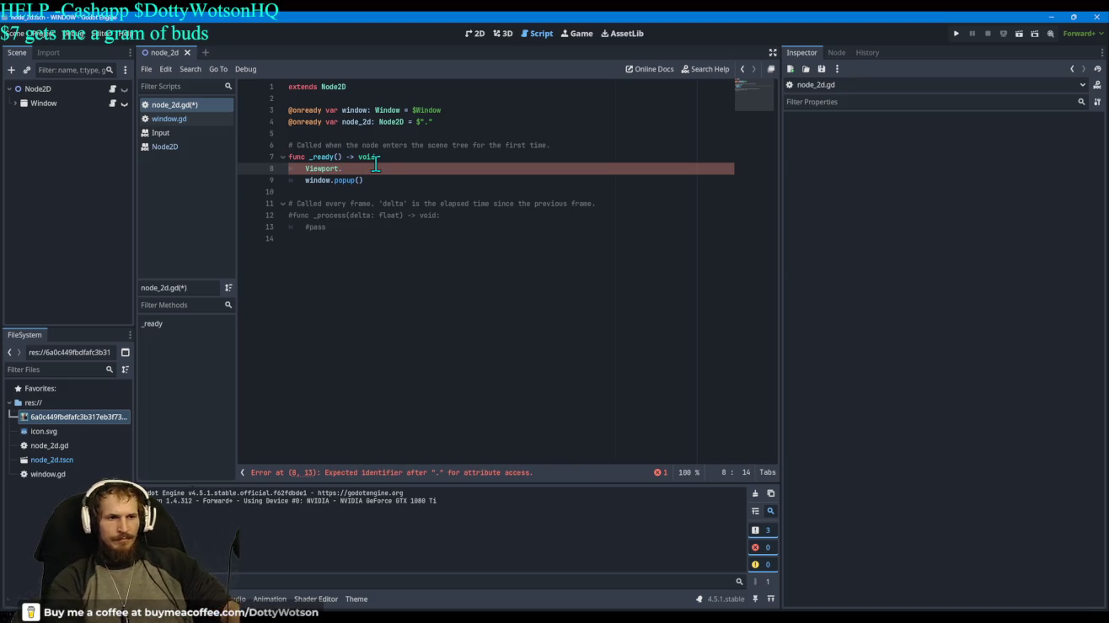
type(".")
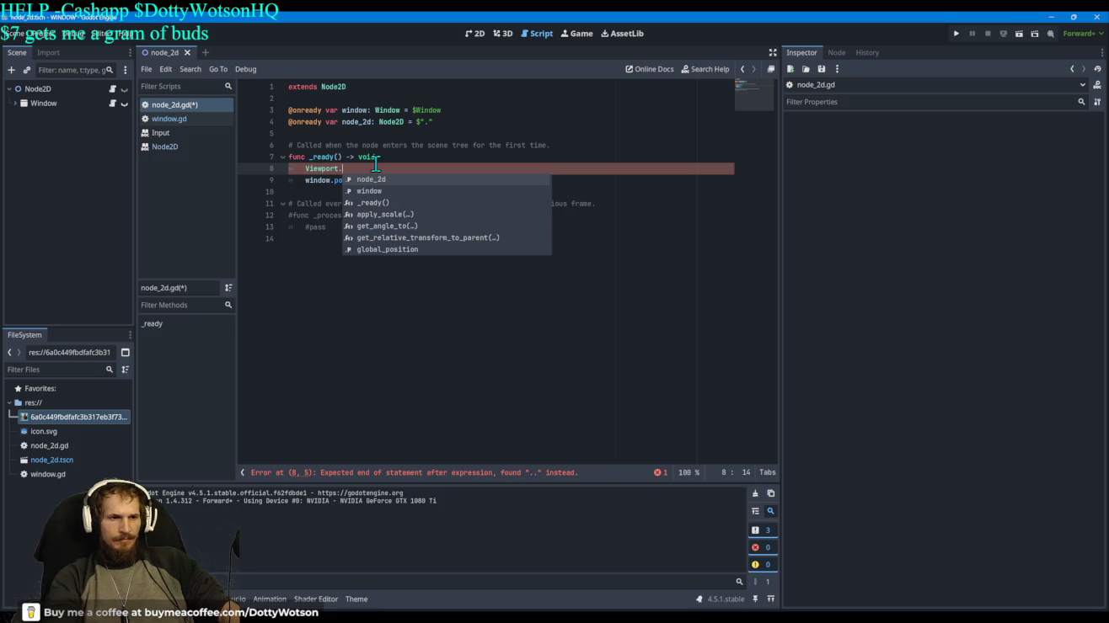
key("BackSpace")
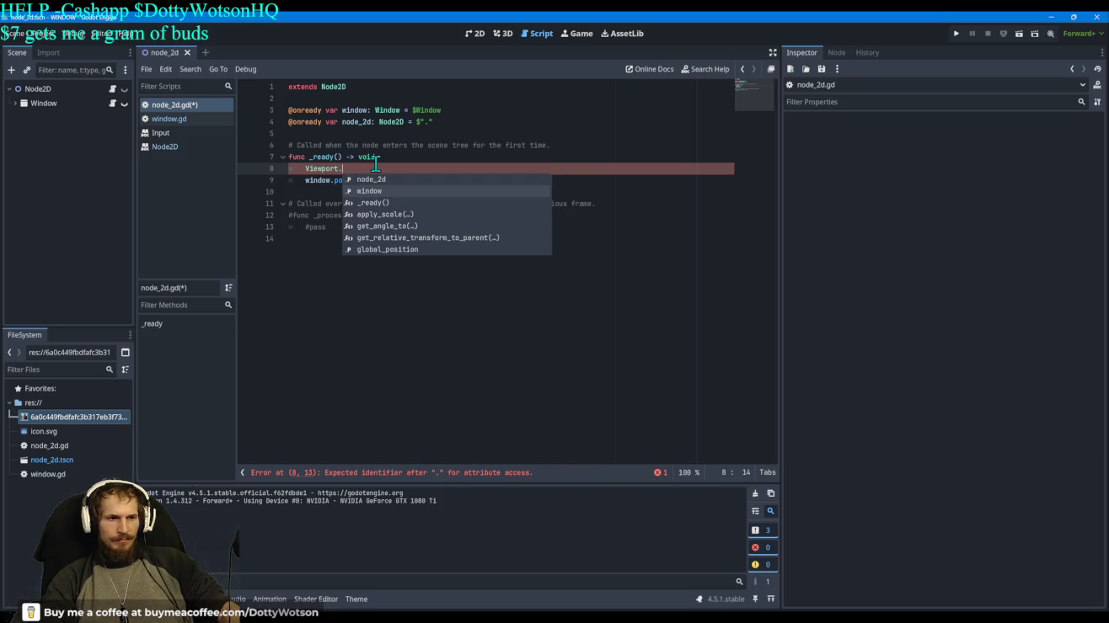
key("Up")
key("Down")
key("Down")
key("Down")
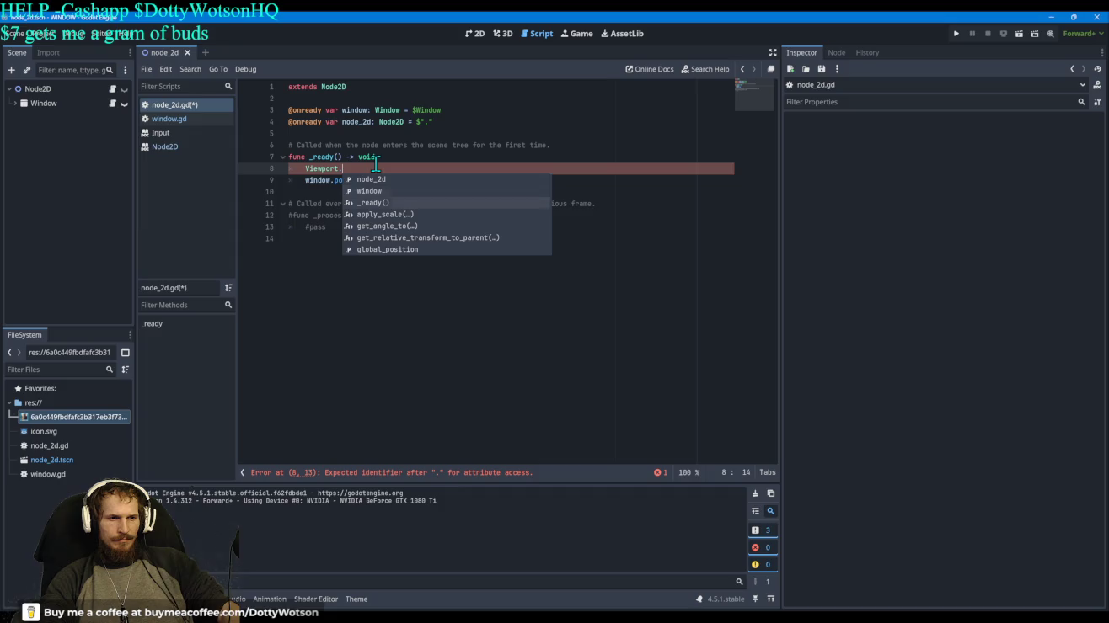
key("BackSpace")
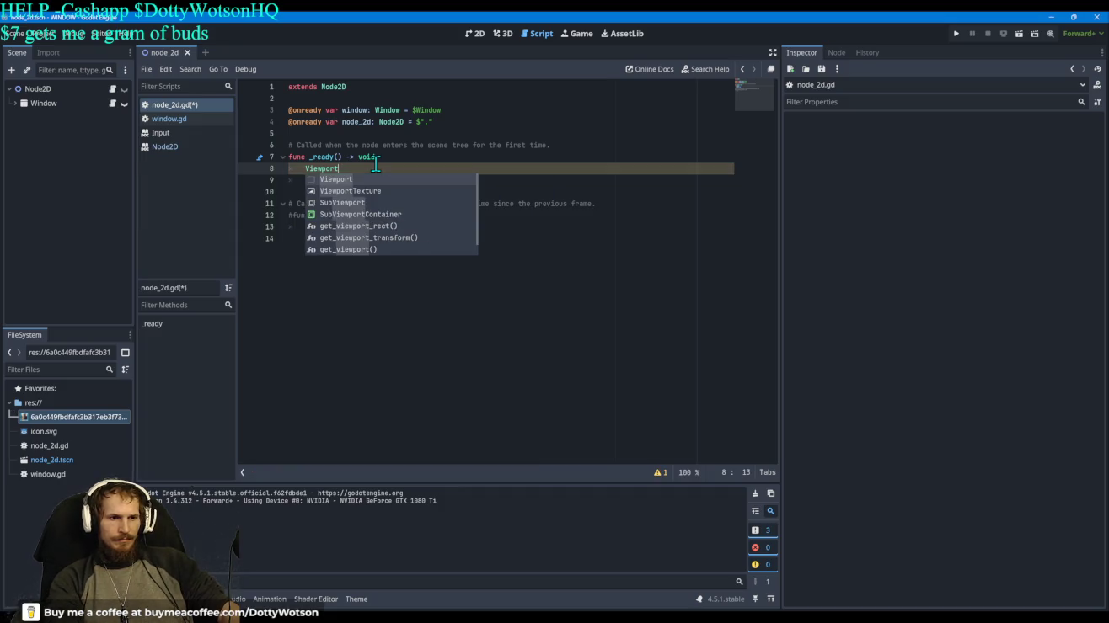
type(".")
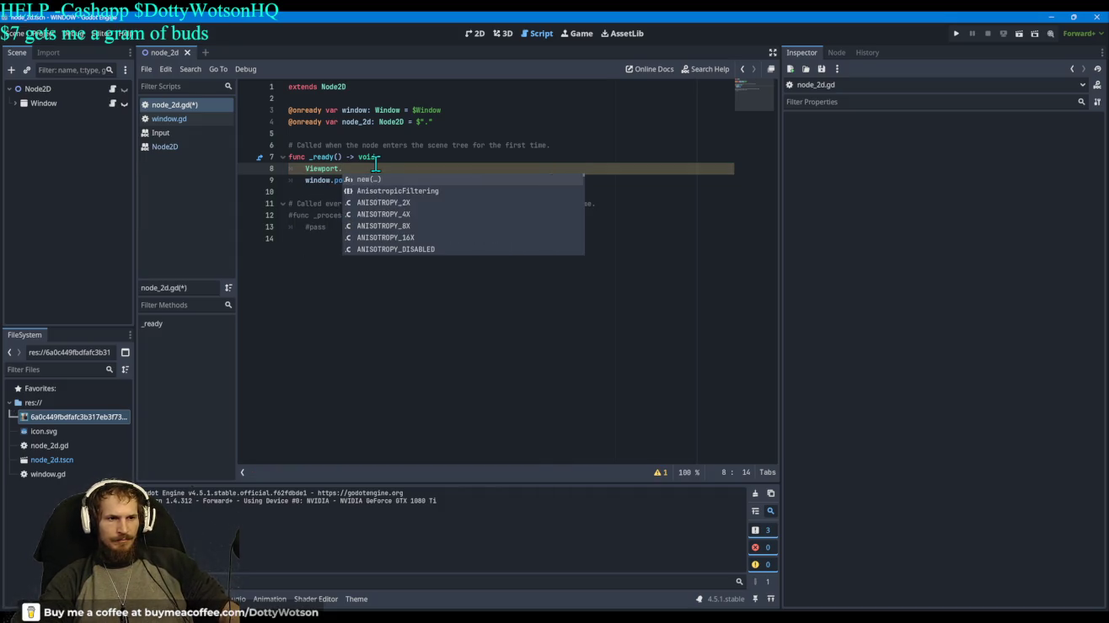
key("Up")
key("Up")
key("Up")
key("Up")
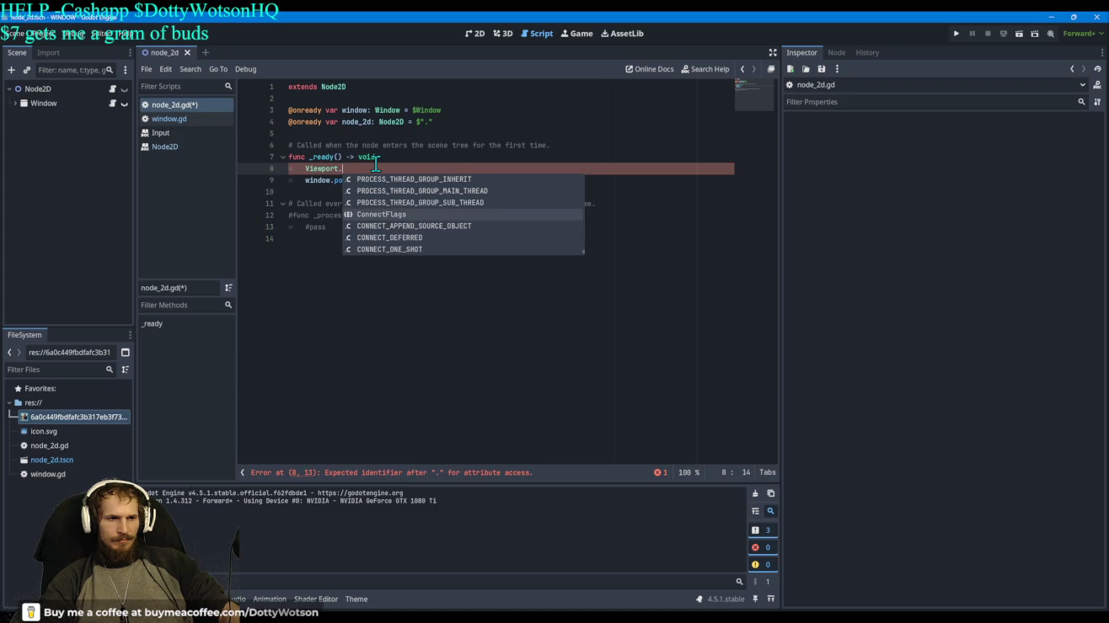
key("Up")
key("Up")
key("Up")
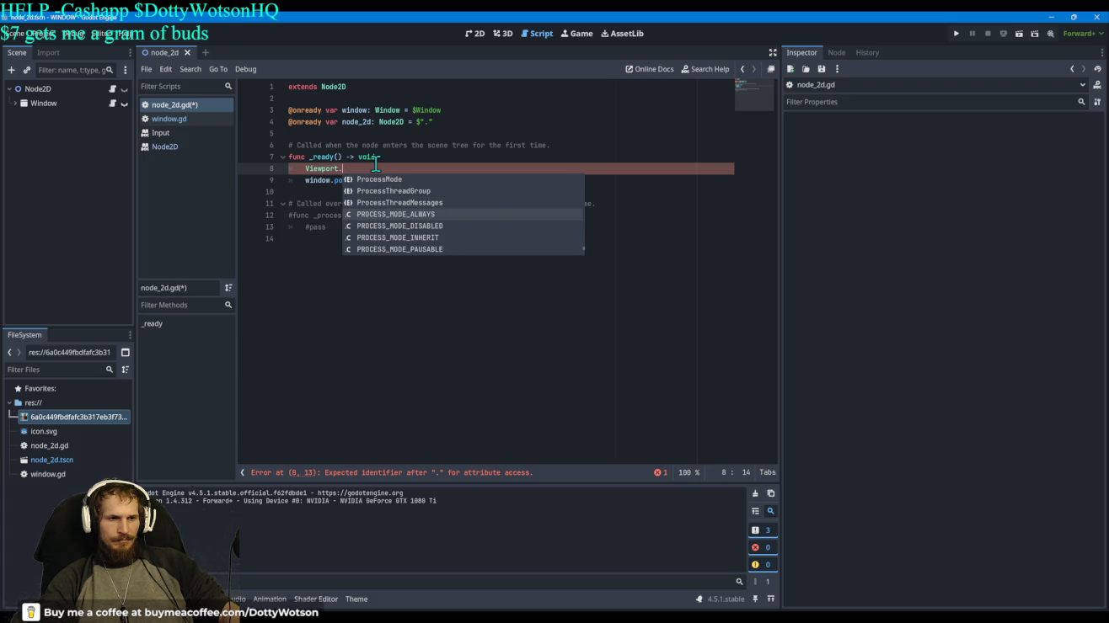
key("Up")
key("Up")
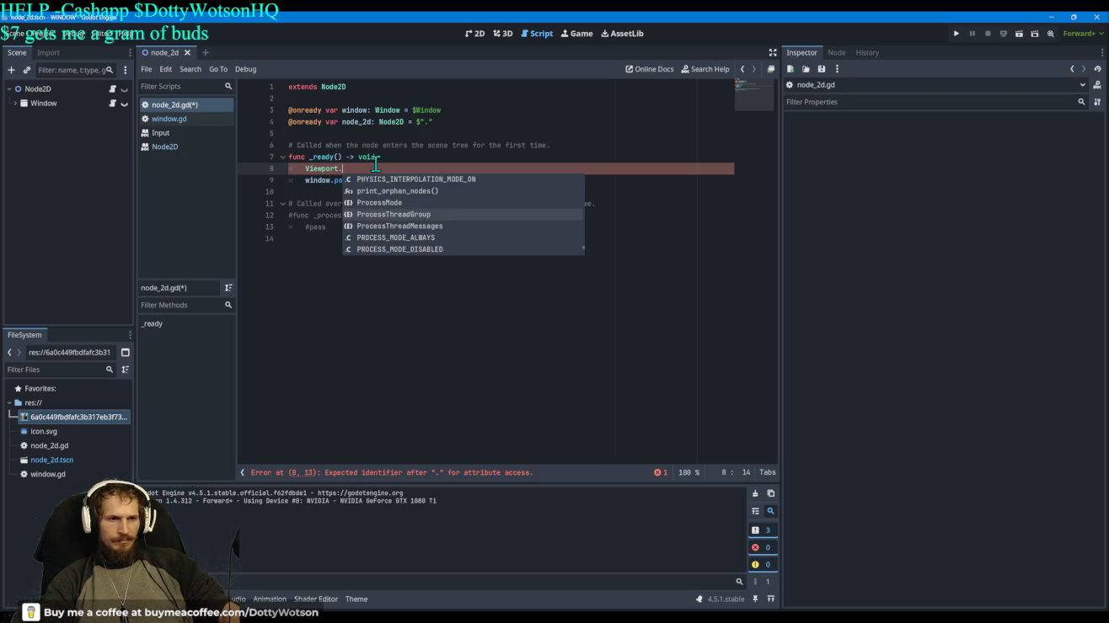
key("Up")
key("Up")
key("Up")
key("Up")
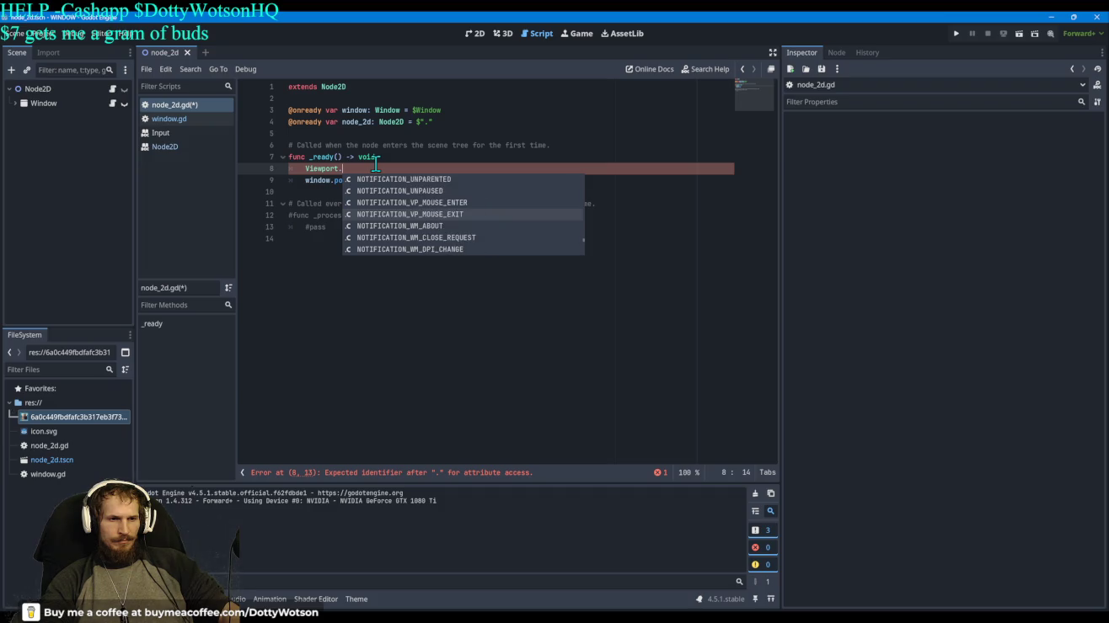
key("Up")
key("Up")
key("Up")
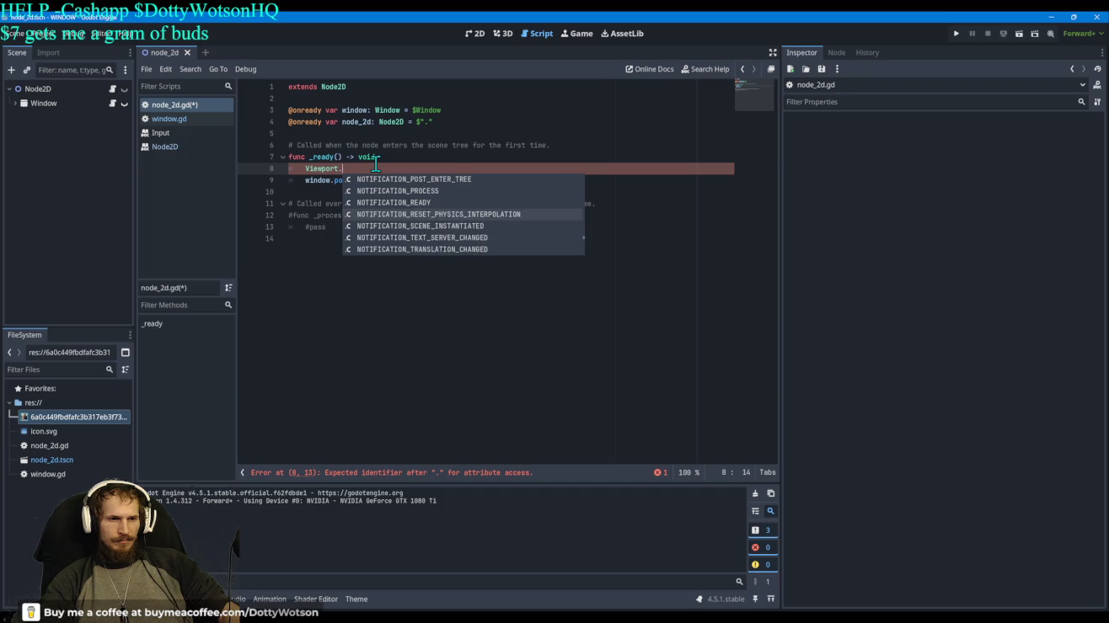
key("Up")
key("Up")
key("Up")
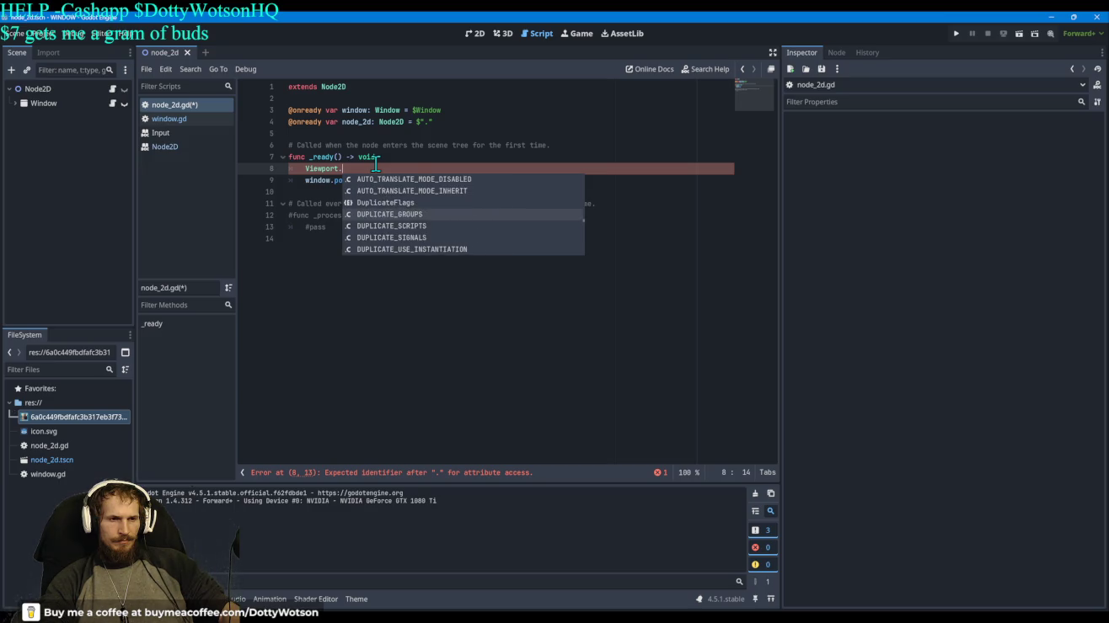
key("Up")
key("Up")
key("Up")
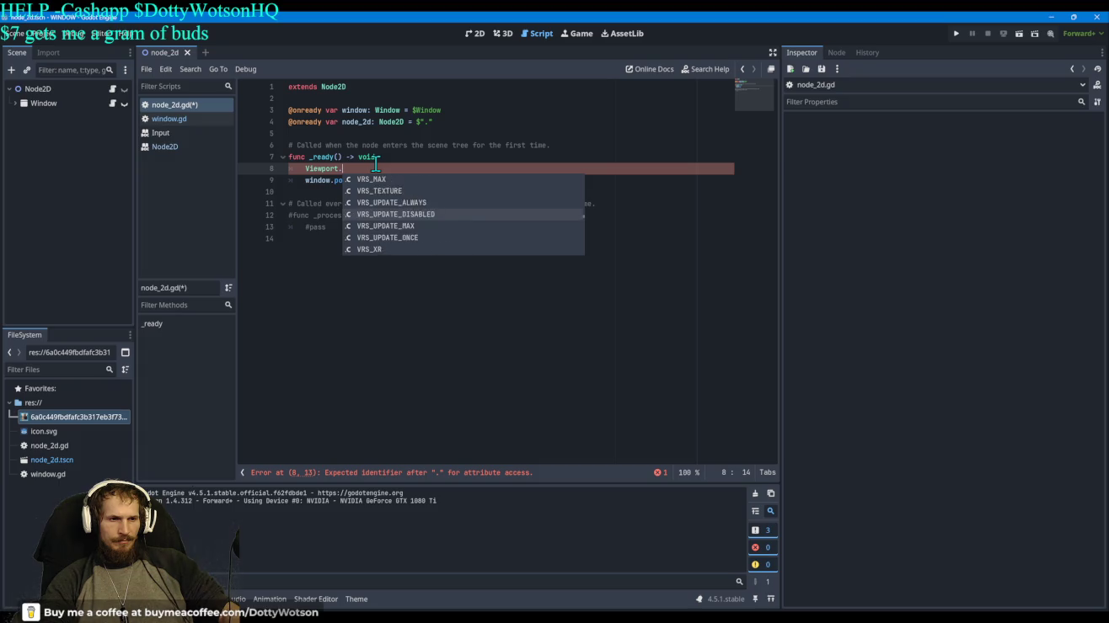
key("Up")
key("Up")
key("Up")
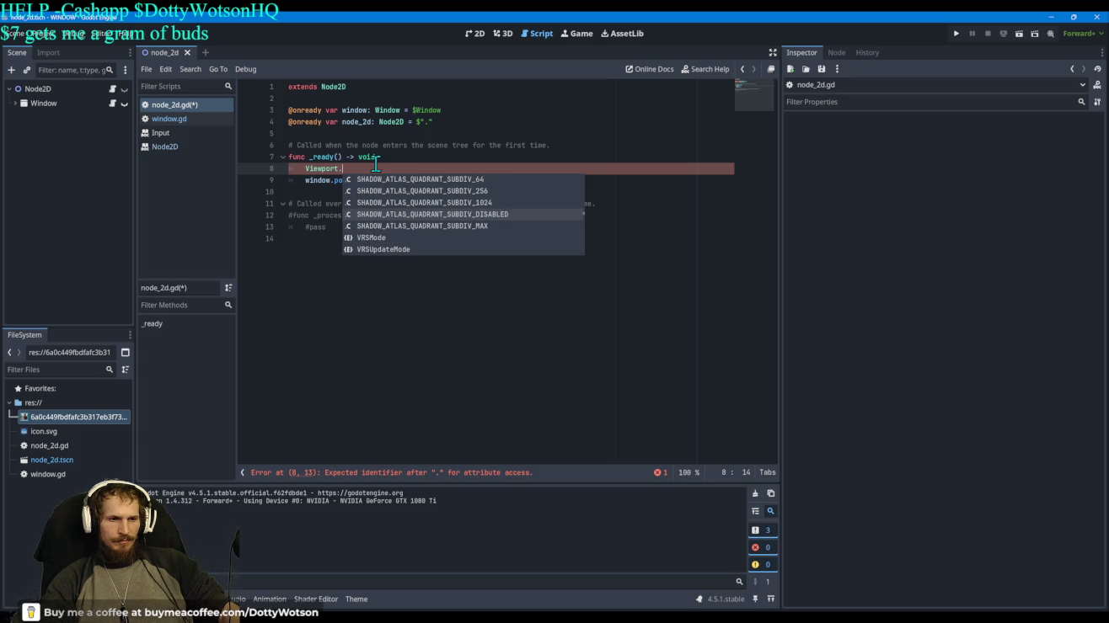
key("Up")
key("Up")
key("Up")
key("Up")
key("Up")
key("Up")
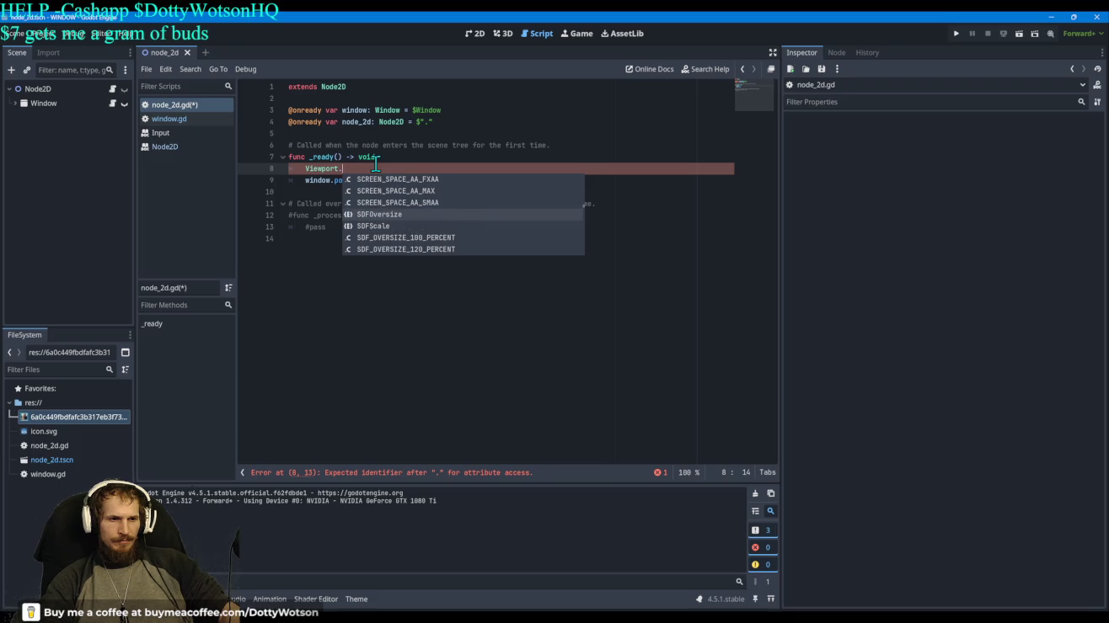
key("Up")
key("Up")
key("Up")
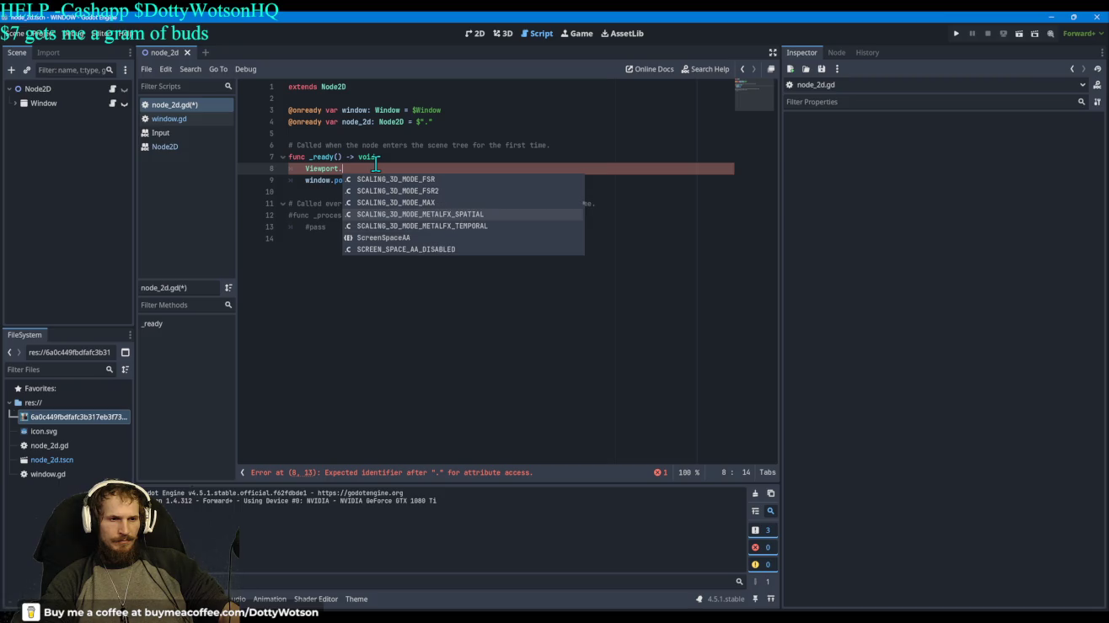
key("Up")
key("Up")
key("Up")
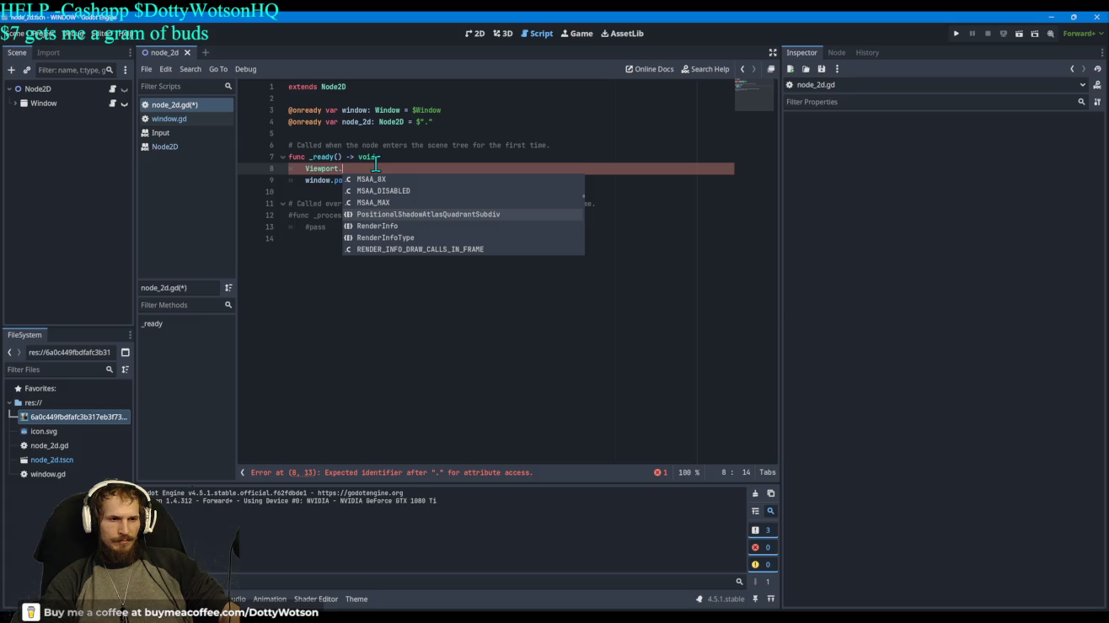
key("Down")
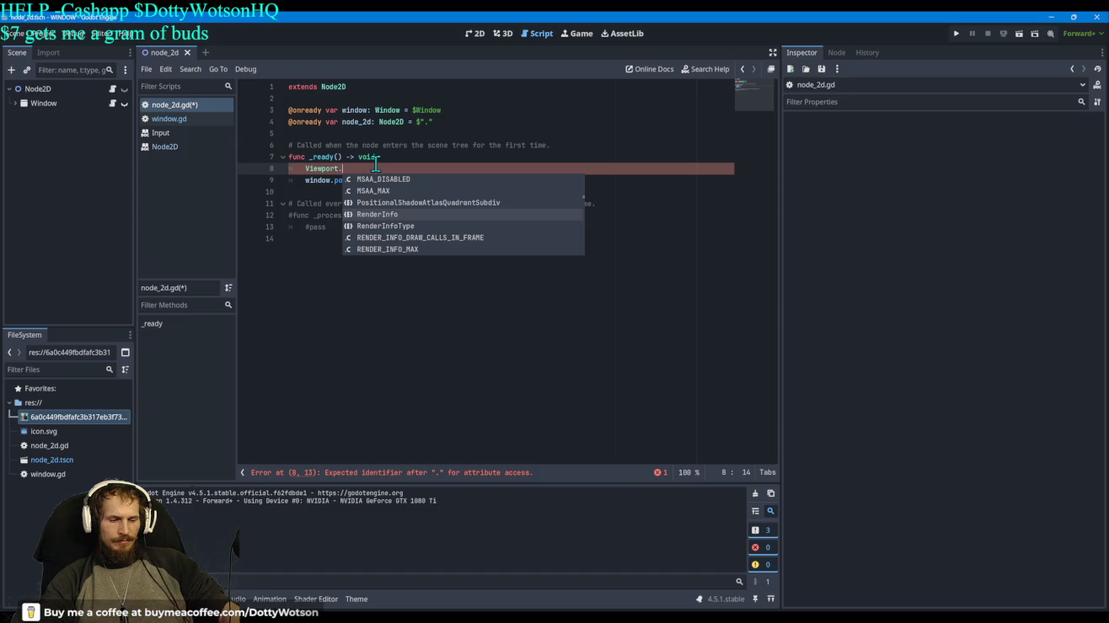
Step: Extend line 8 to Viewport.RenderInfo.RENDER_INFO_DRAW_CALLS_IN_FRAME using autocomplete
key("Return")
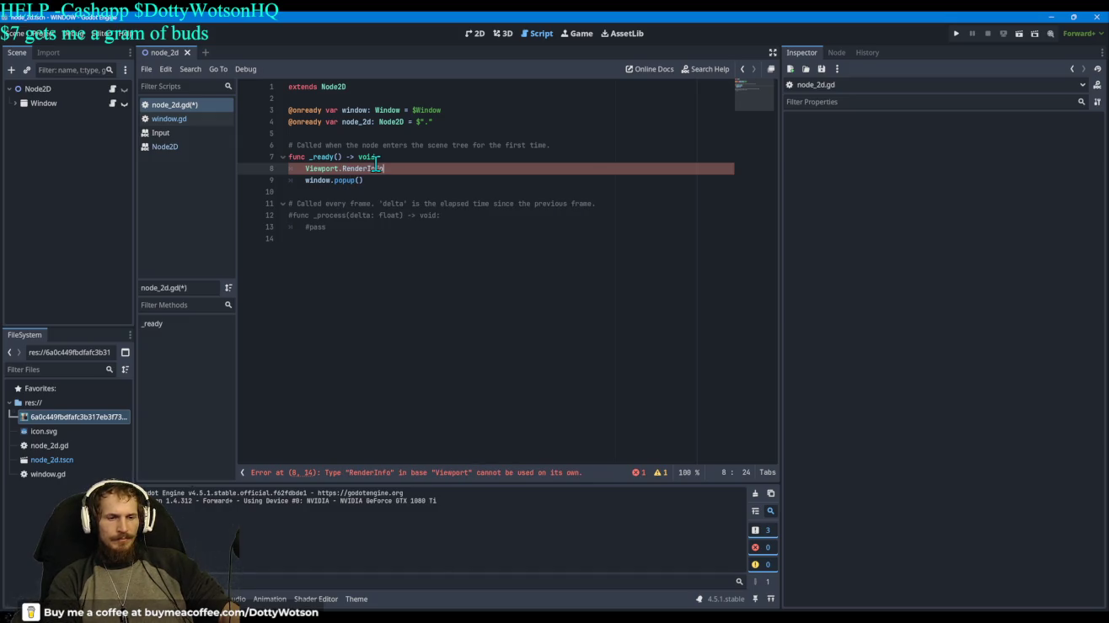
type(".")
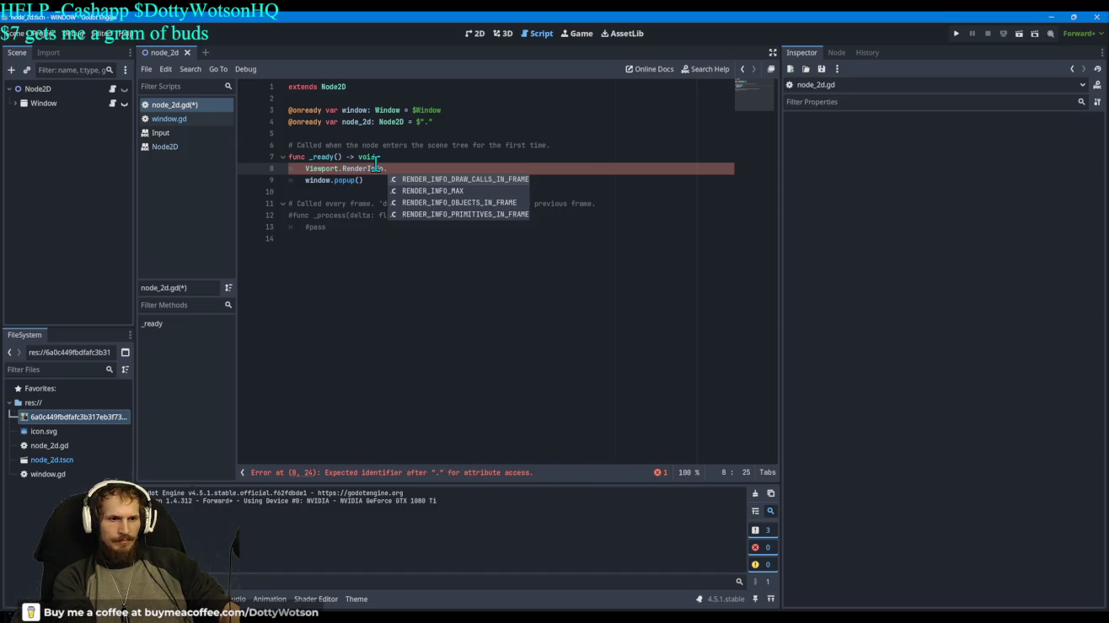
key("Up")
key("Up")
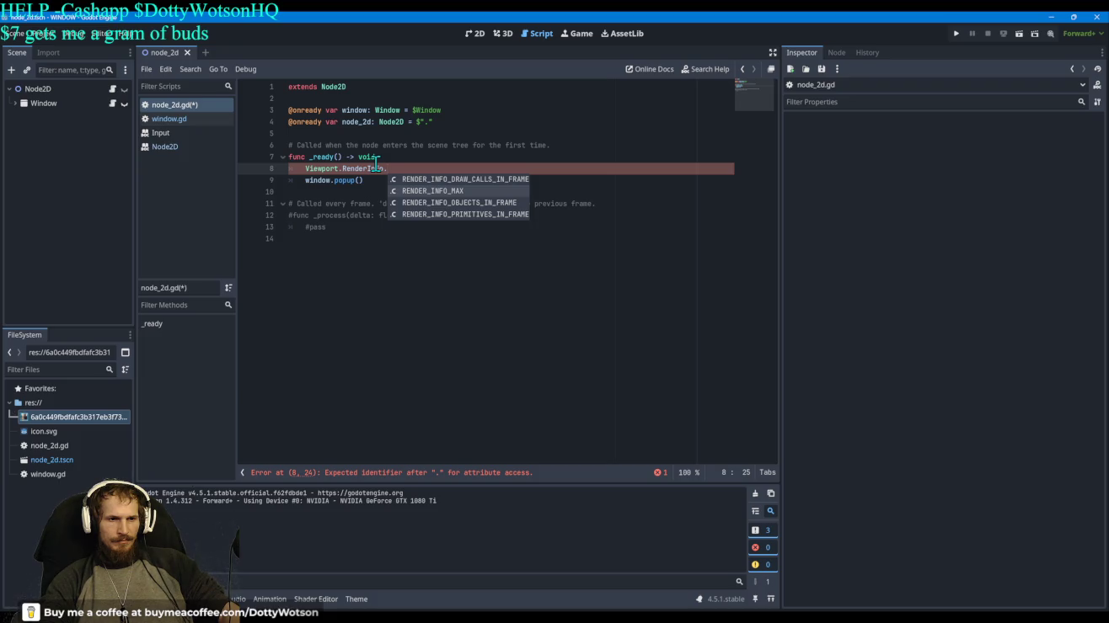
key("Up")
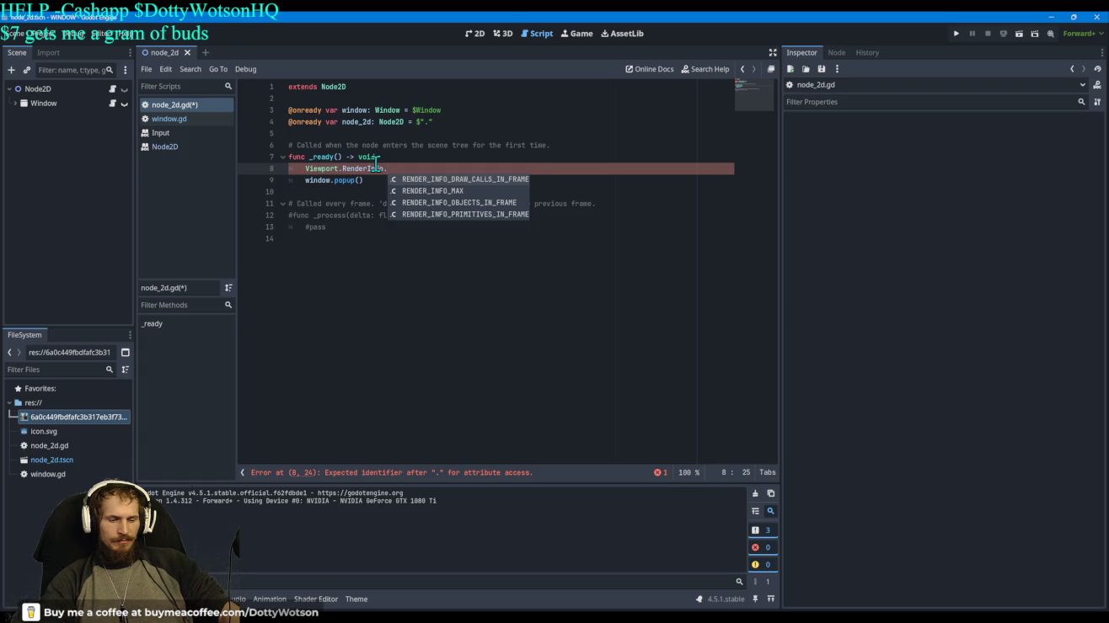
key("Return")
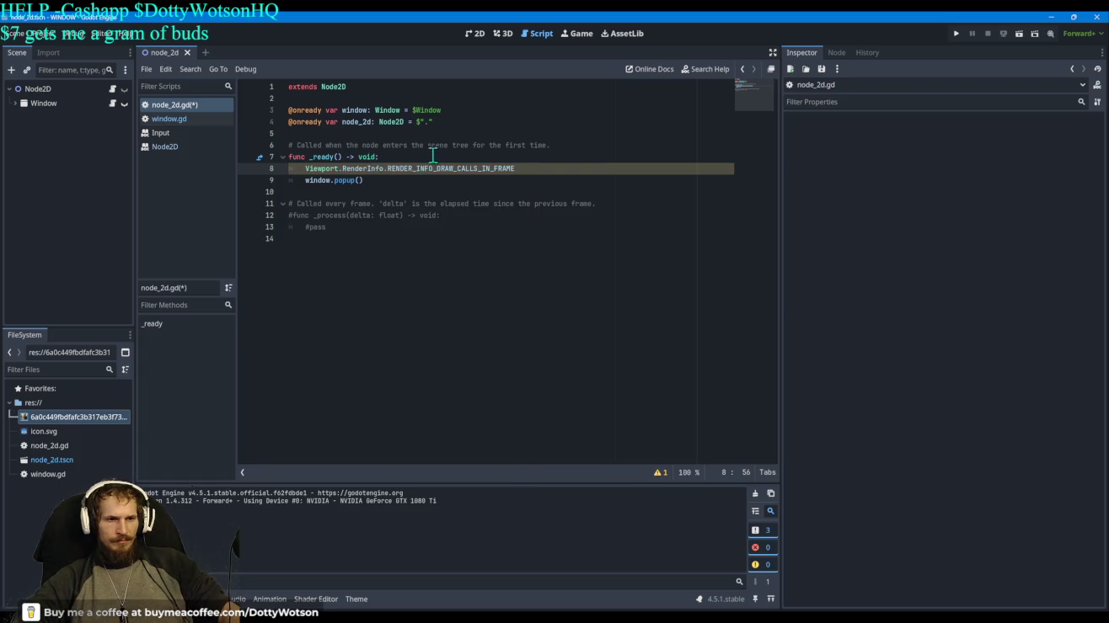
Step: Try appending () to line 8, then delete the constant name after RenderInfo
left_click(427, 195)
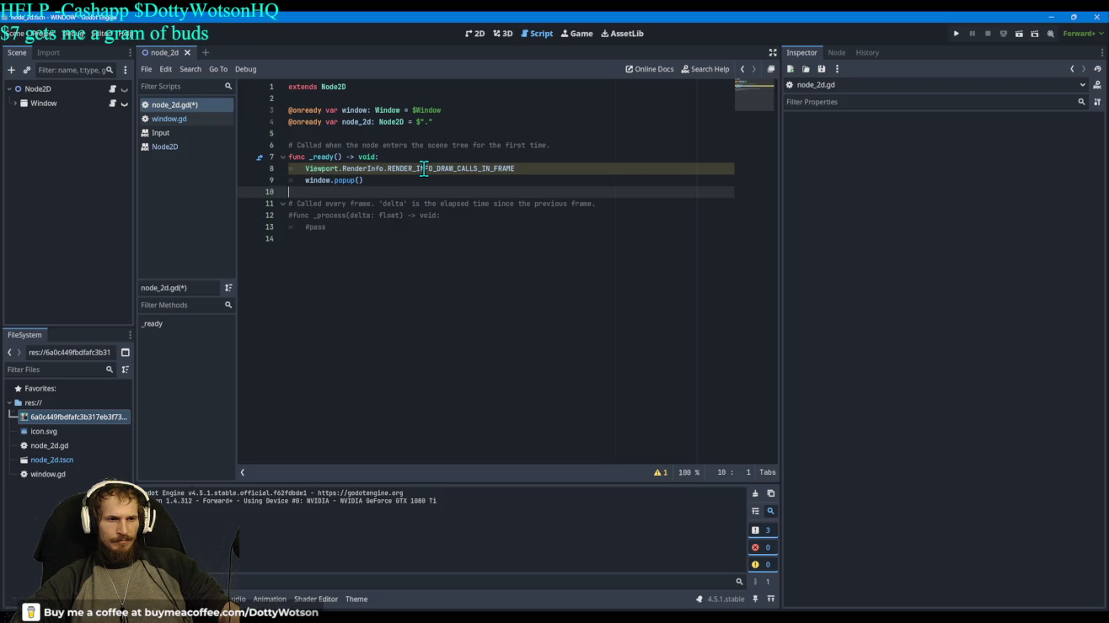
mouse_move(519, 169)
left_mouse_down()
mouse_move(305, 169)
mouse_move(555, 182)
mouse_move(545, 160)
left_mouse_up()
left_click(545, 169)
type("()")
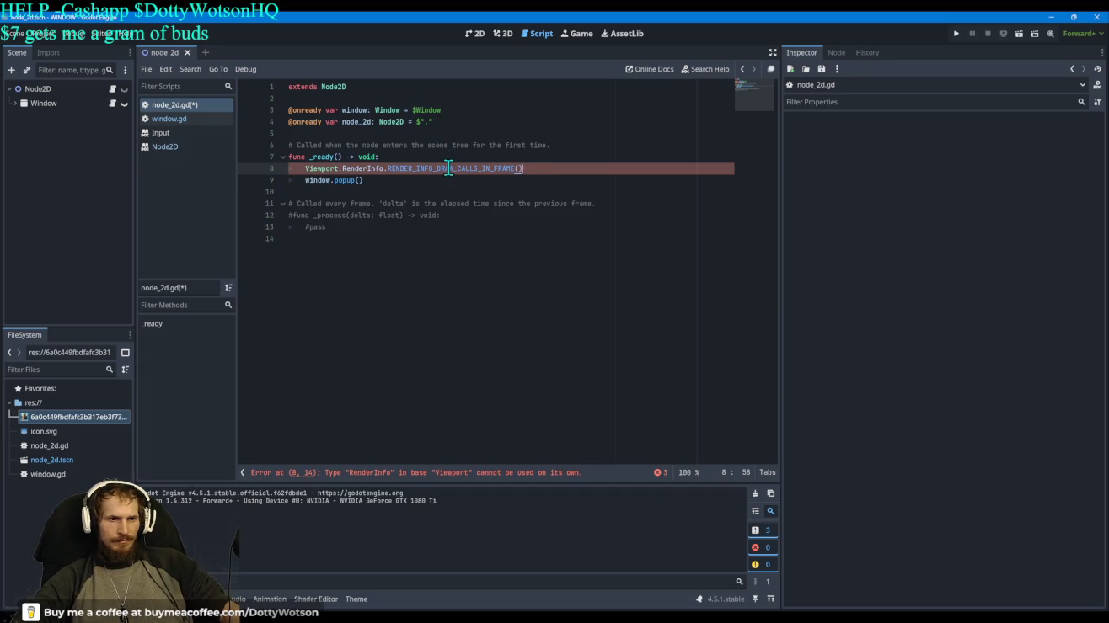
mouse_move(509, 170)
left_mouse_down()
mouse_move(384, 169)
mouse_move(394, 169)
left_mouse_up()
key("BackSpace")
key("BackSpace")
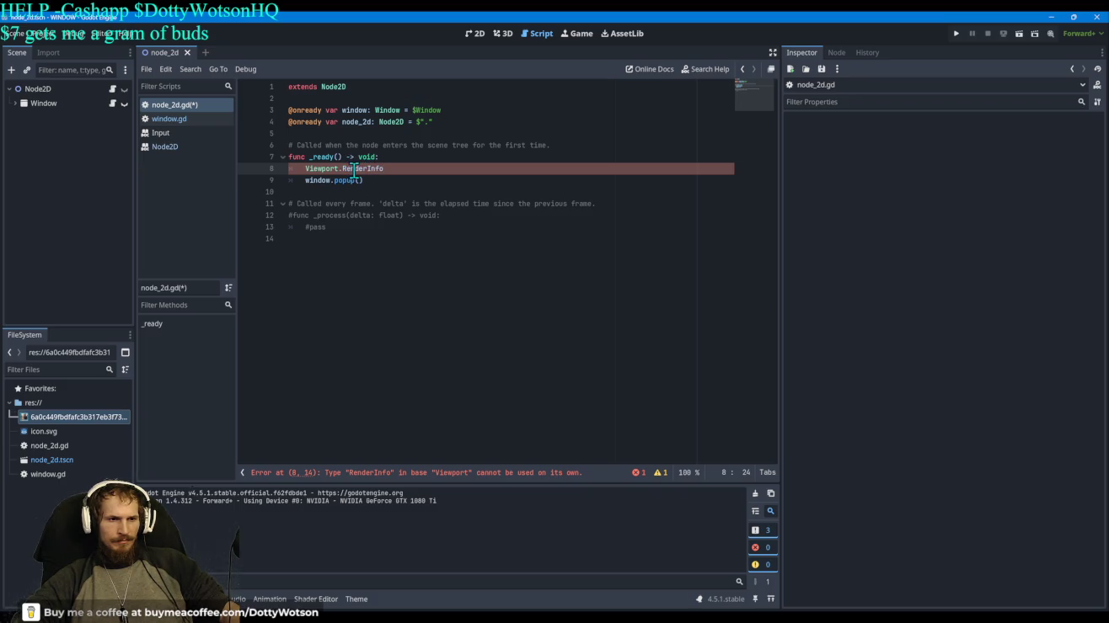
left_click(393, 160)
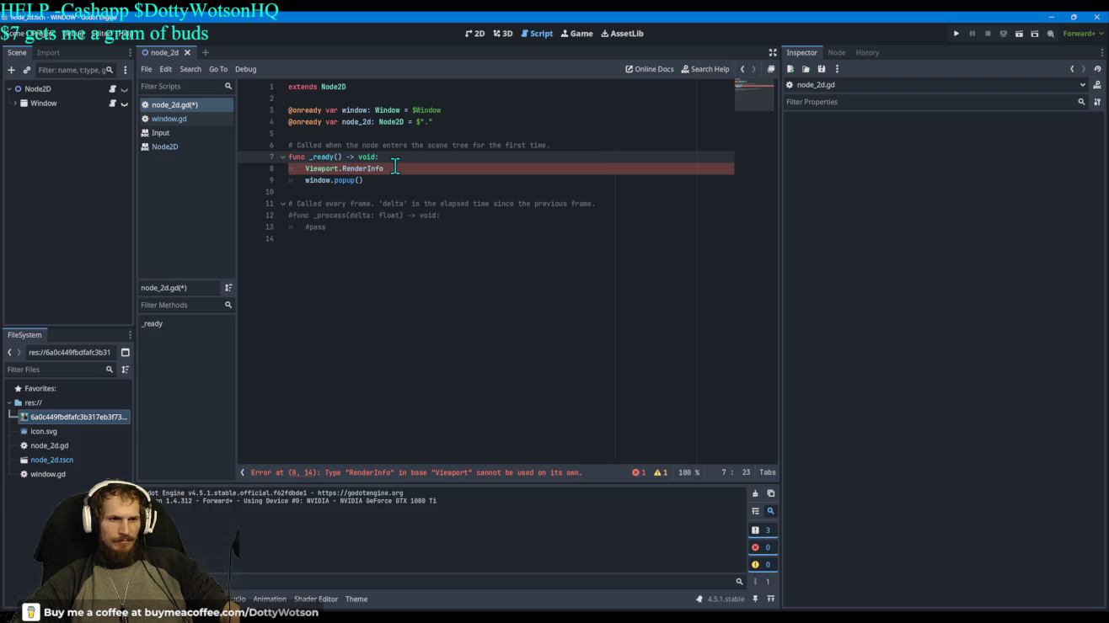
left_click(395, 167)
type("()")
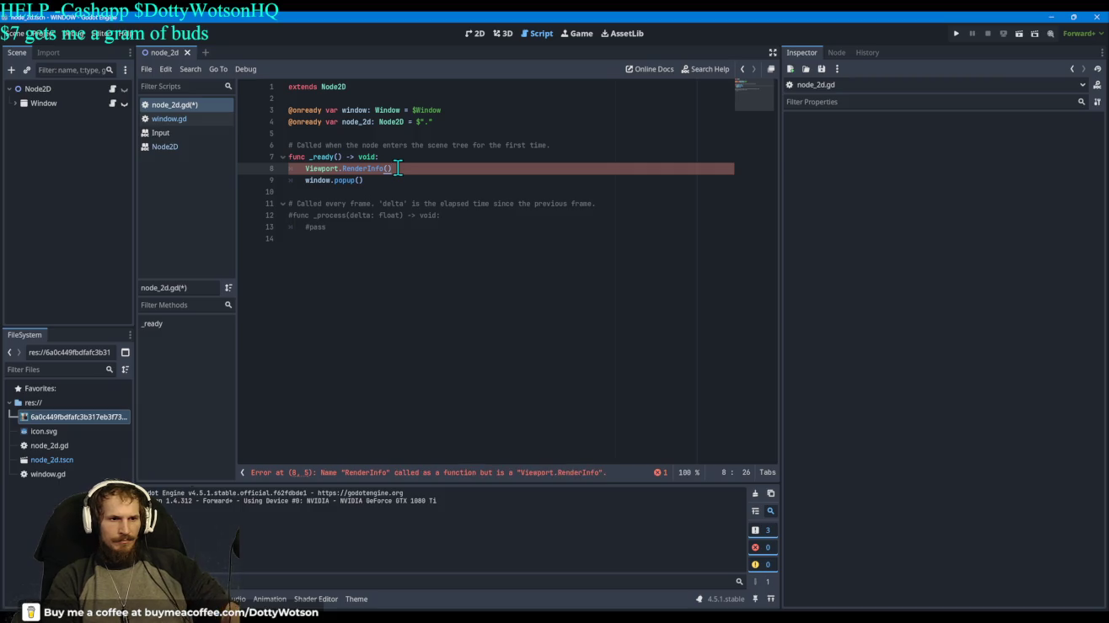
key("BackSpace")
key("BackSpace")
Step: Insert RENDER_INFO_MAX after Viewport.RenderInfo, then delete it again
type(".")
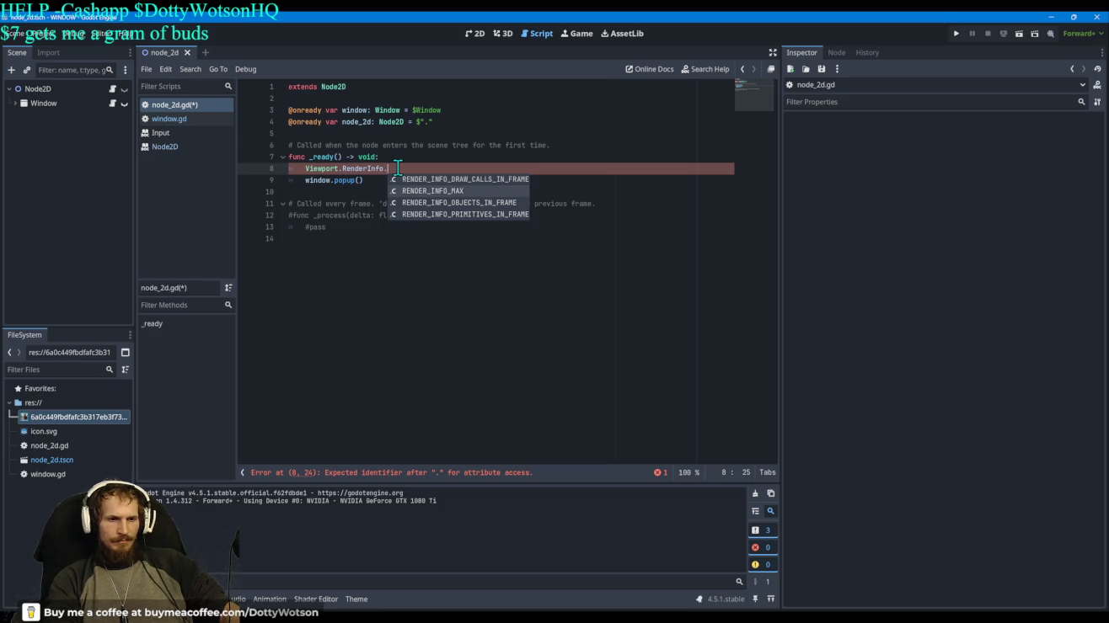
key("Return")
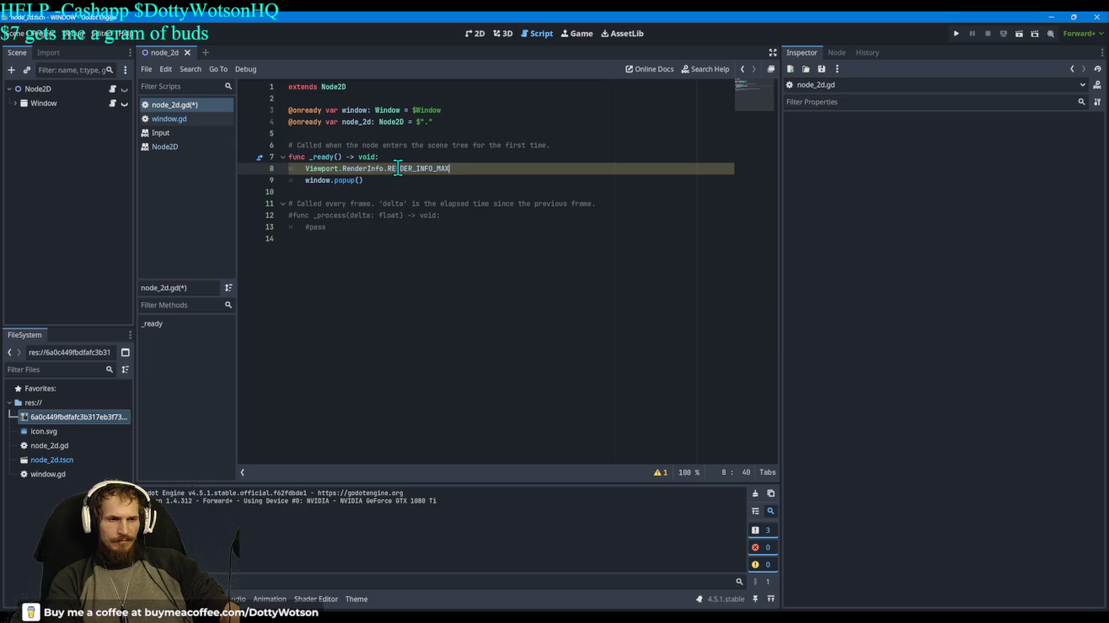
type(".")
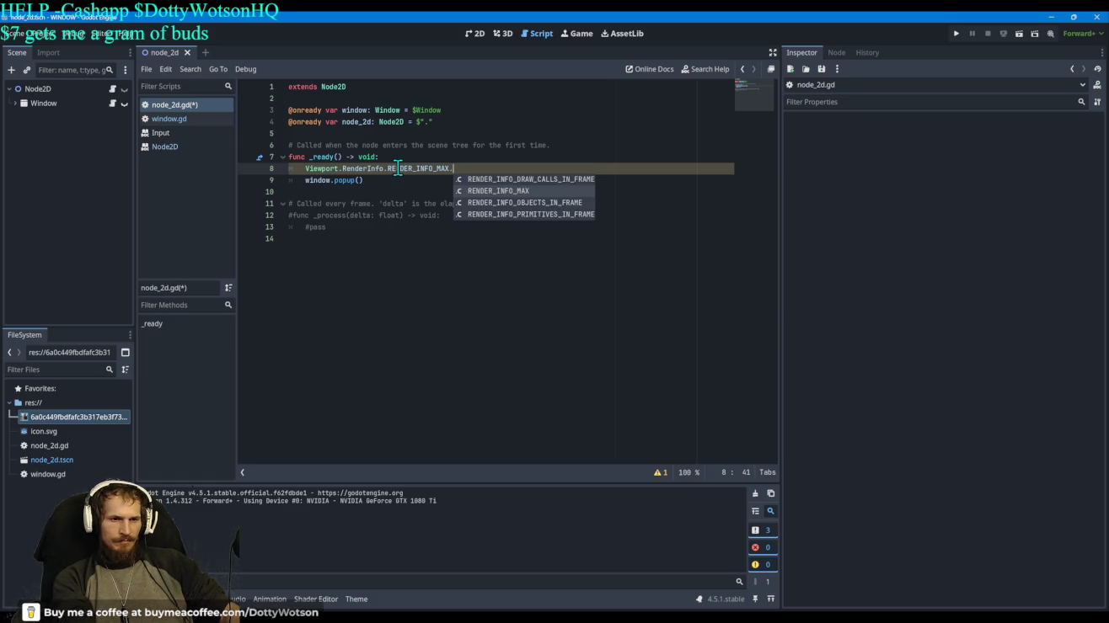
key("BackSpace")
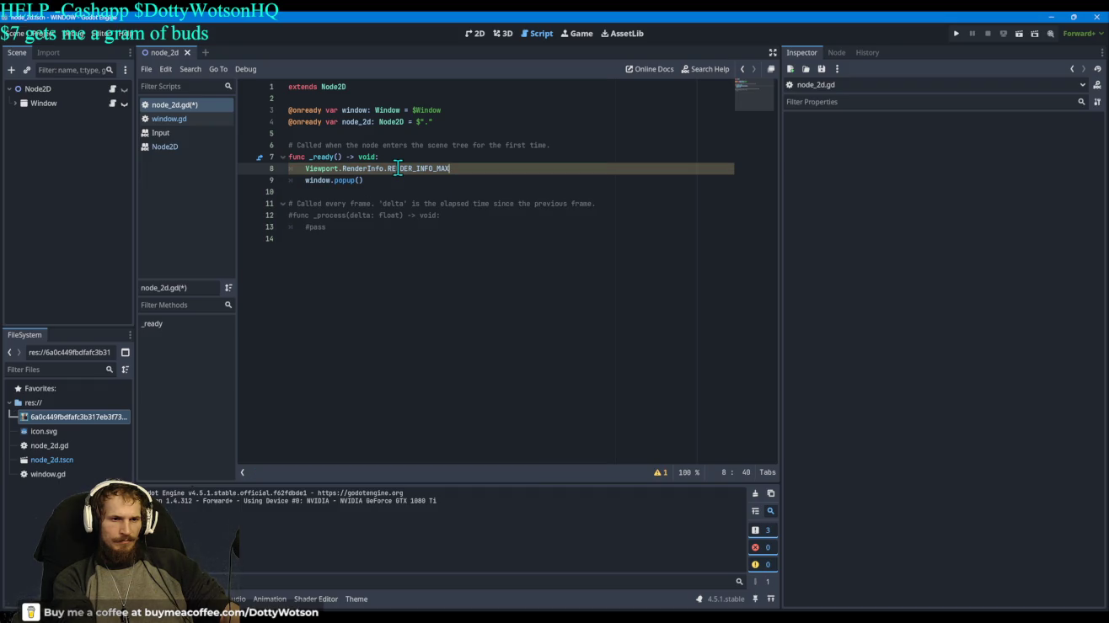
key("ctrl+BackSpace")
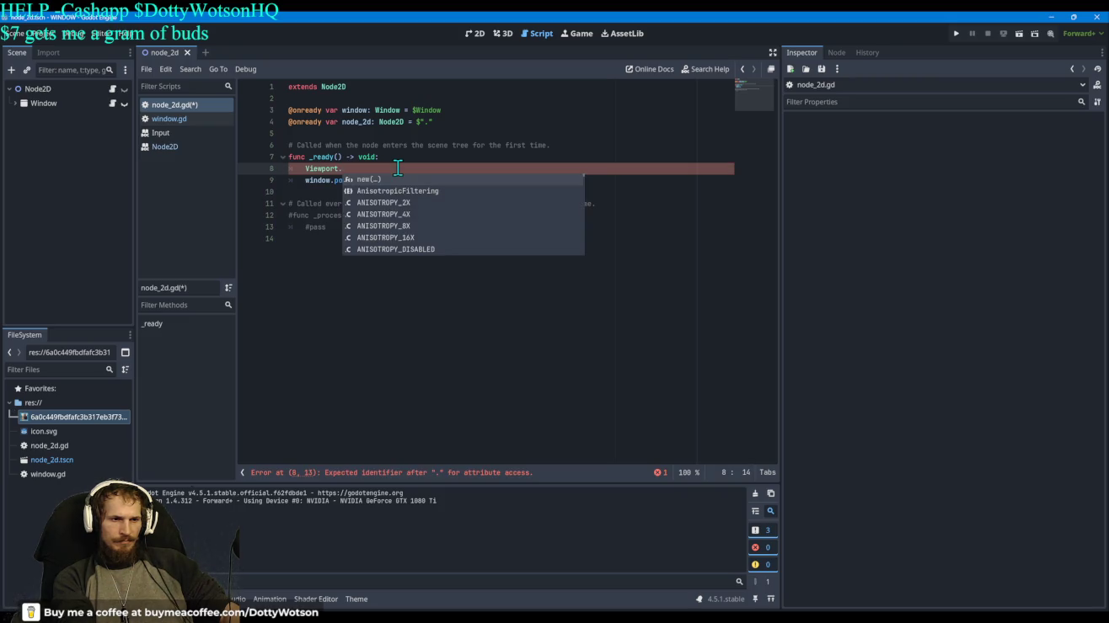
Step: Insert Viewport.DebugDraw on line 8, then erase it back to Viewport
key("Down")
key("Down")
key("Down")
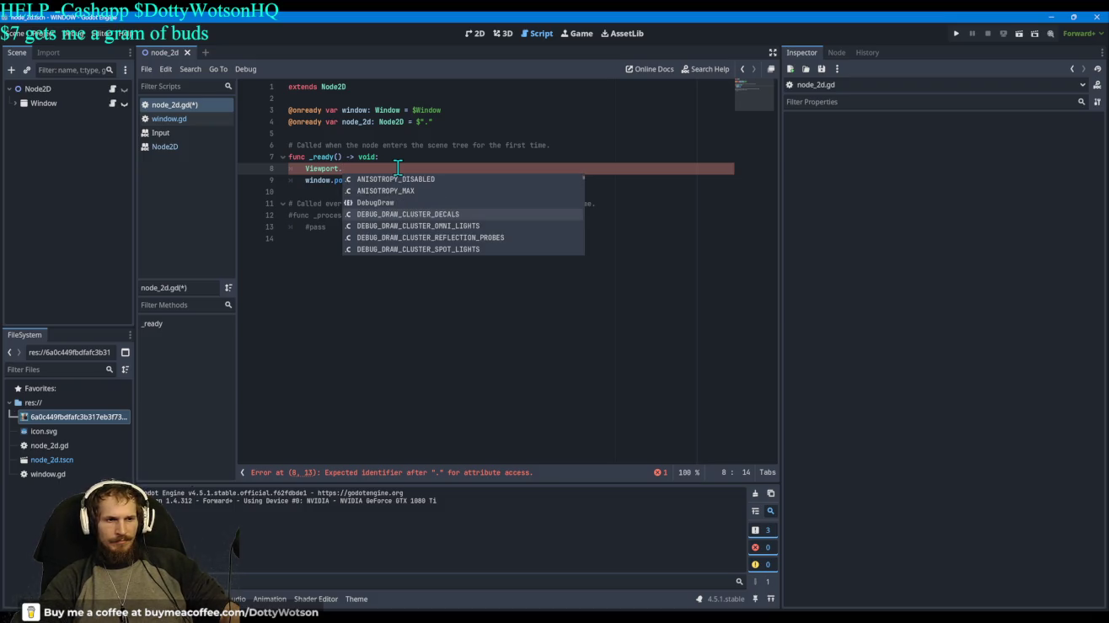
key("Up")
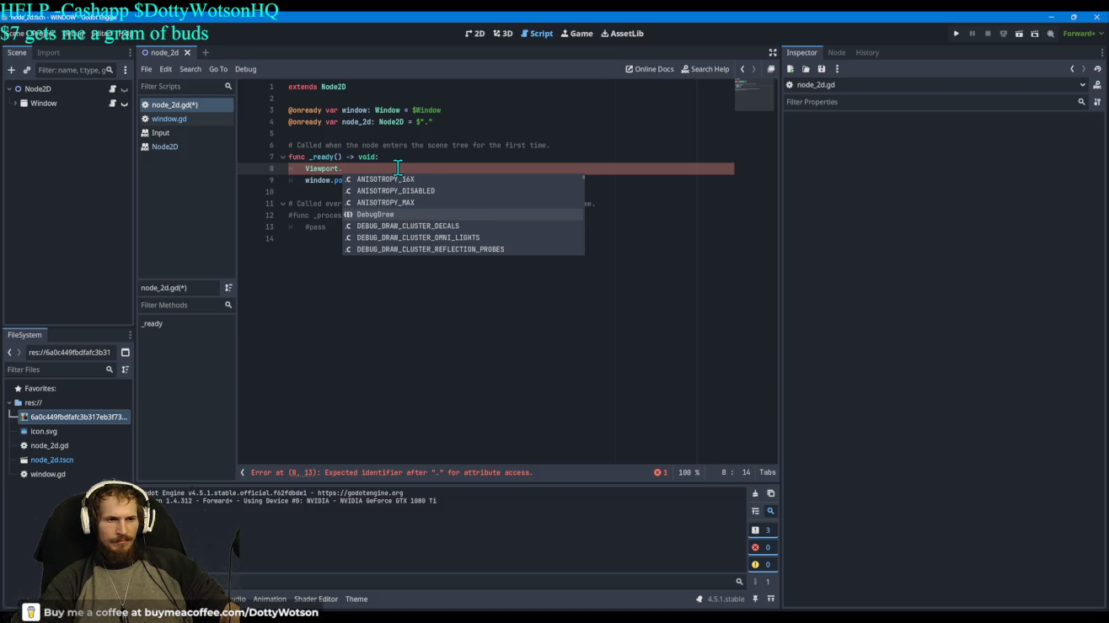
key("Return")
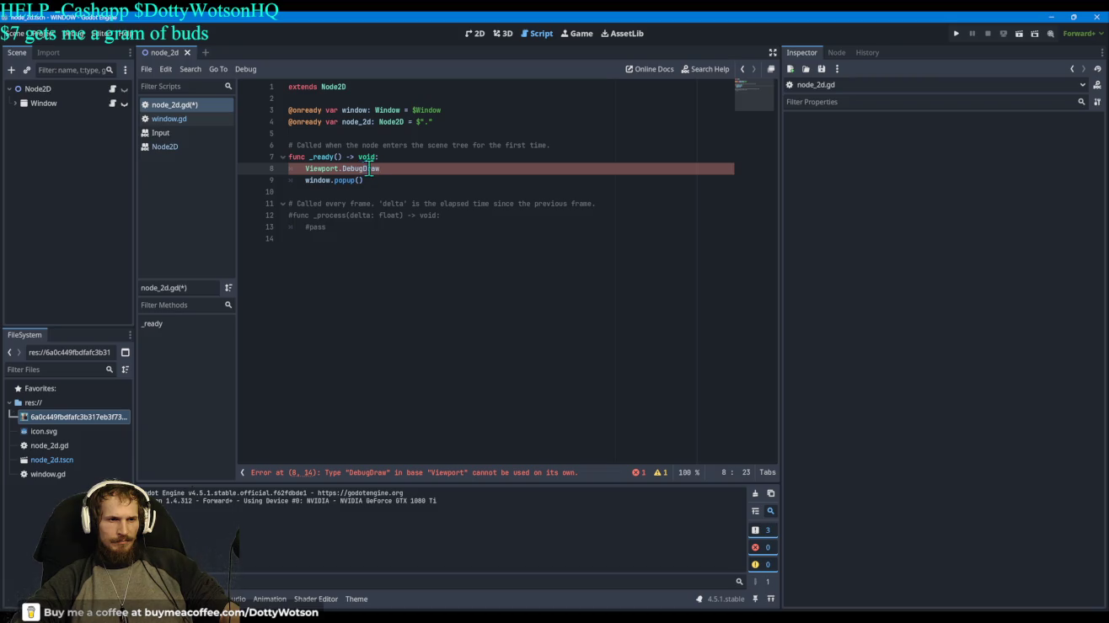
key("BackSpace")
key("BackSpace")
key("BackSpace")
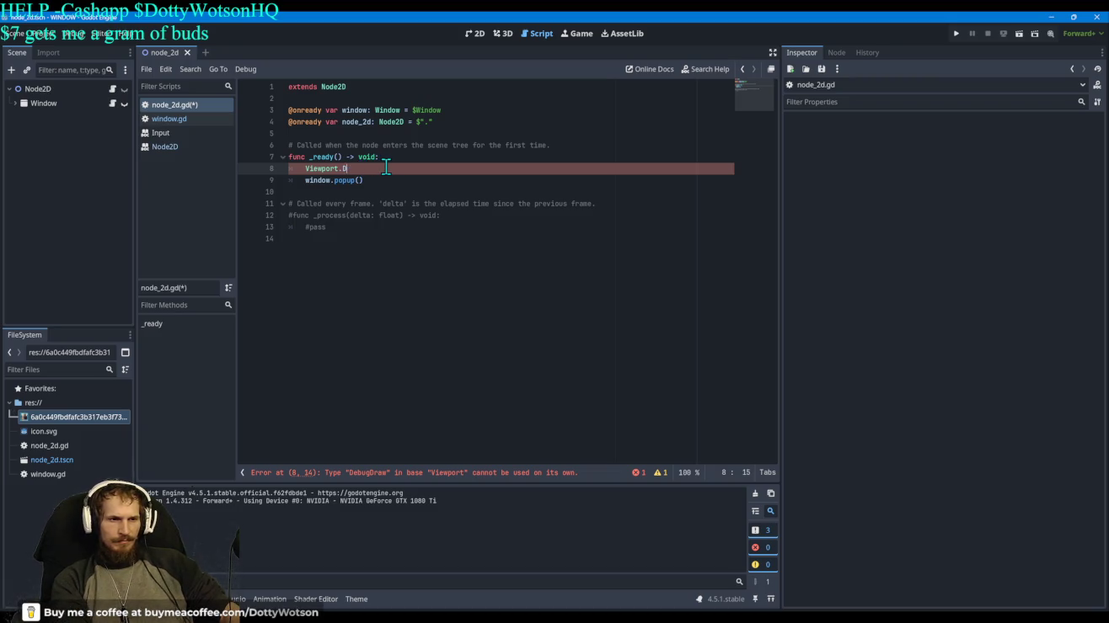
key("BackSpace")
key("BackSpace")
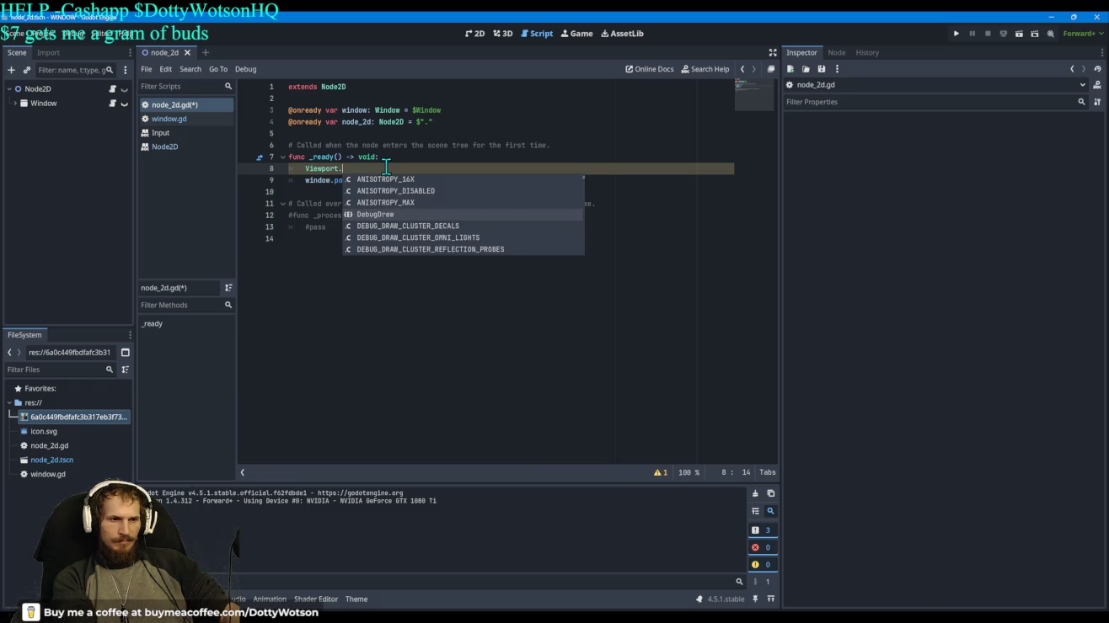
Step: Try the 'set' and 'vis' Viewport members in autocomplete, then erase the line's text
type("set")
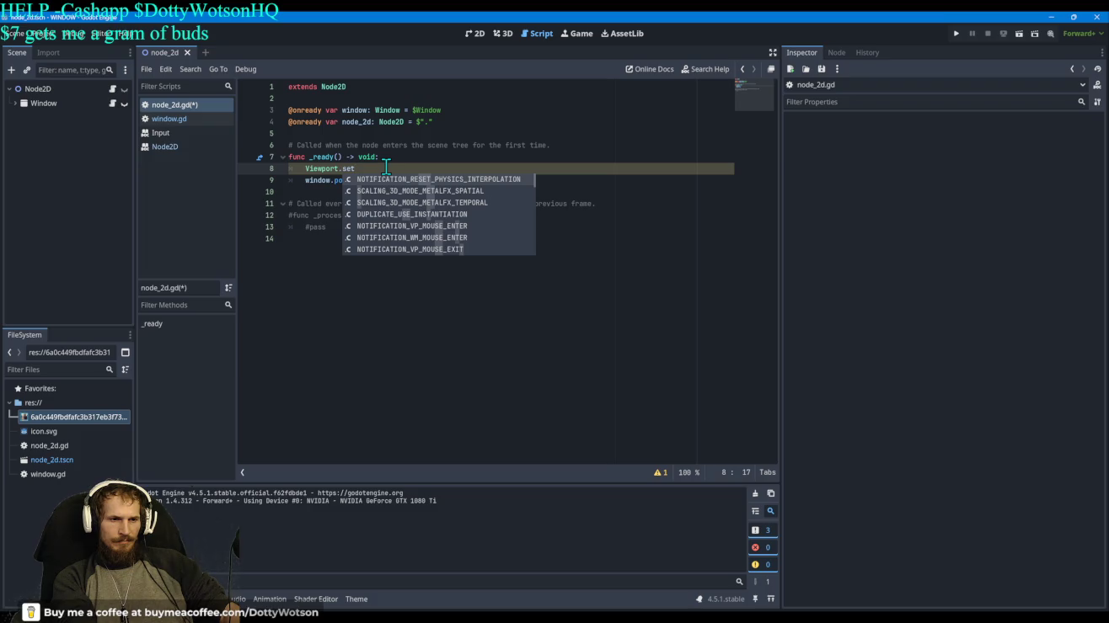
key("Up")
key("Up")
key("Up")
key("Up")
key("Up")
key("Up")
key("Up")
key("Up")
key("Up")
key("Up")
key("Up")
key("Up")
key("Up")
key("Down")
key("Down")
key("BackSpace")
key("BackSpace")
key("BackSpace")
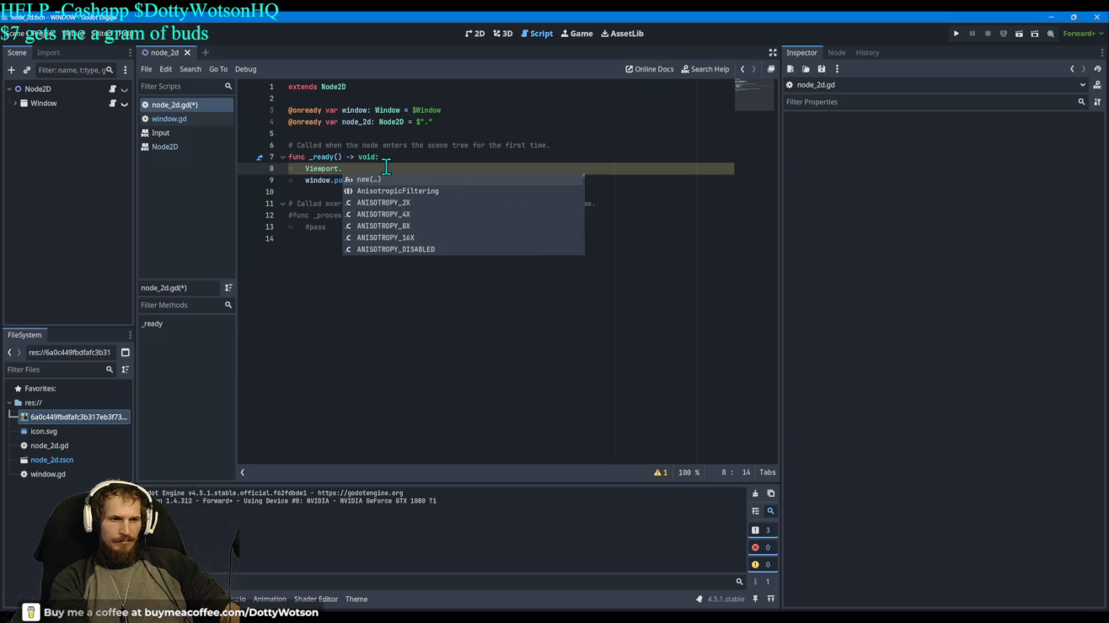
type("vis")
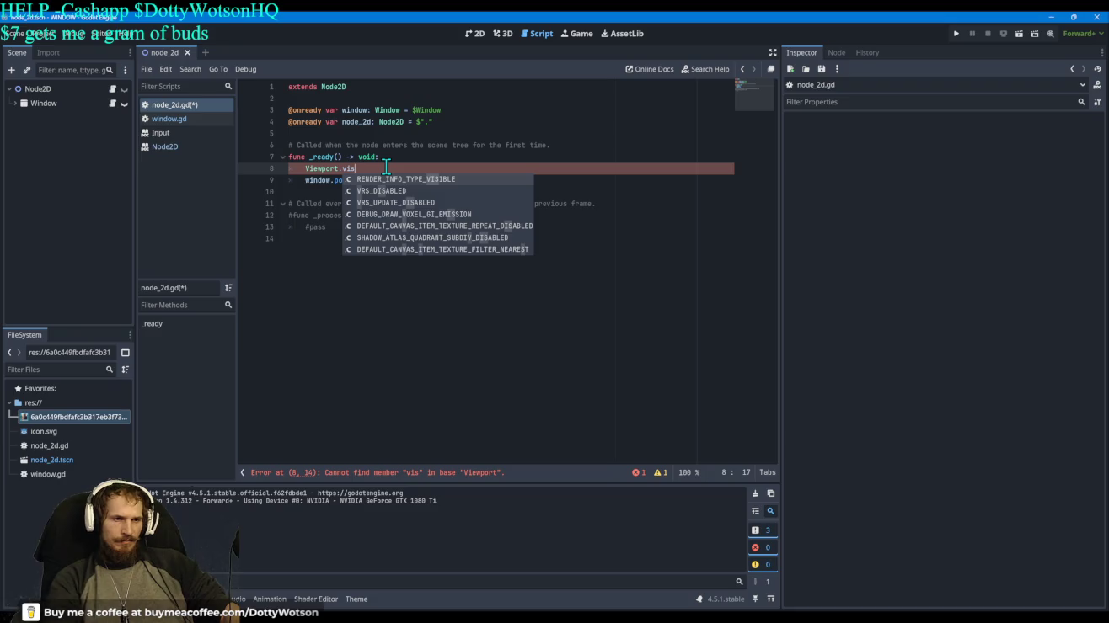
key("Down")
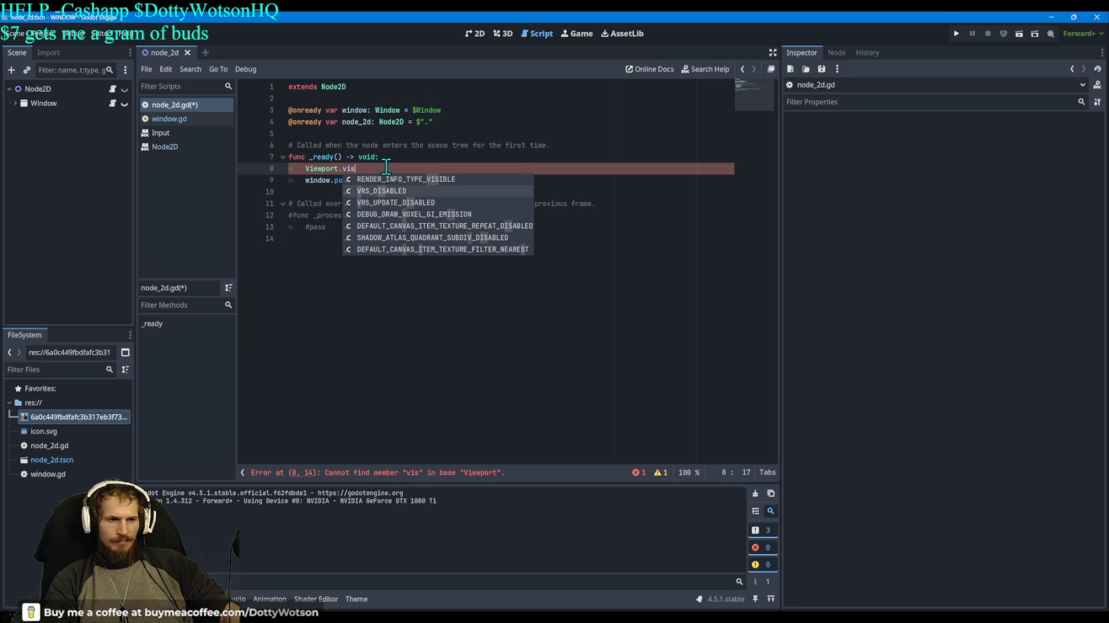
key("BackSpace")
key("BackSpace")
key("BackSpace")
key("BackSpace")
key("BackSpace")
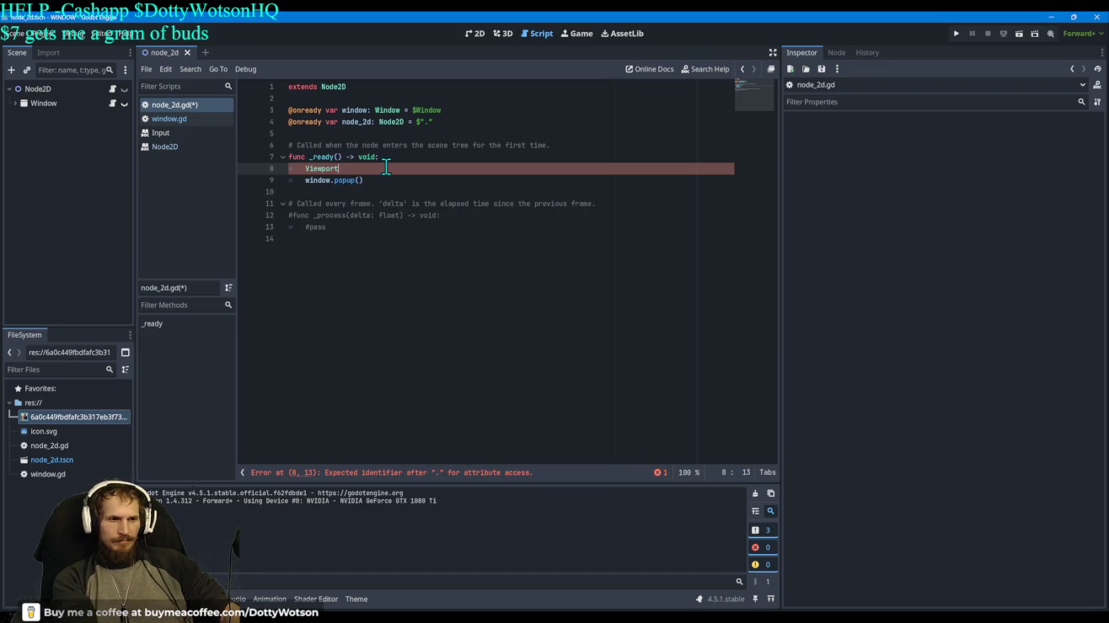
key("BackSpace")
key("BackSpace")
type("canva")
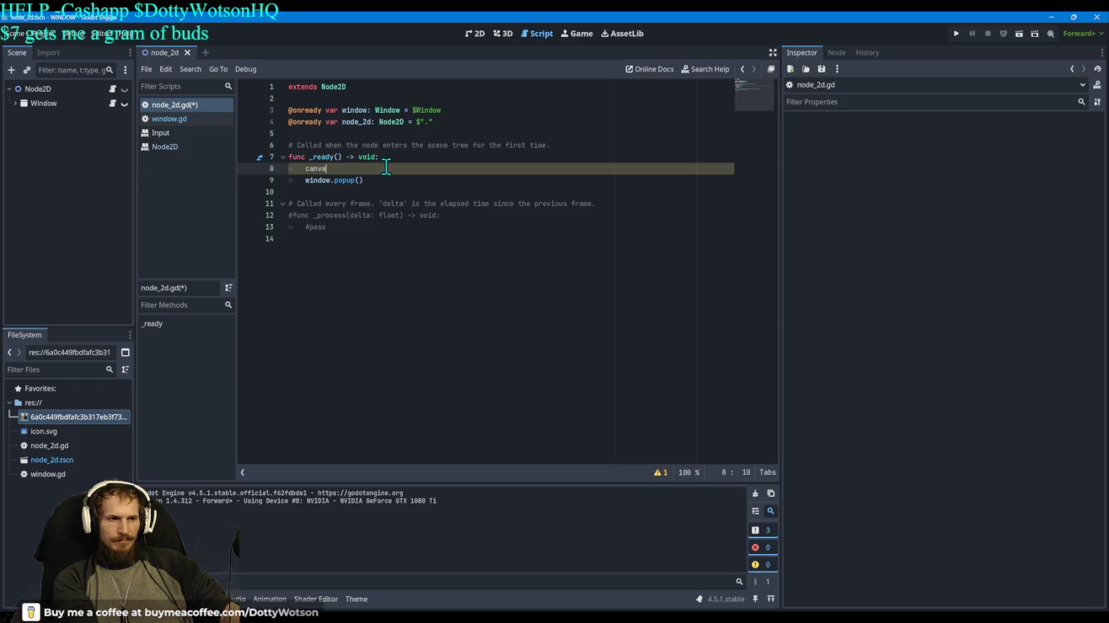
Step: Change line 8 to the CanvasLayer class name via autocomplete
type("s")
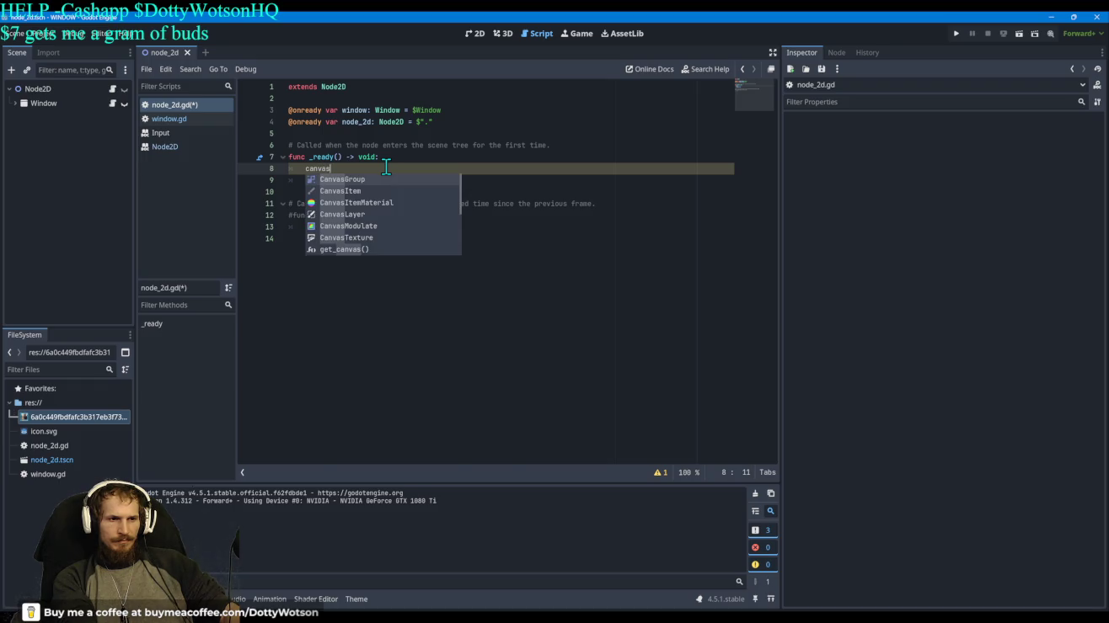
key("Down")
key("Down")
key("Down")
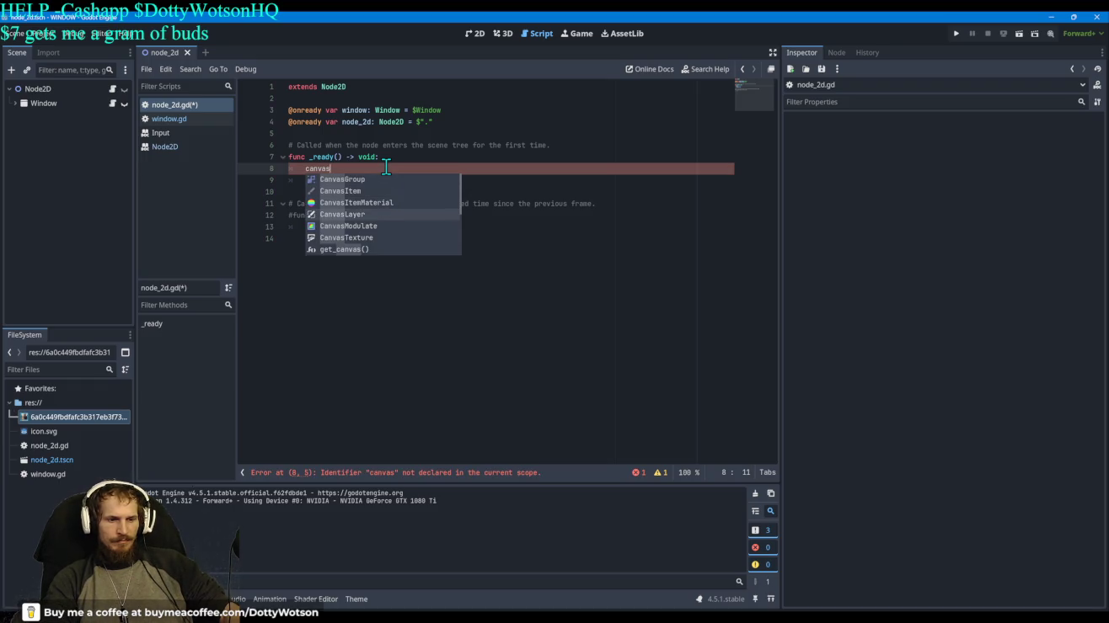
key("Return")
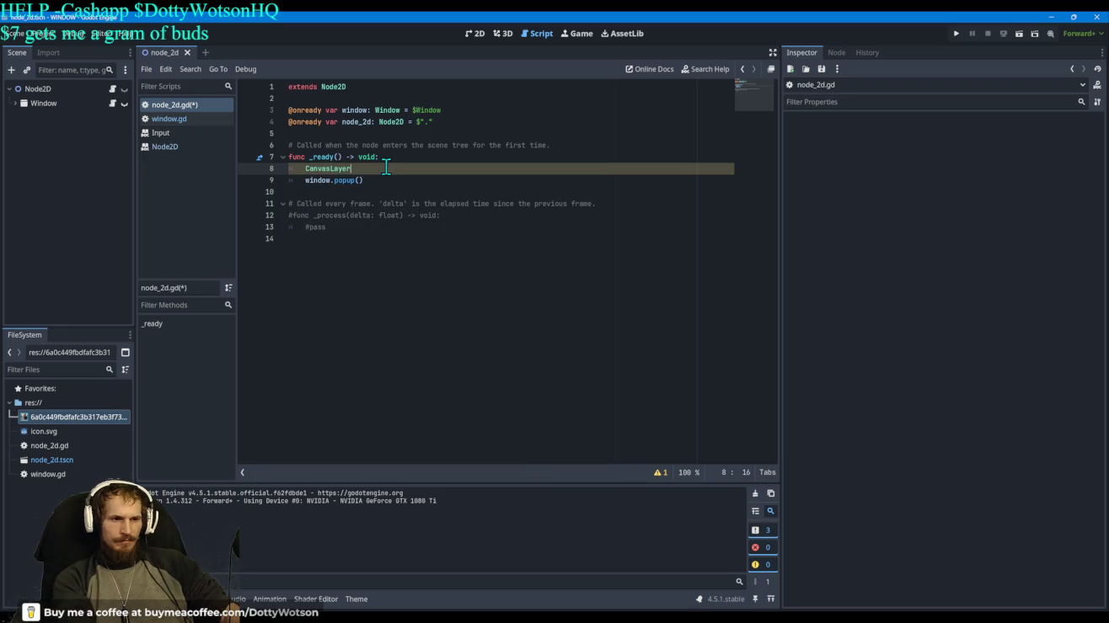
Step: Browse CanvasLayer's members, then try .hide() and remove it after the non-static error
type(".")
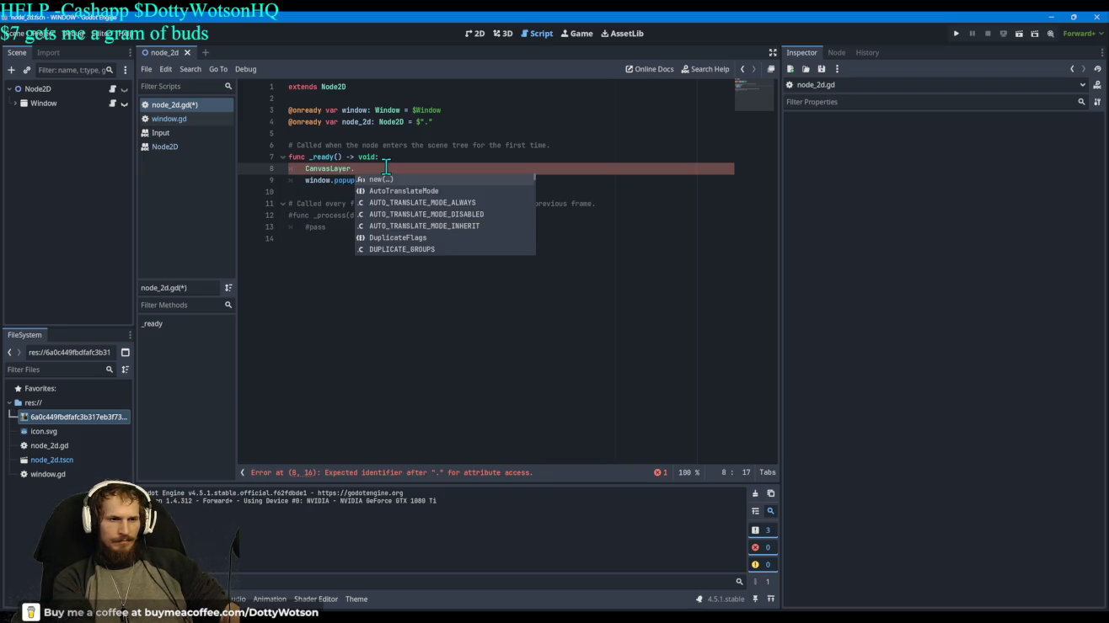
key("Down")
key("Up")
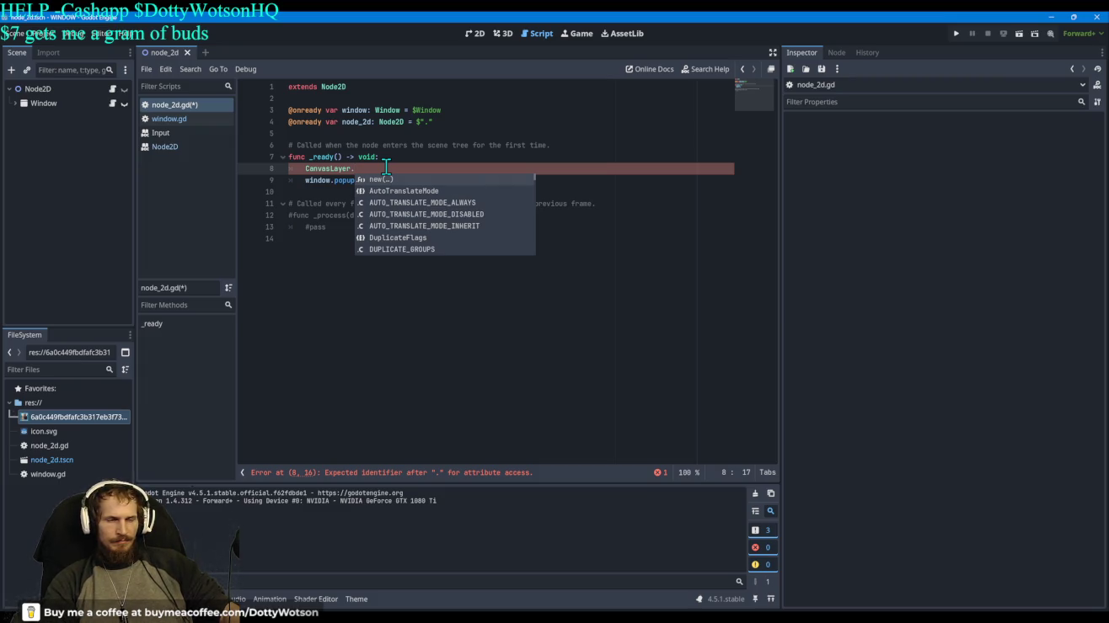
key("Up")
key("Down")
key("Down")
key("Down")
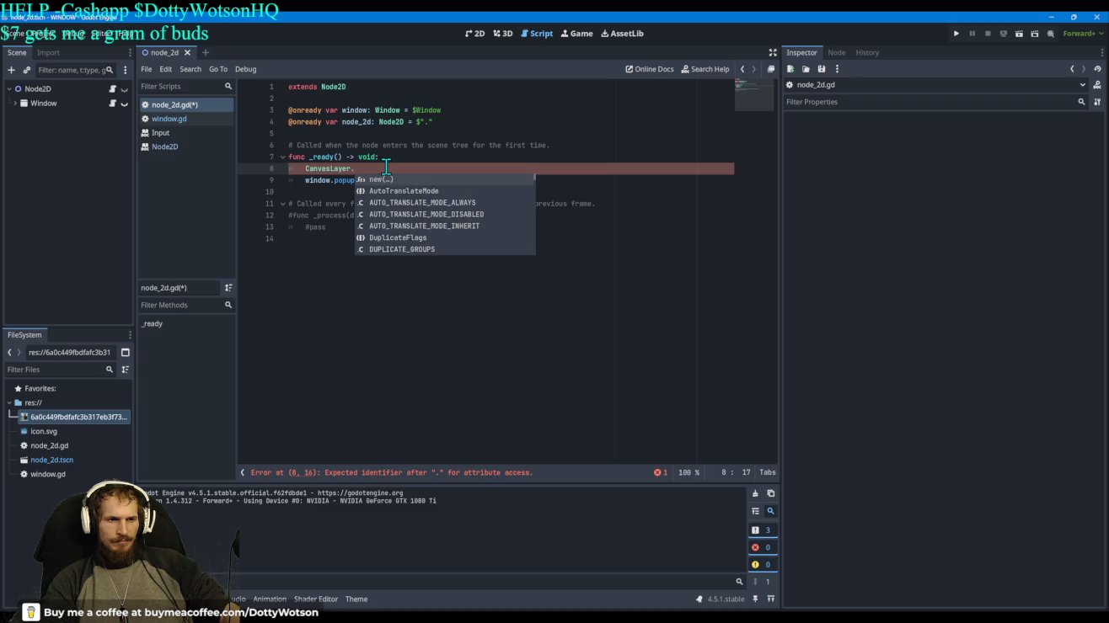
key("Down")
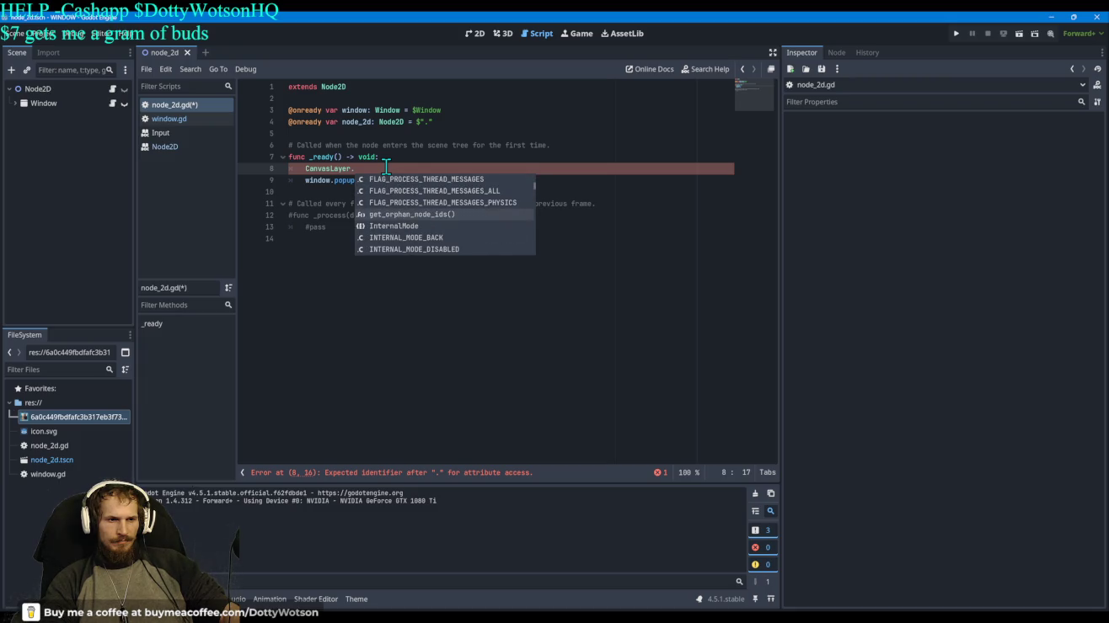
key("Down")
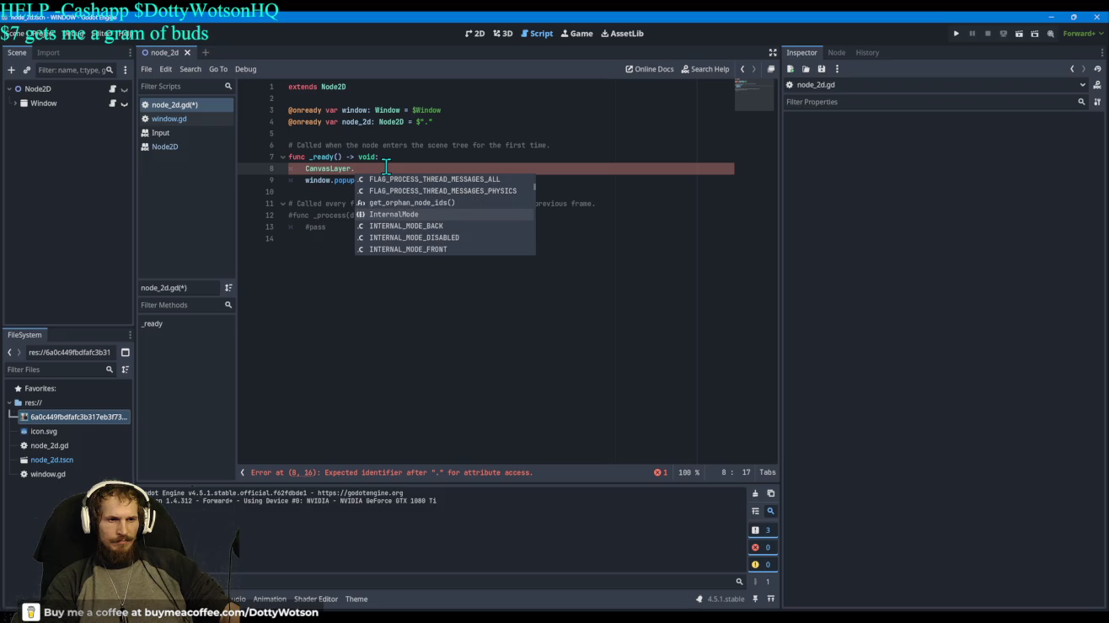
key("Down")
key("Down")
key("Down")
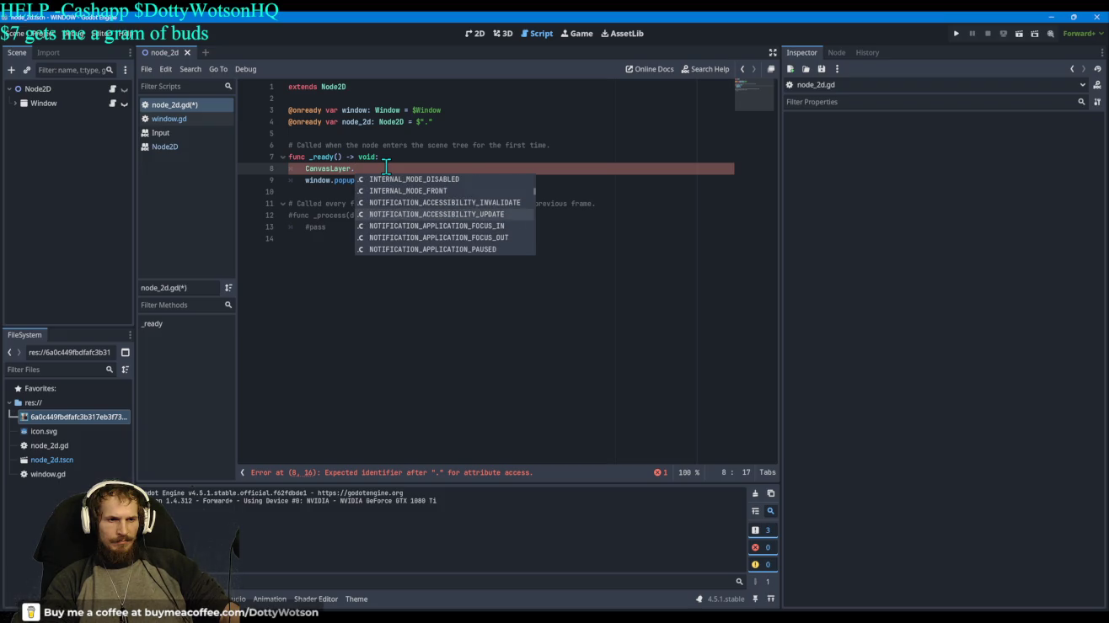
key("Down")
key("Down")
key("Down")
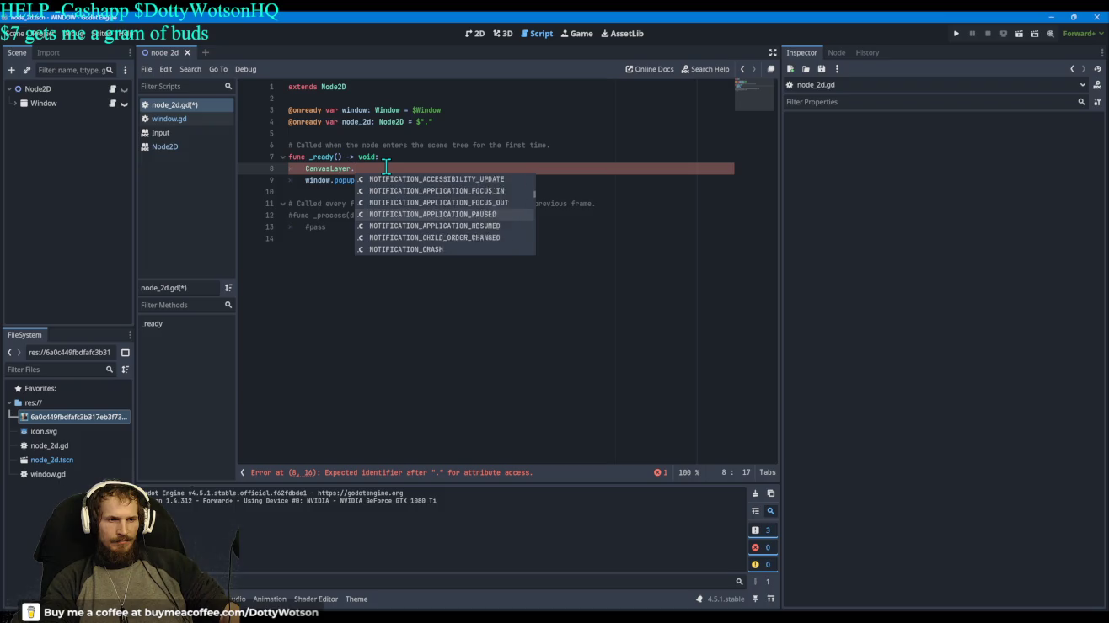
key("Down")
key("Down")
key("Down")
key("Down")
key("Down")
key("Down")
key("Down")
key("Down")
key("Down")
key("Down")
key("Down")
key("Down")
key("Up")
key("Up")
key("Up")
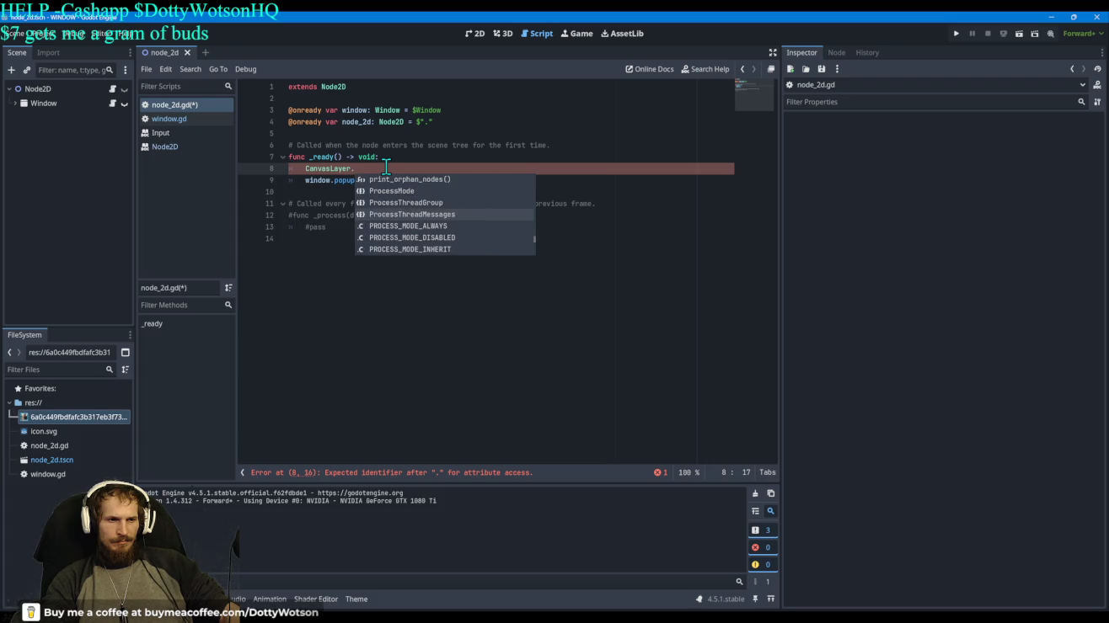
key("Down")
key("Down")
key("Down")
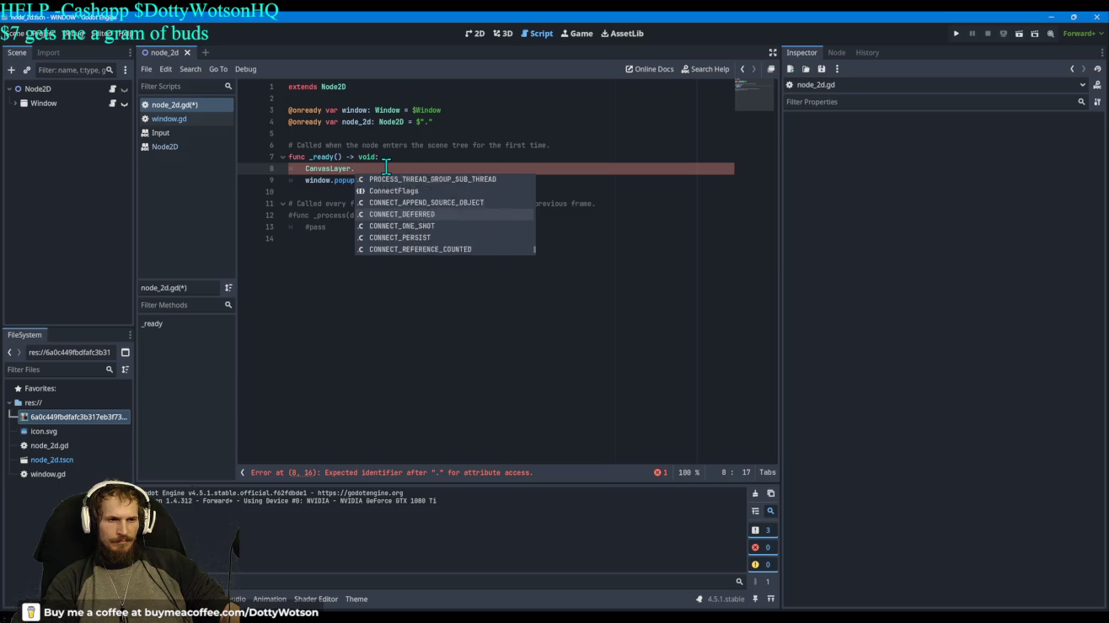
key("Down")
key("Down")
key("Down")
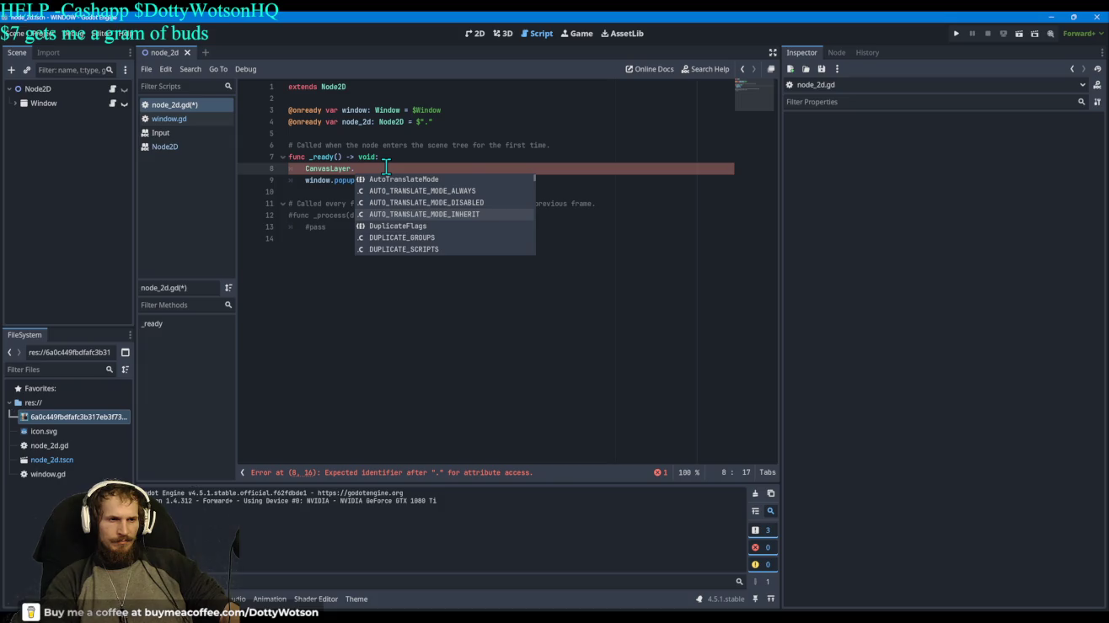
key("Escape")
type("hi")
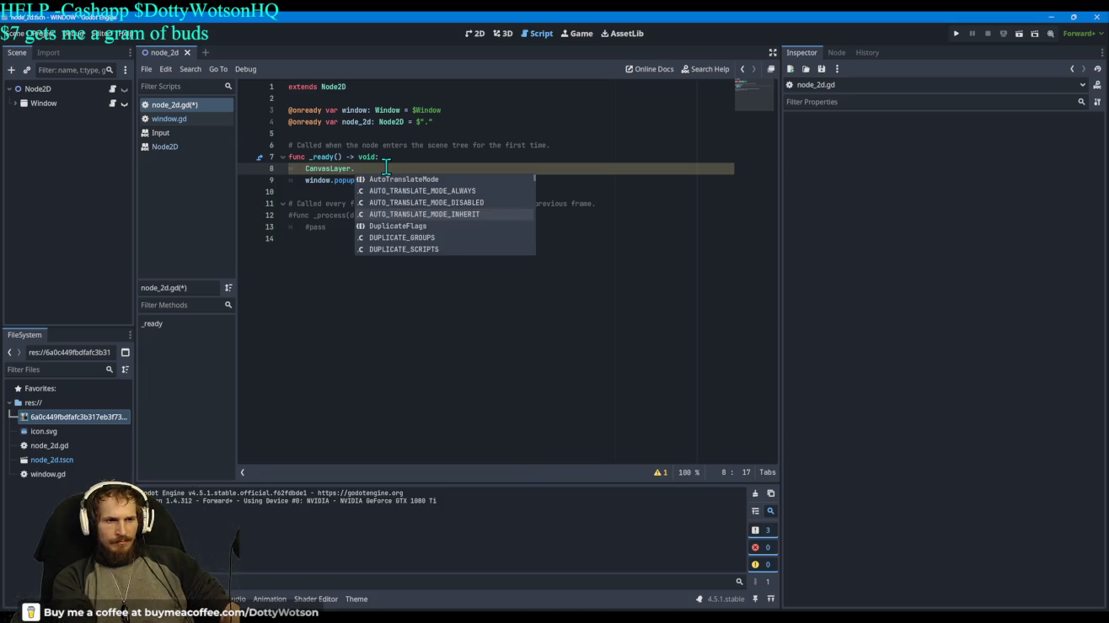
type("de")
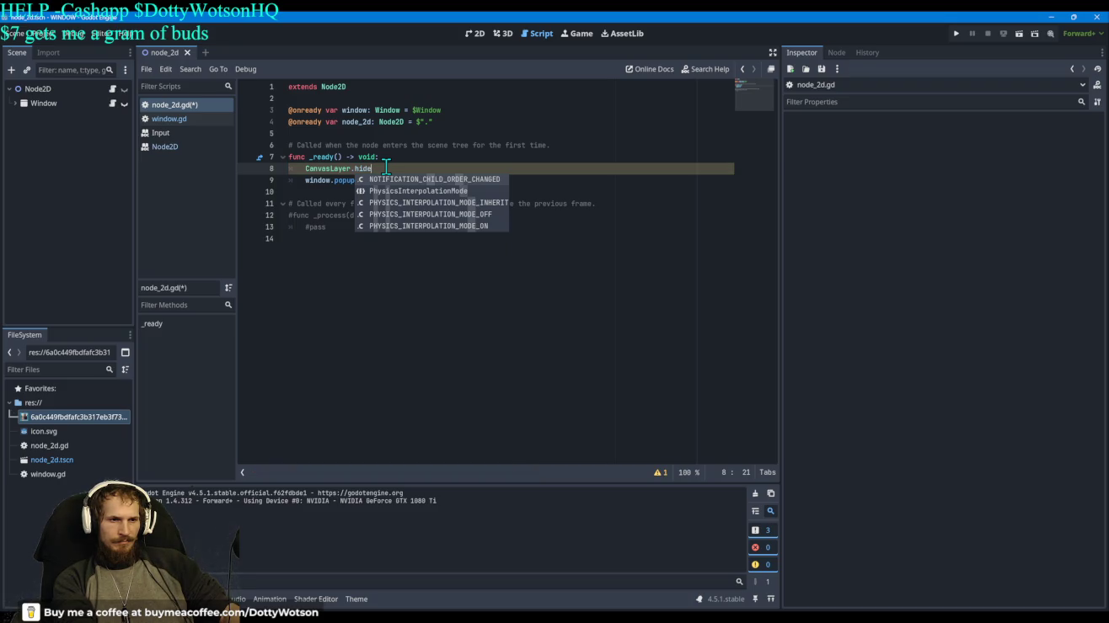
type("()")
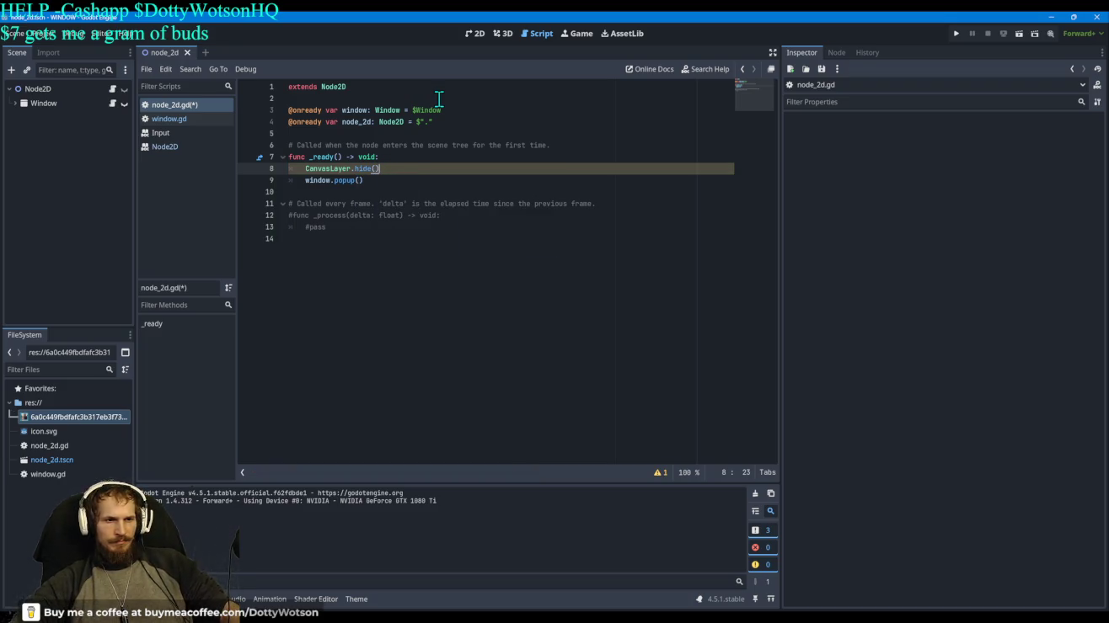
key("BackSpace")
key("BackSpace")
key("BackSpace")
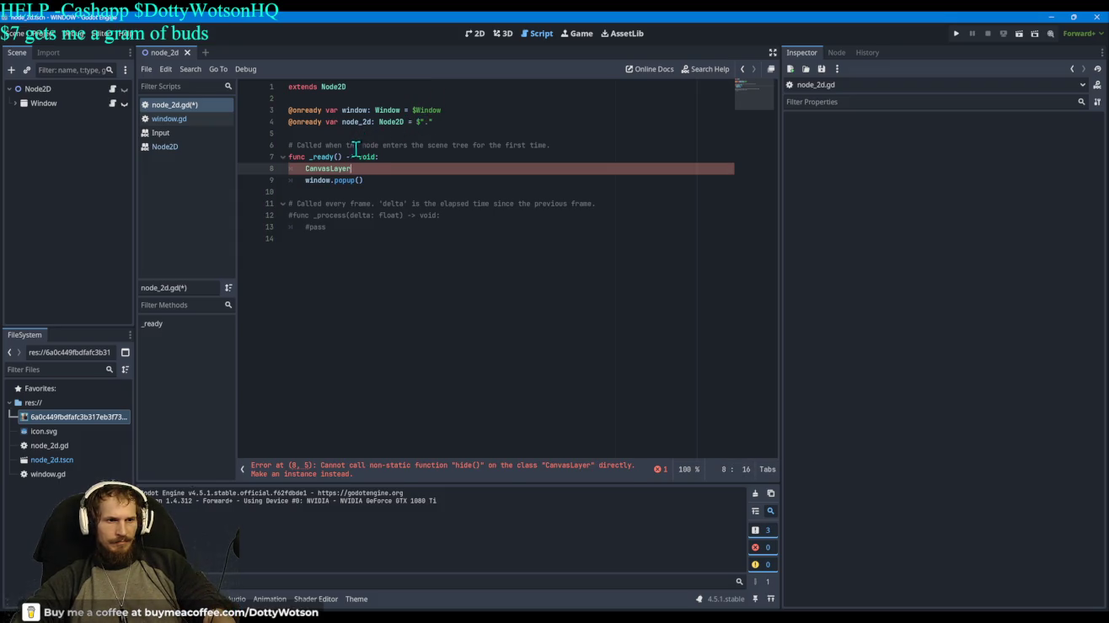
Step: Trim line 8 back to 'CanvasLayer', glance at the CanvasItem docs, and return to node_2d.gd
key("BackSpace")
key("BackSpace")
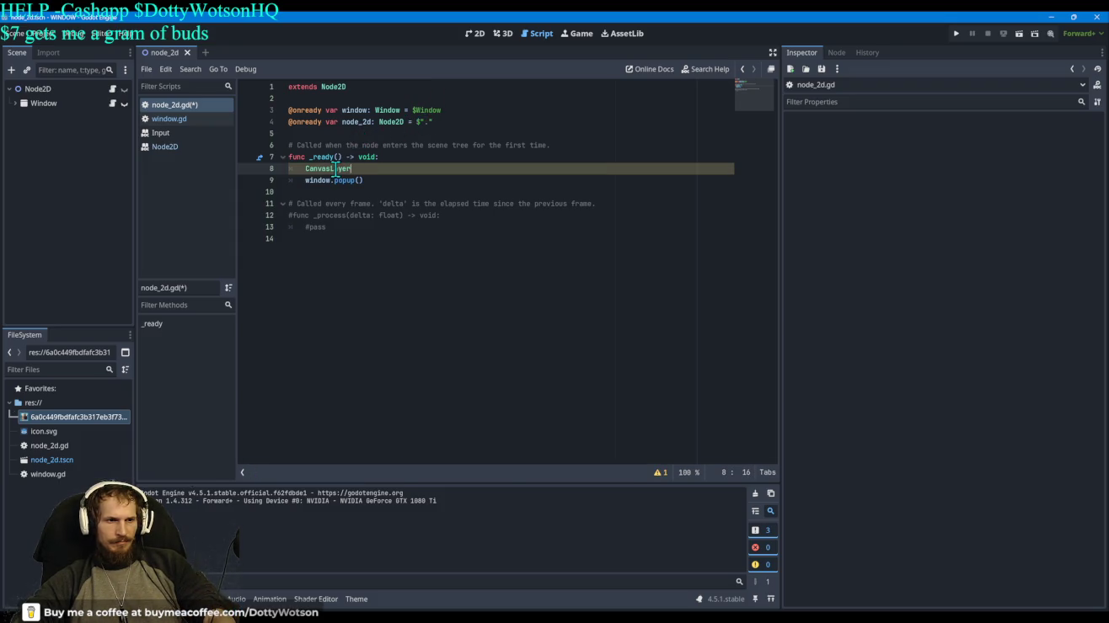
left_click(378, 219, "ctrl")
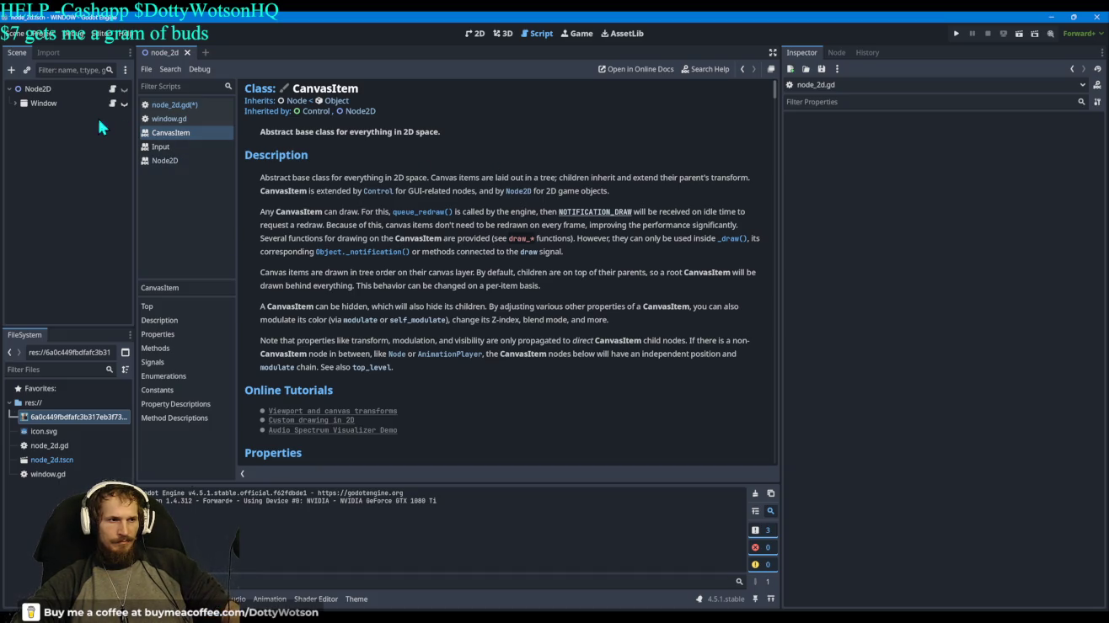
left_click(184, 107)
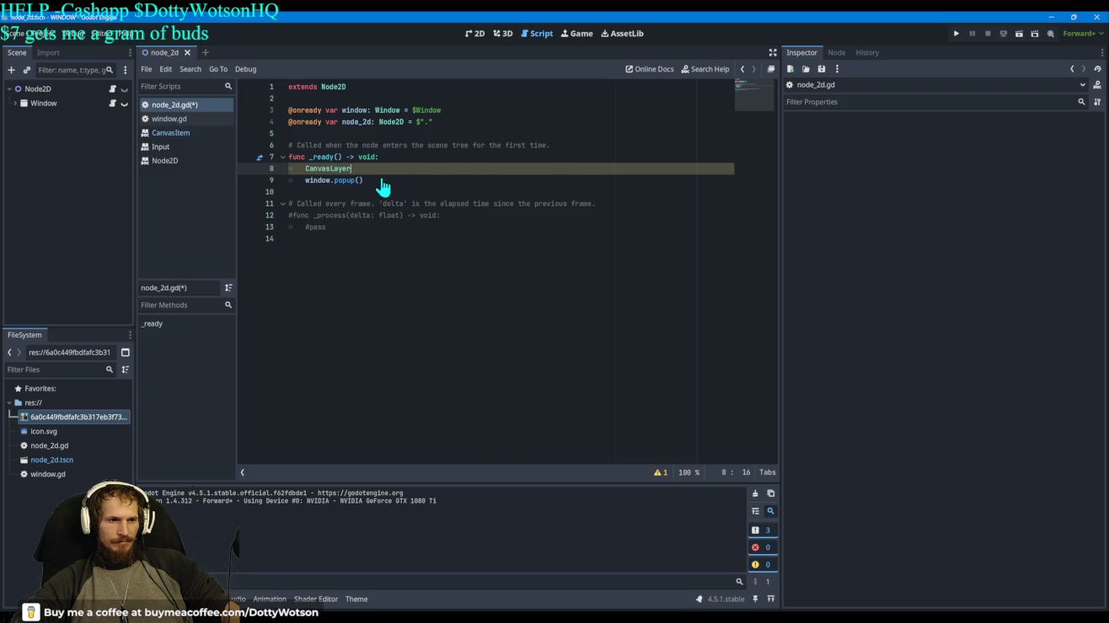
Step: Read the CanvasLayer class reference, then select Node2D and return to the node_2d.gd script
key("alt+F1")
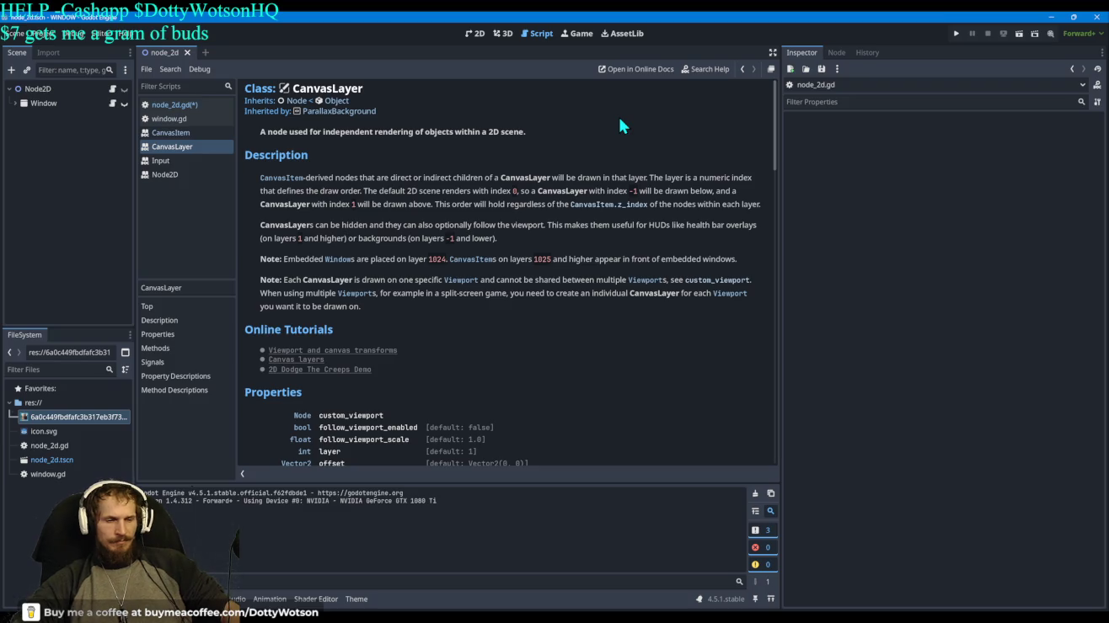
scroll(620, 125, "down", 3)
scroll(630, 166, "down", 1)
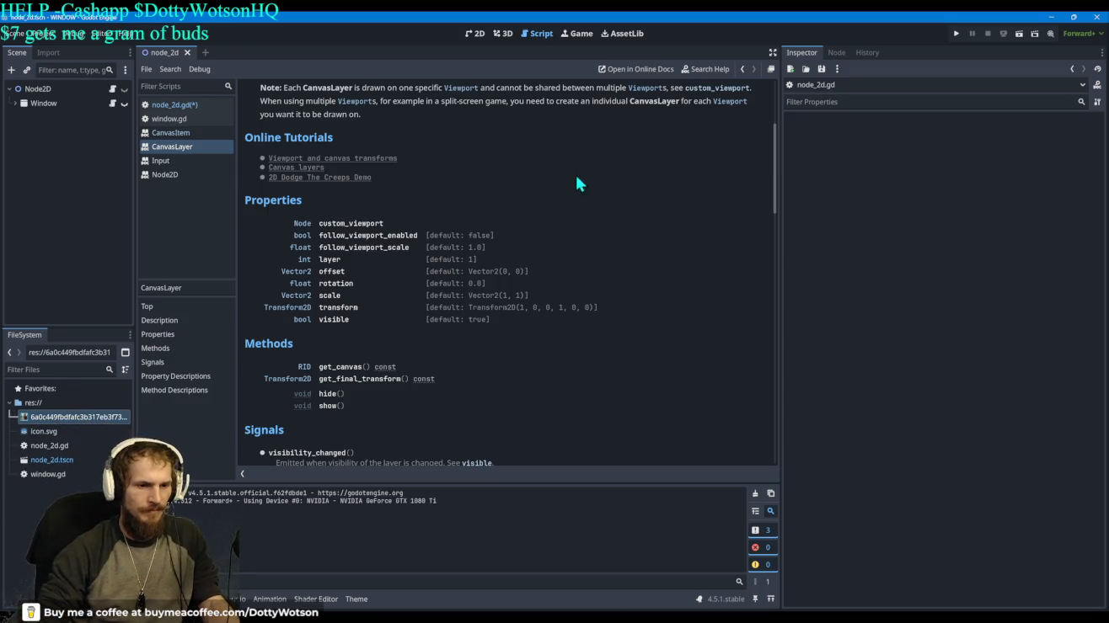
left_click(56, 90)
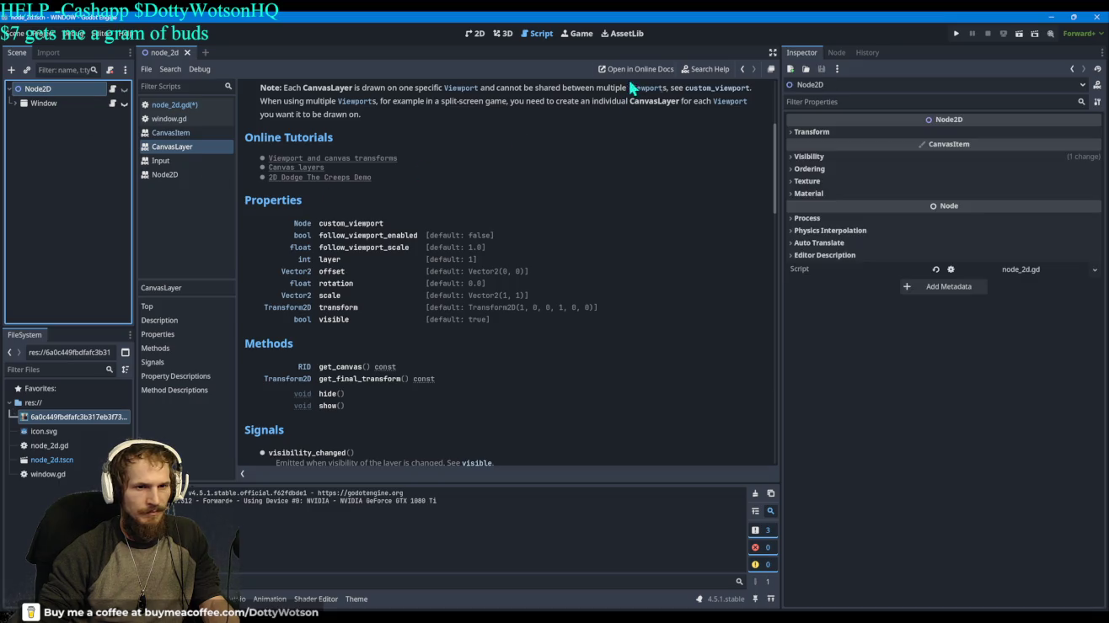
left_click(172, 105)
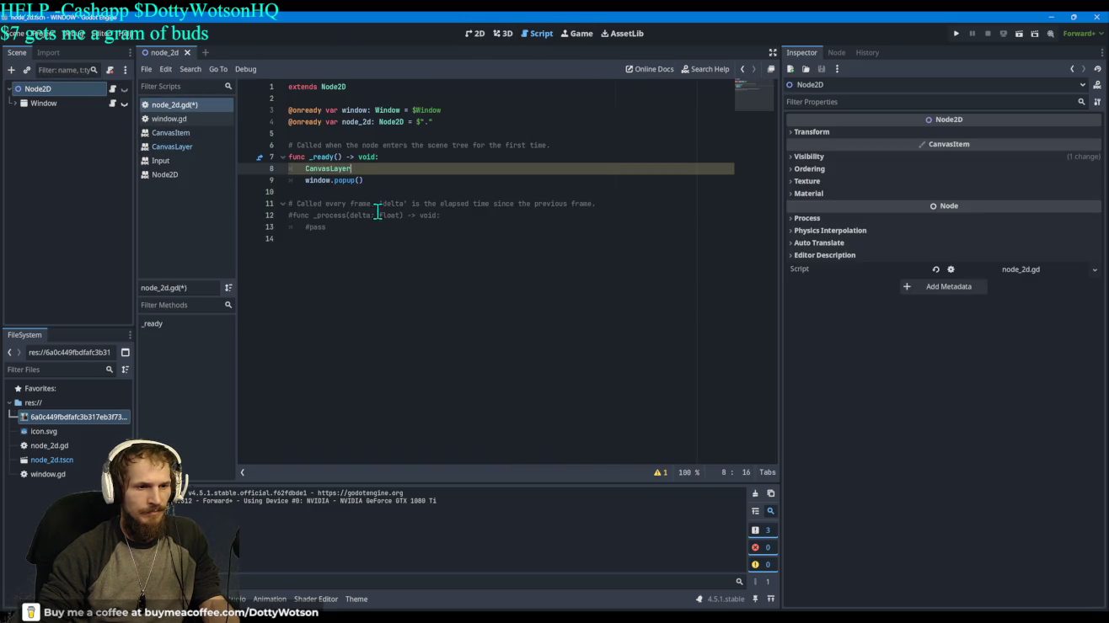
type(".visible")
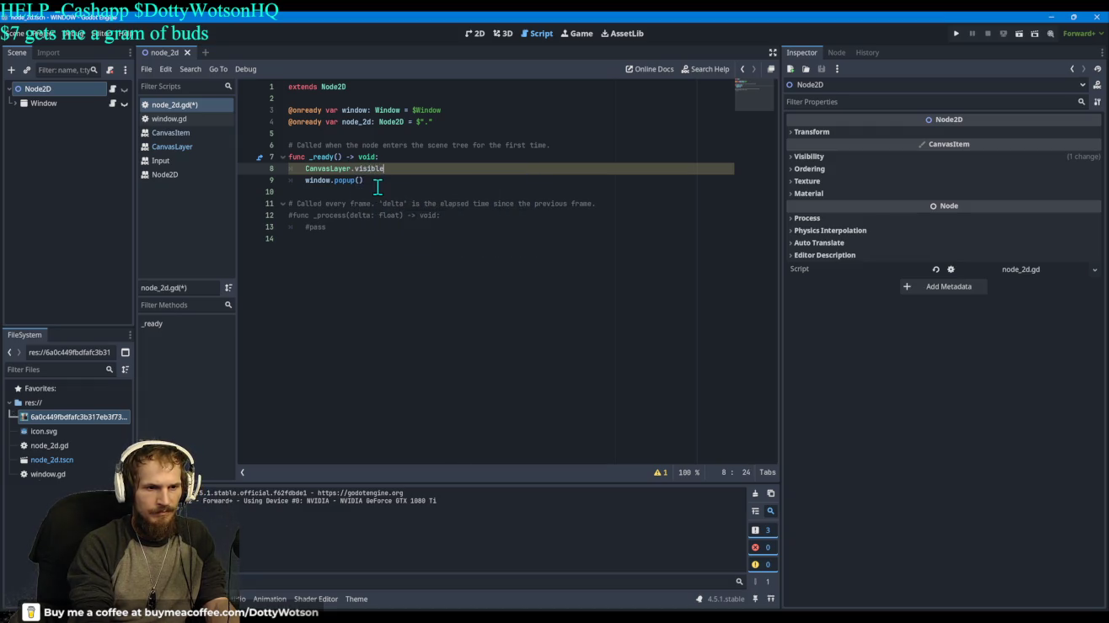
type("(tu")
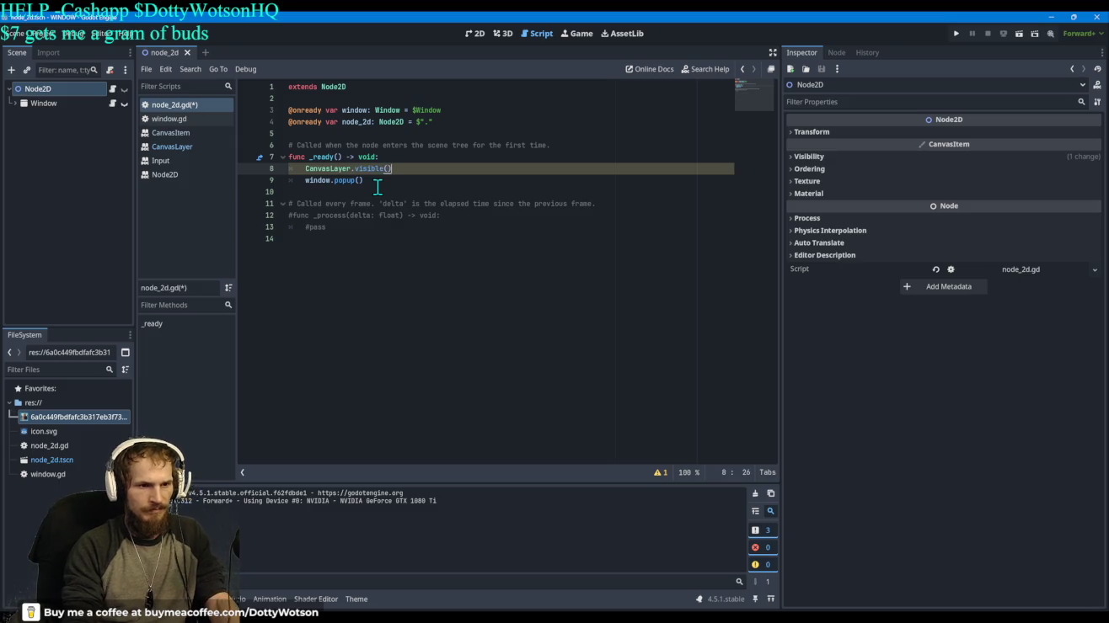
type("re")
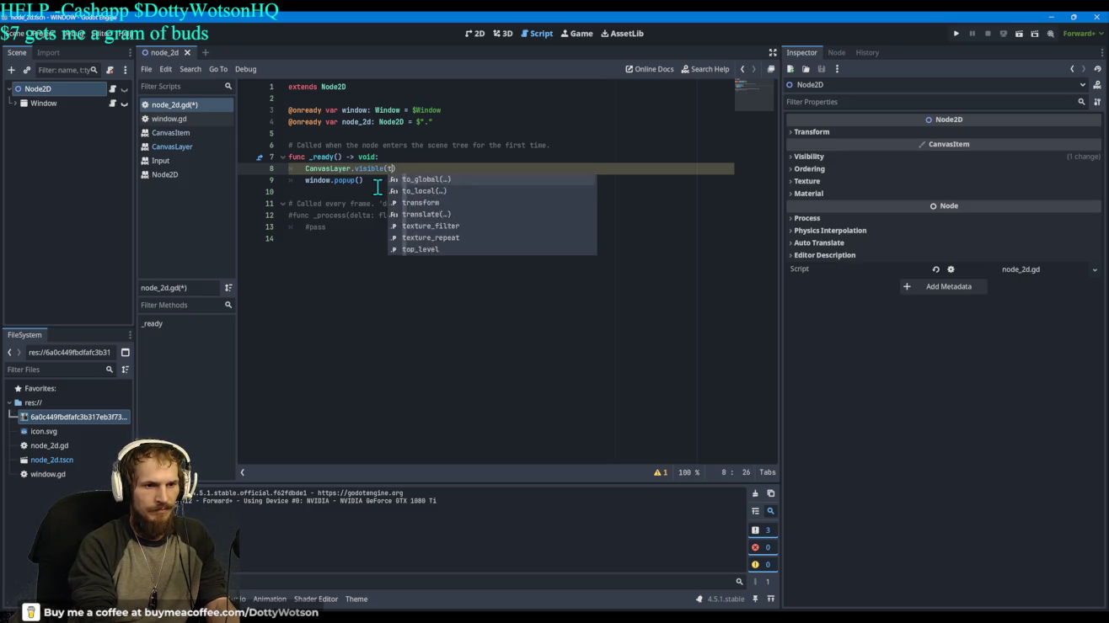
key("BackSpace")
key("BackSpace")
key("BackSpace")
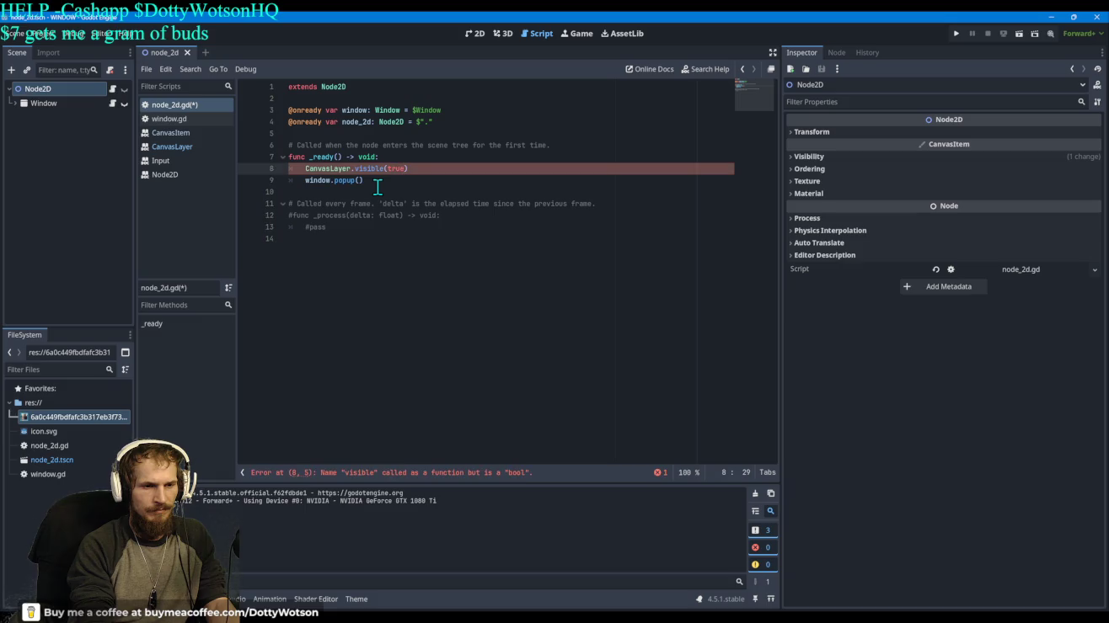
key("End")
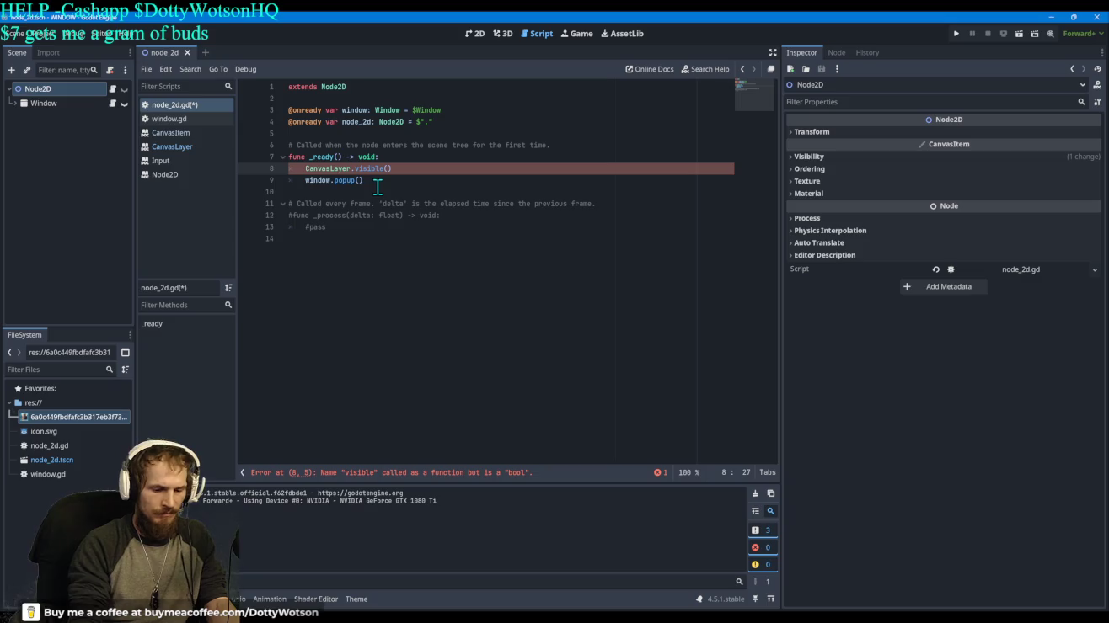
type("= true")
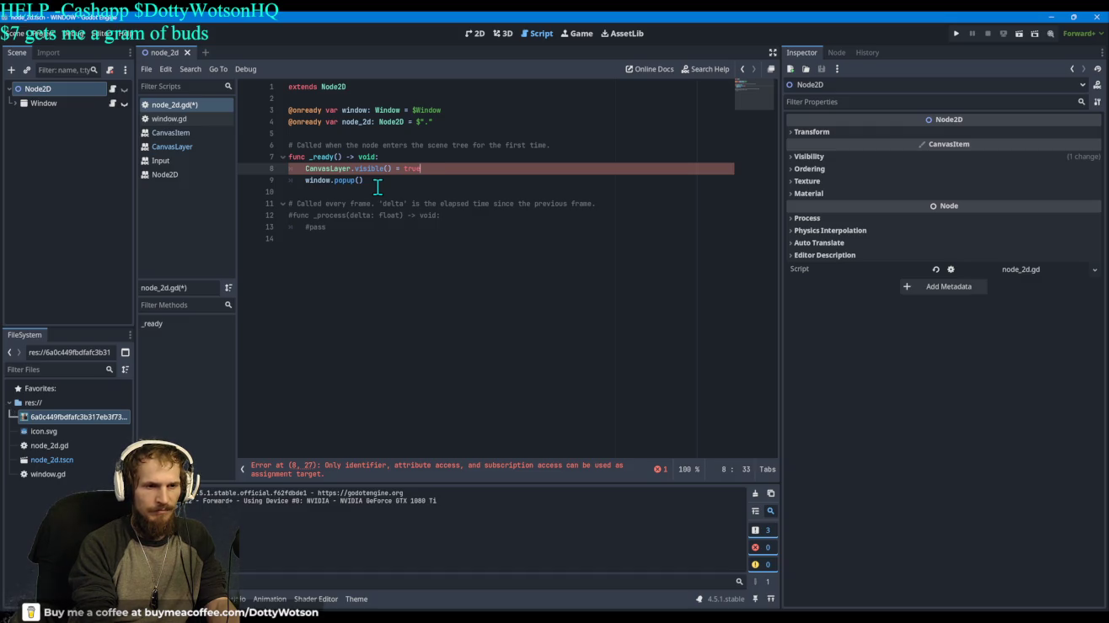
key("BackSpace")
key("BackSpace")
key("BackSpace")
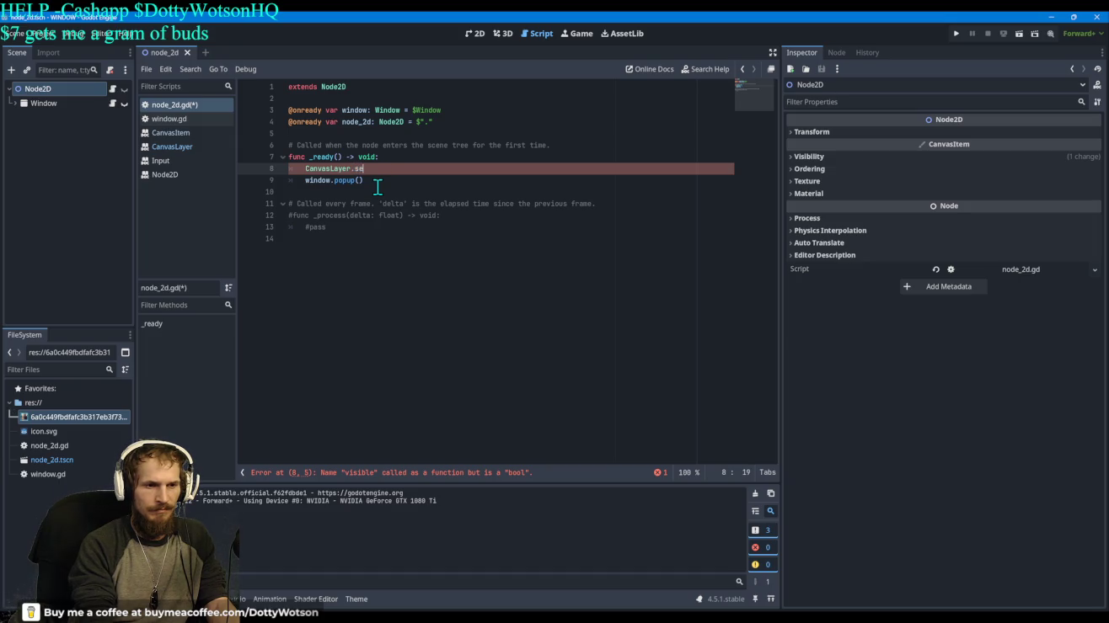
type("t_visi")
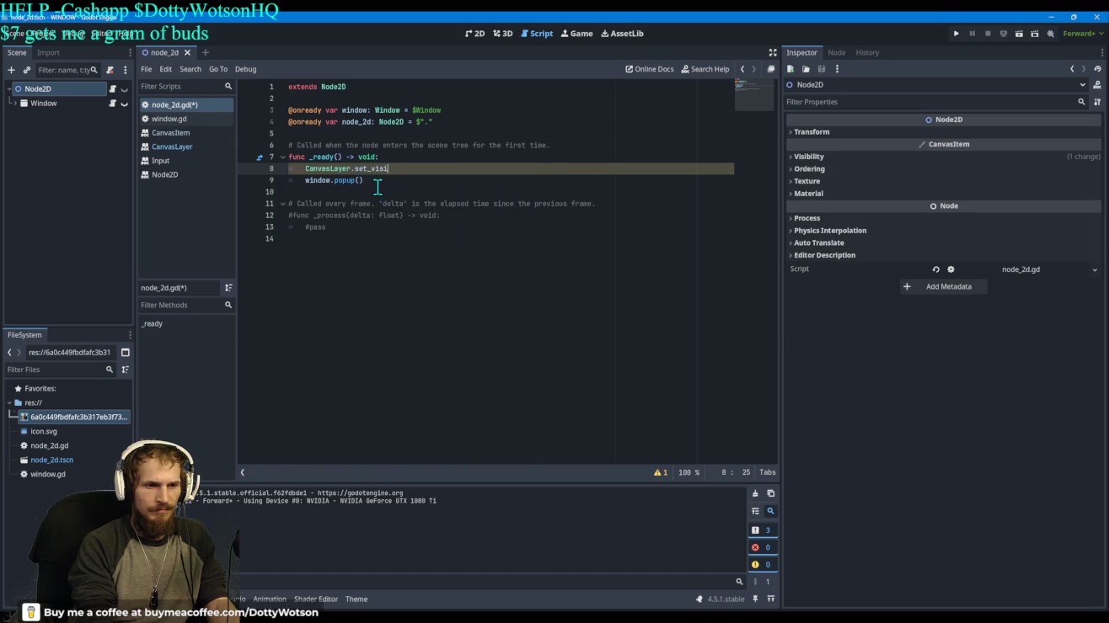
type("ble")
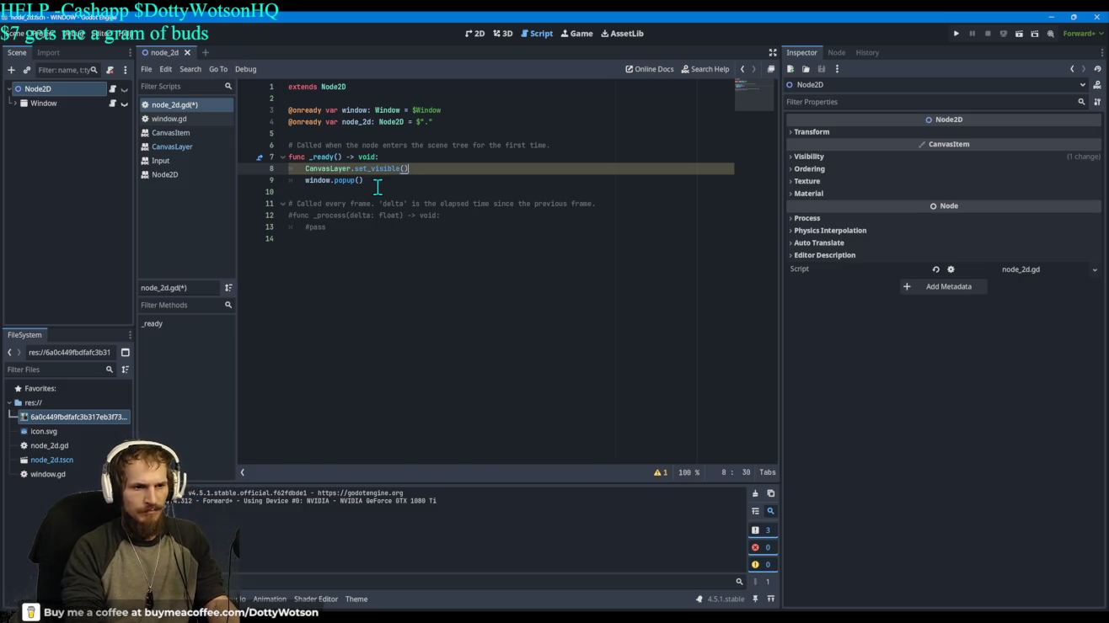
type("()")
key("BackSpace")
key("BackSpace")
key("BackSpace")
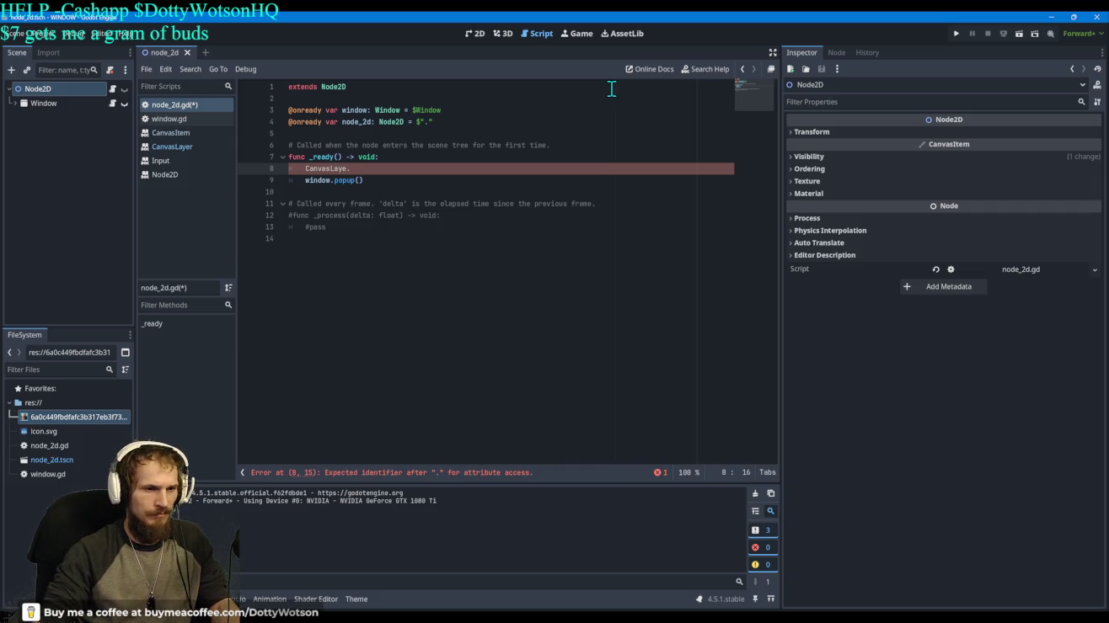
key("BackSpace")
type("r")
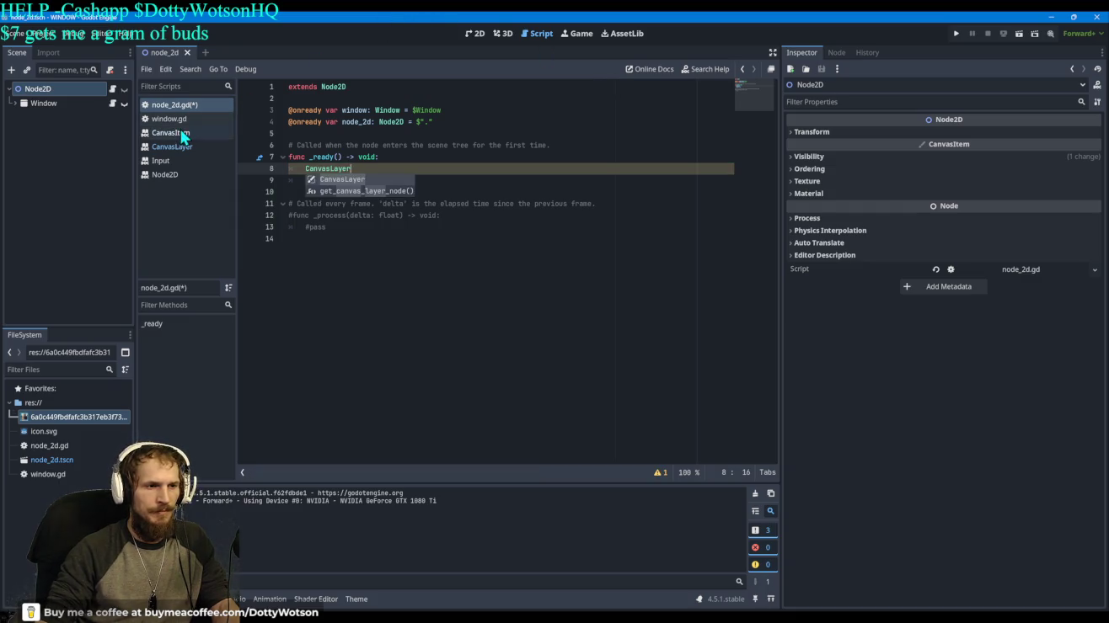
left_click(169, 148)
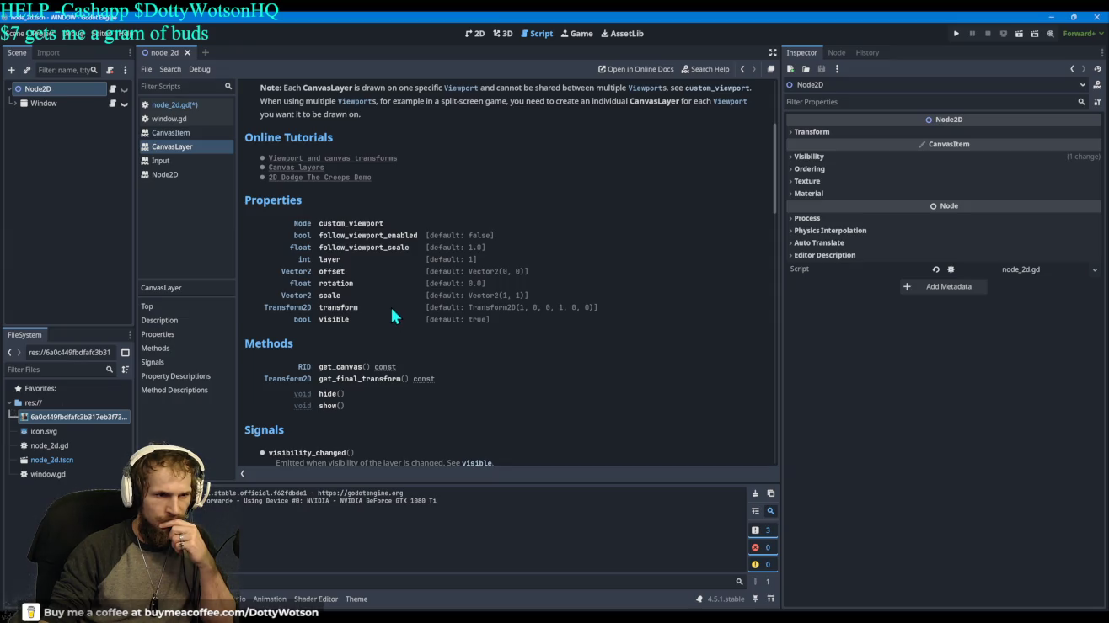
Step: Follow the Viewport link in the CanvasLayer description to open the Viewport class reference
scroll(391, 313, "up", 3)
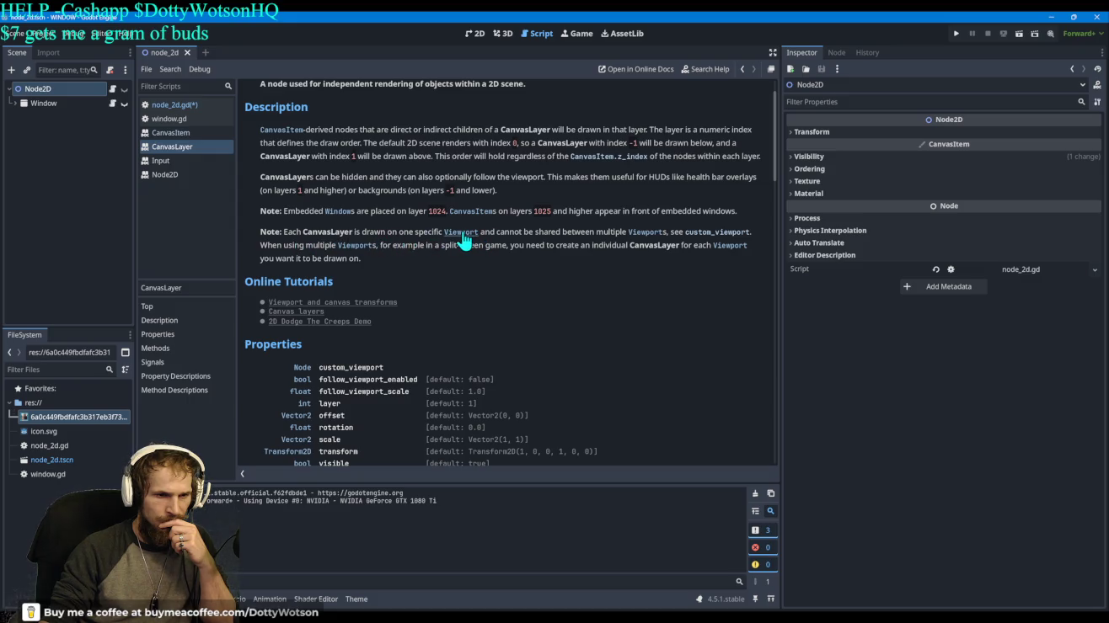
left_click(461, 238)
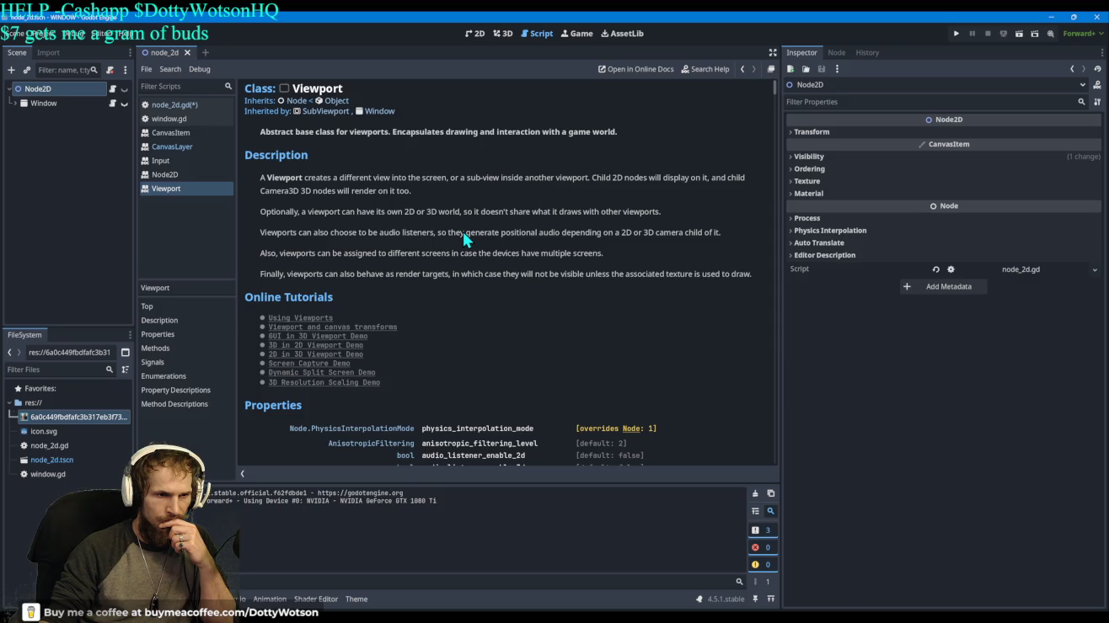
left_click(743, 71)
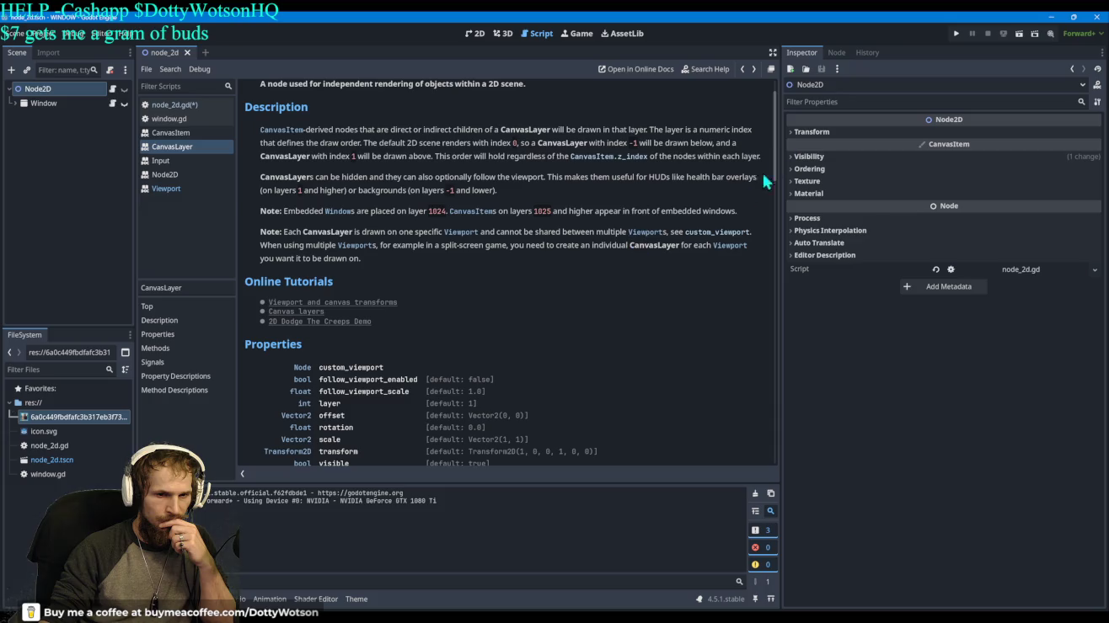
left_click(742, 72)
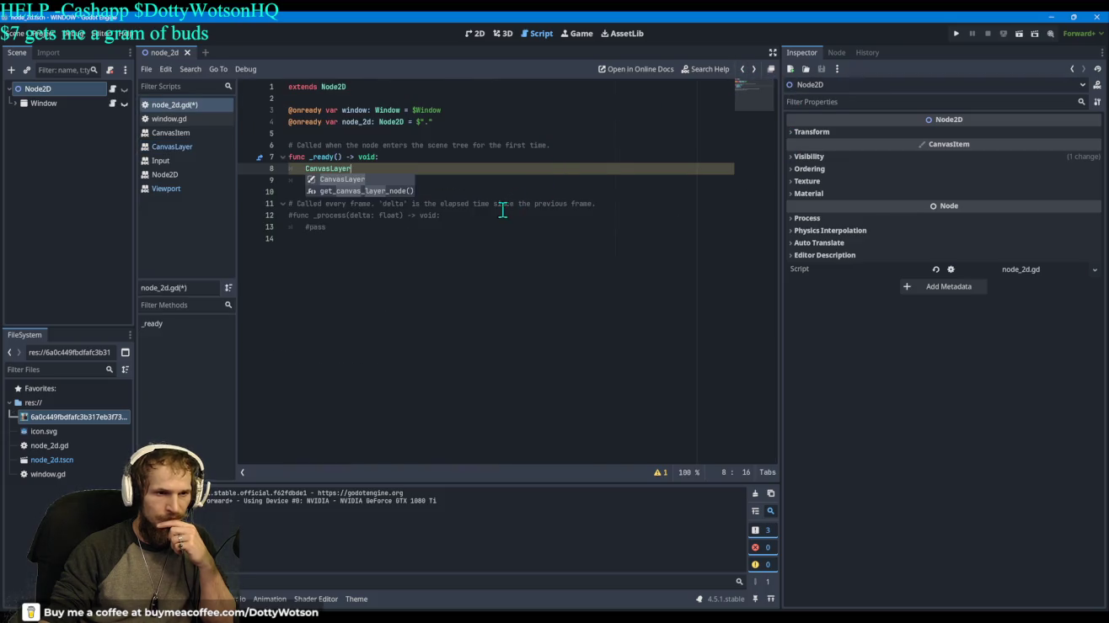
left_click(753, 71)
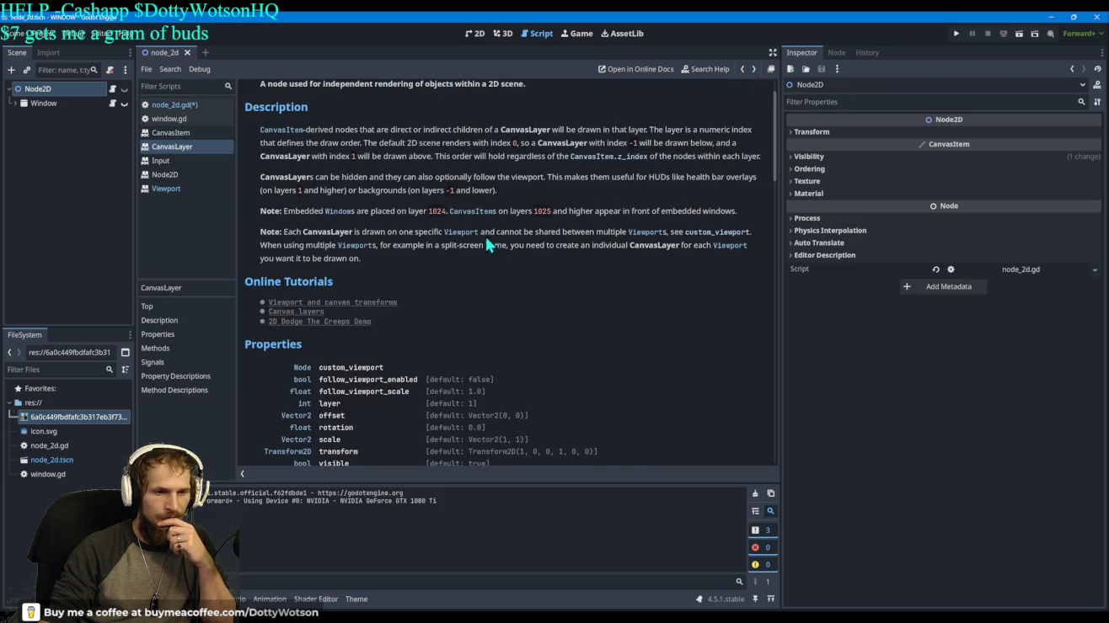
left_click(464, 240)
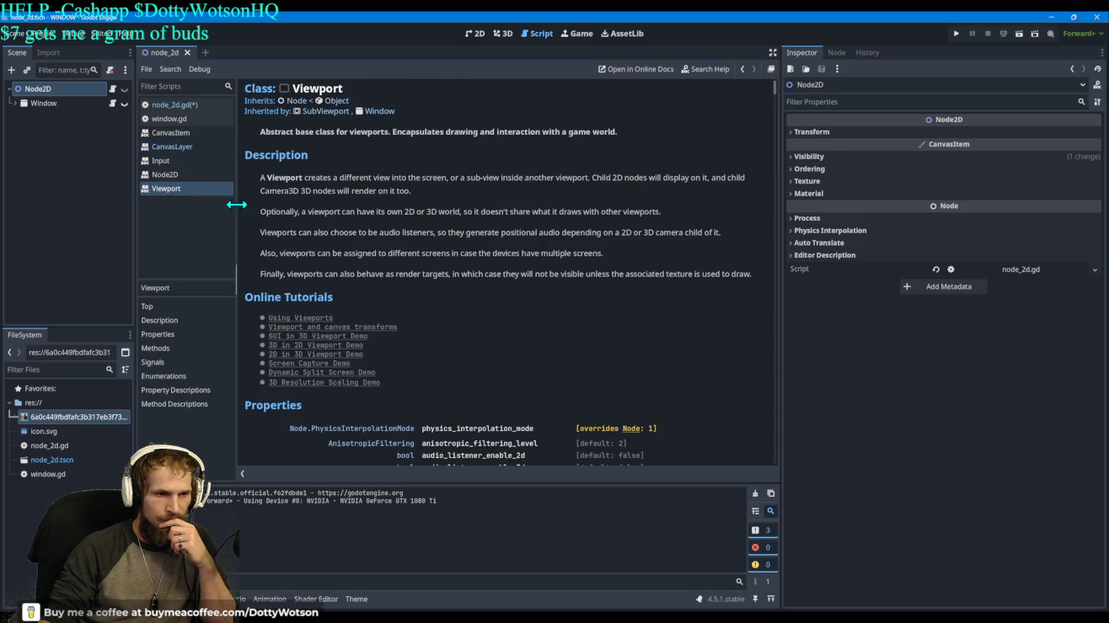
Step: Scroll down to the Viewport methods list and jump to the get_viewport_rid description
scroll(437, 281, "down", 8)
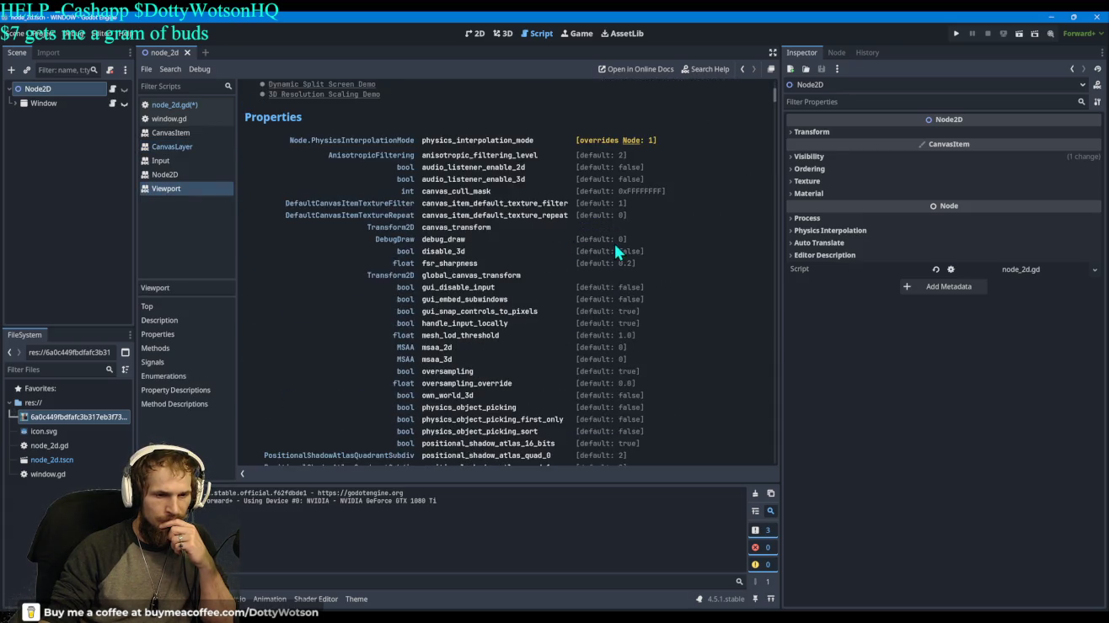
scroll(662, 245, "up", 1)
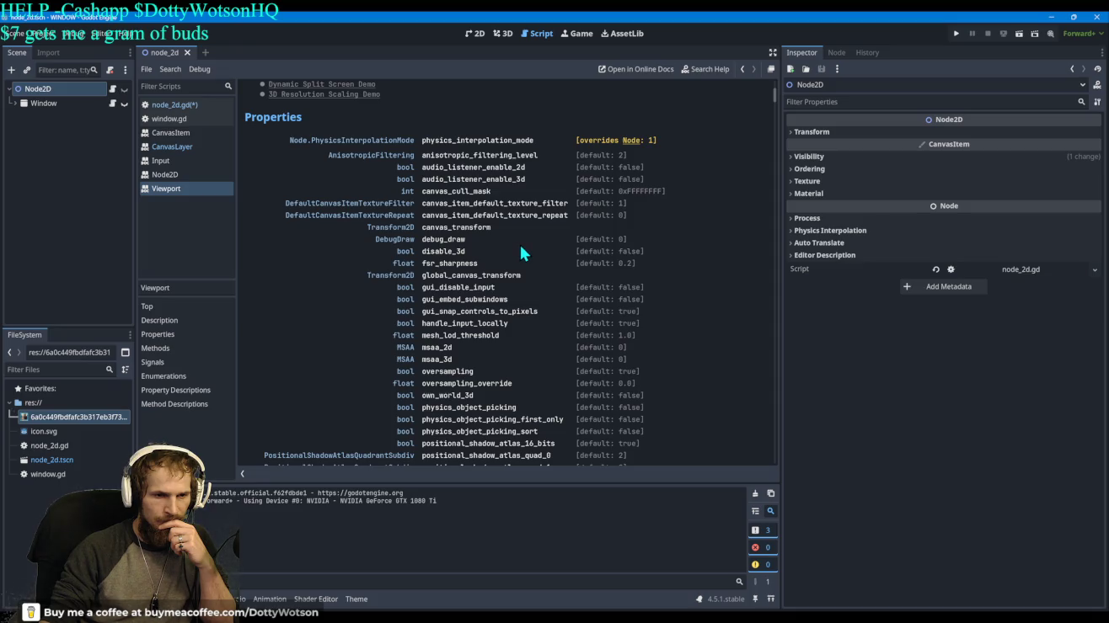
scroll(548, 246, "down", 1)
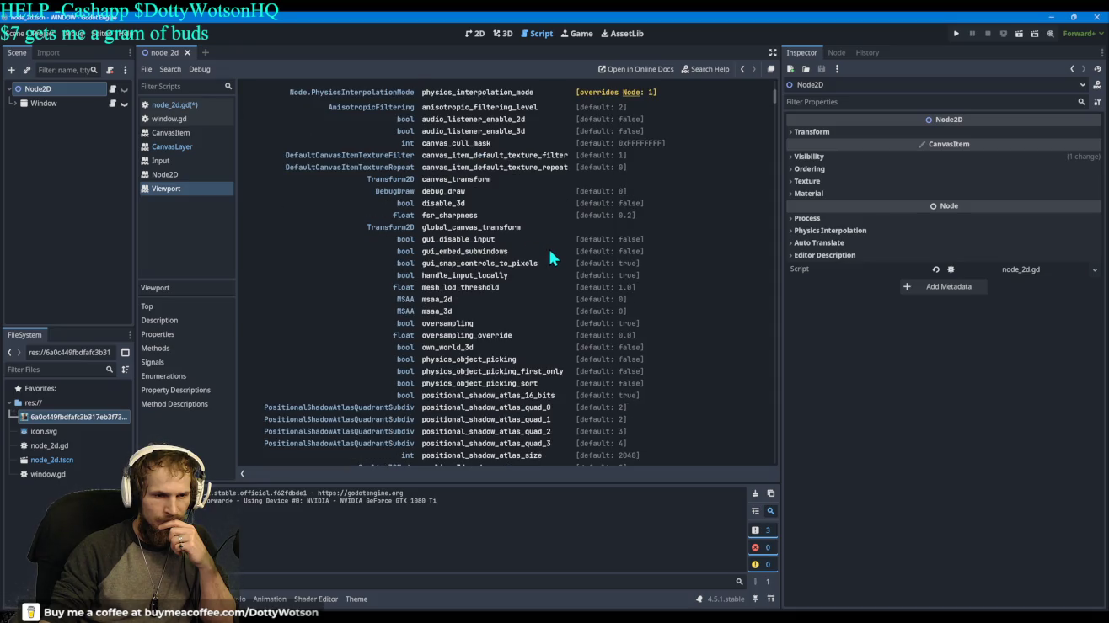
scroll(547, 246, "down", 1)
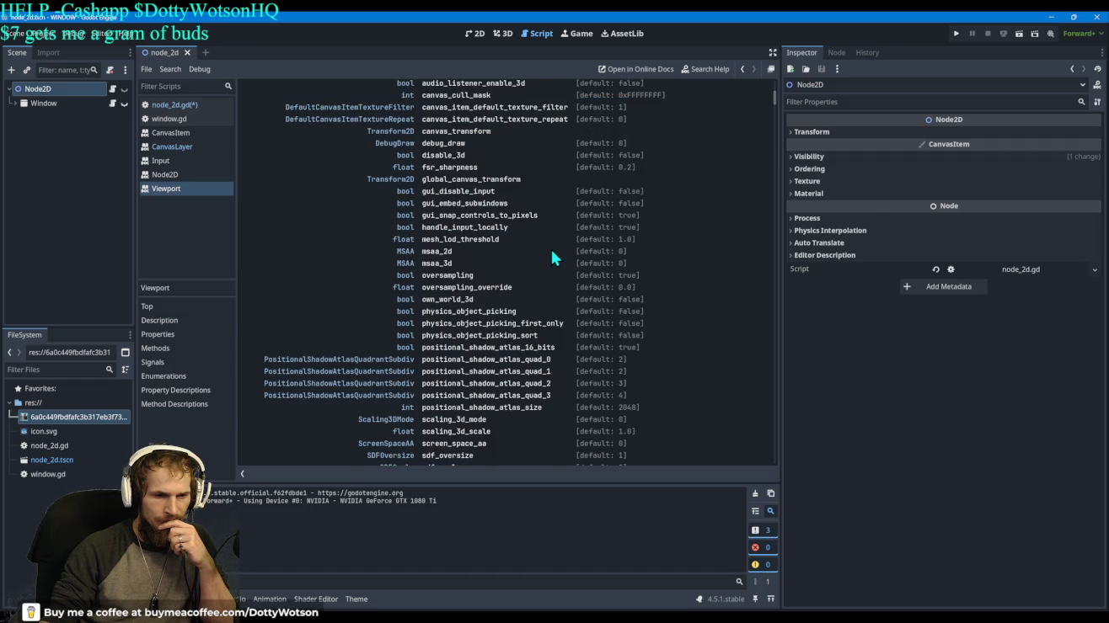
scroll(550, 253, "down", 1)
scroll(580, 266, "down", 3)
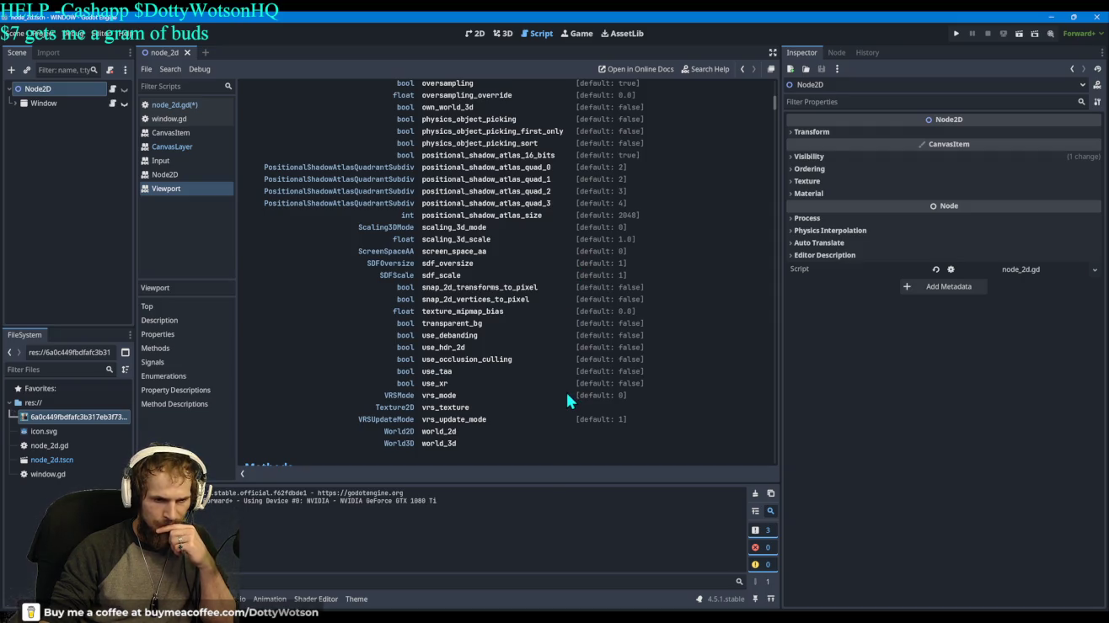
scroll(563, 391, "down", 5)
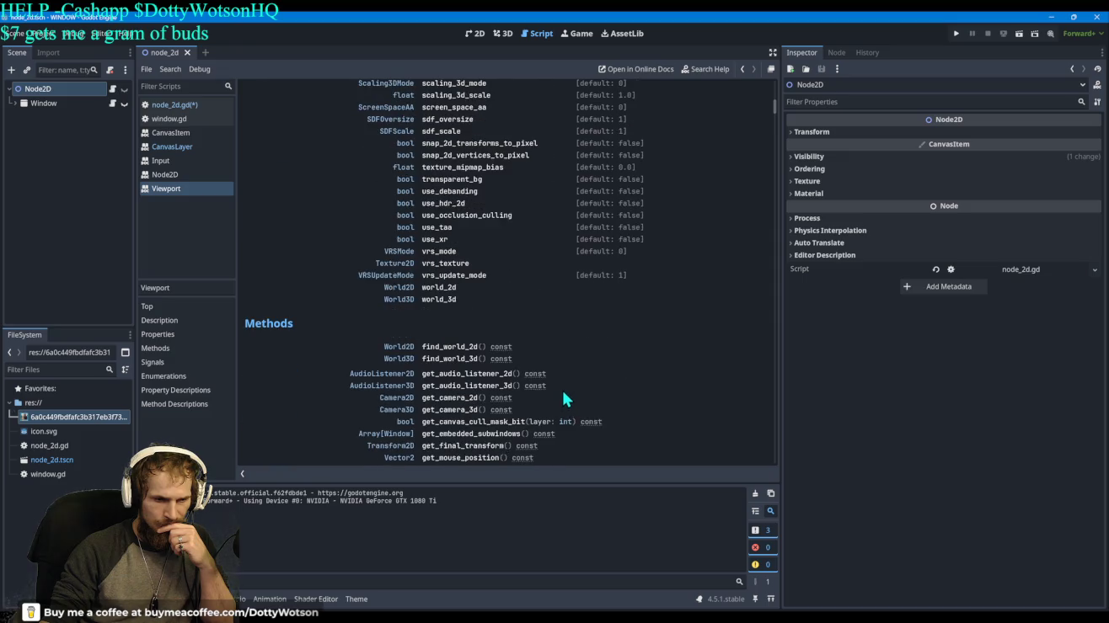
scroll(675, 359, "down", 3)
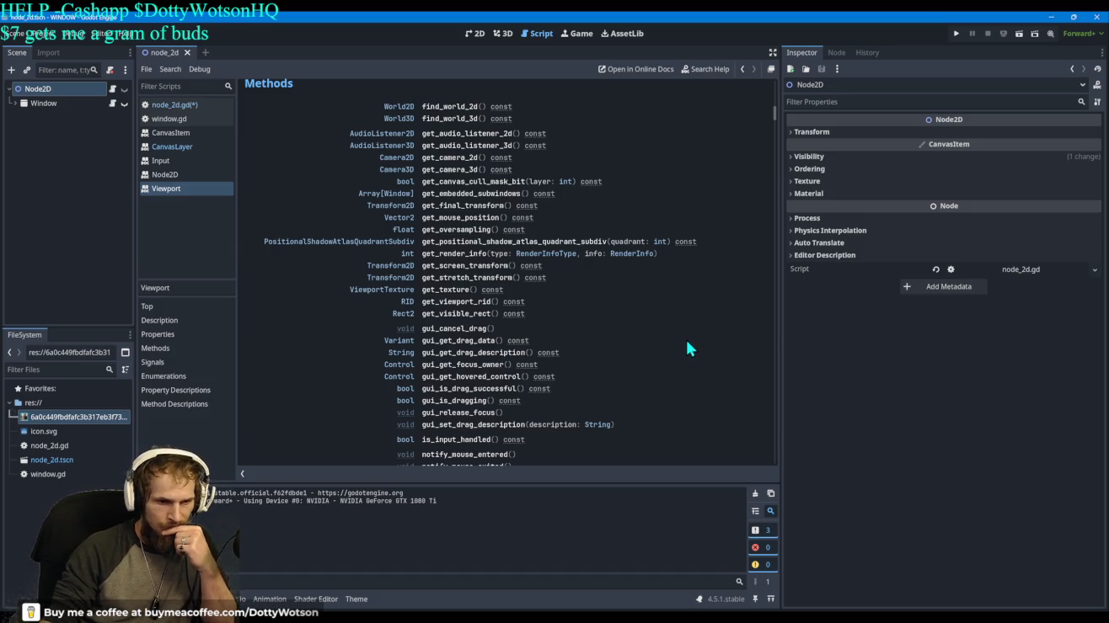
left_click(472, 304)
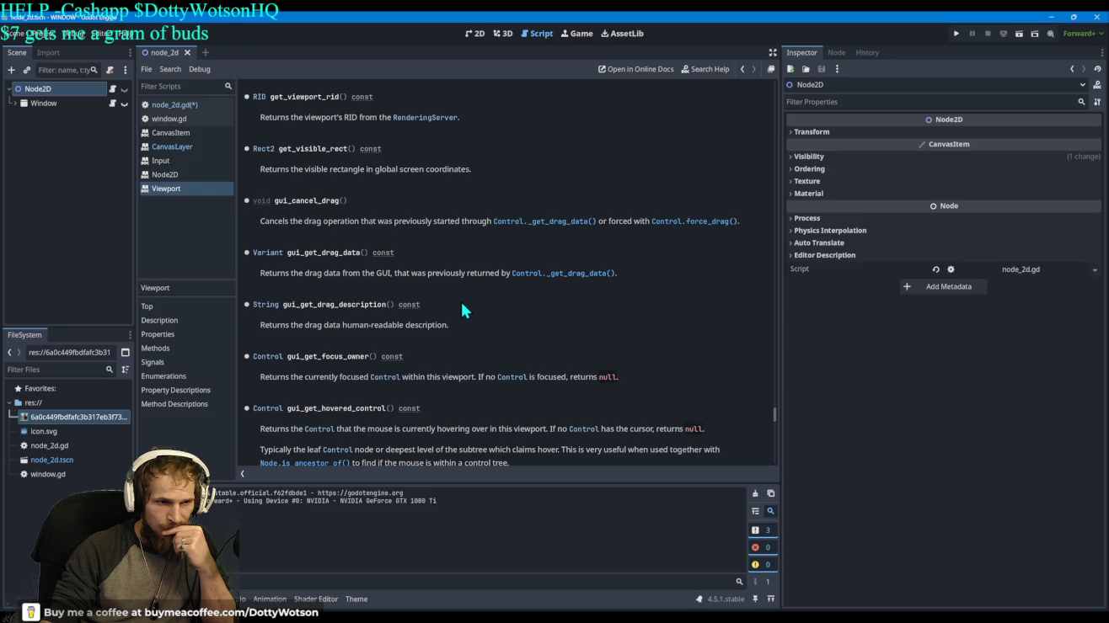